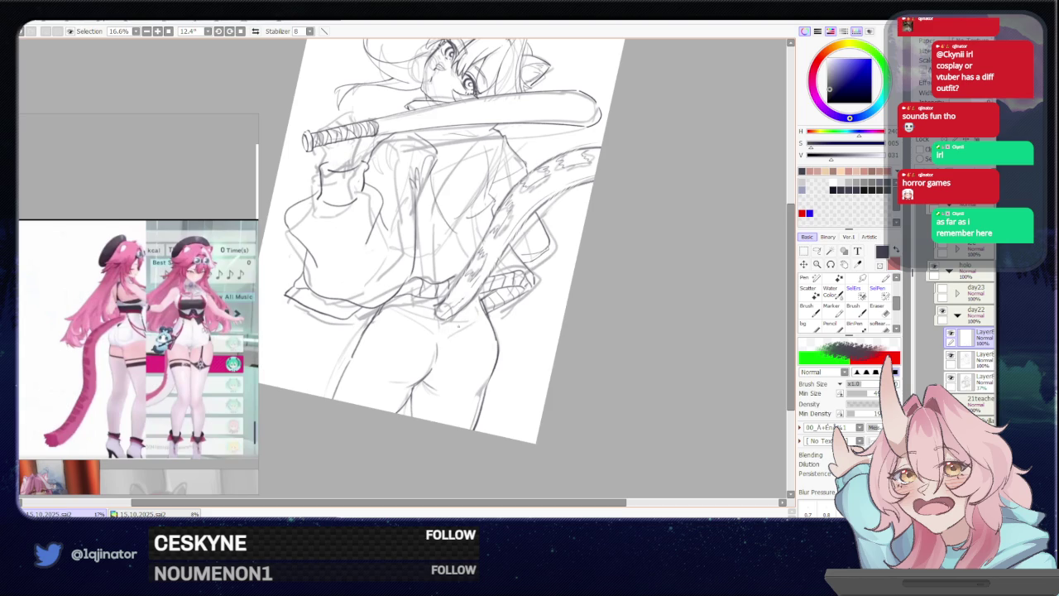
# Mirror the canvas and add a short stroke to the left hip outline, undoing a trial stroke
pyautogui.press('h')
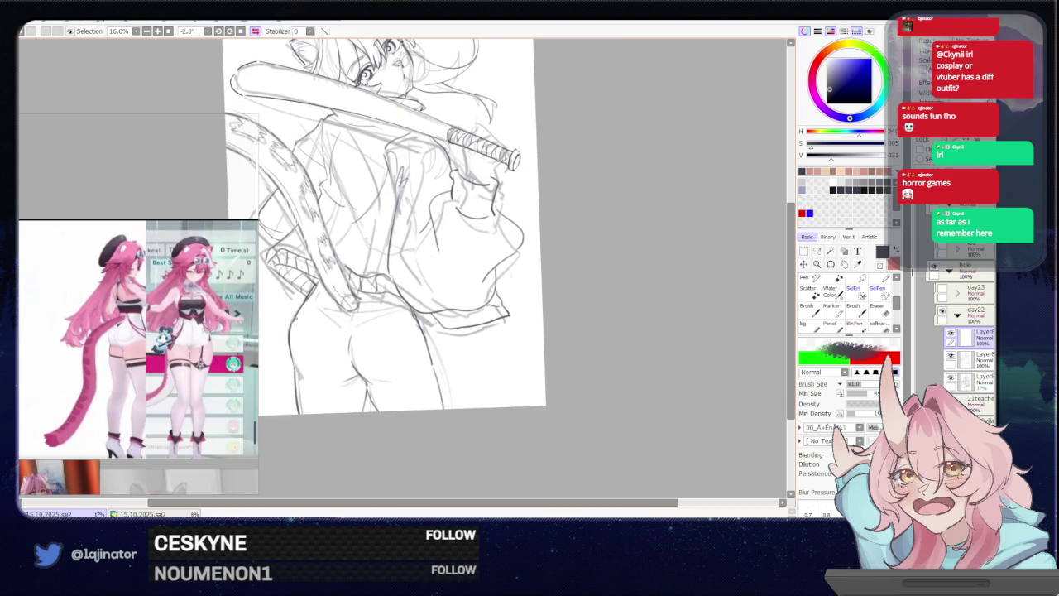
pyautogui.moveTo(295, 317); pyautogui.dragTo(315, 298)
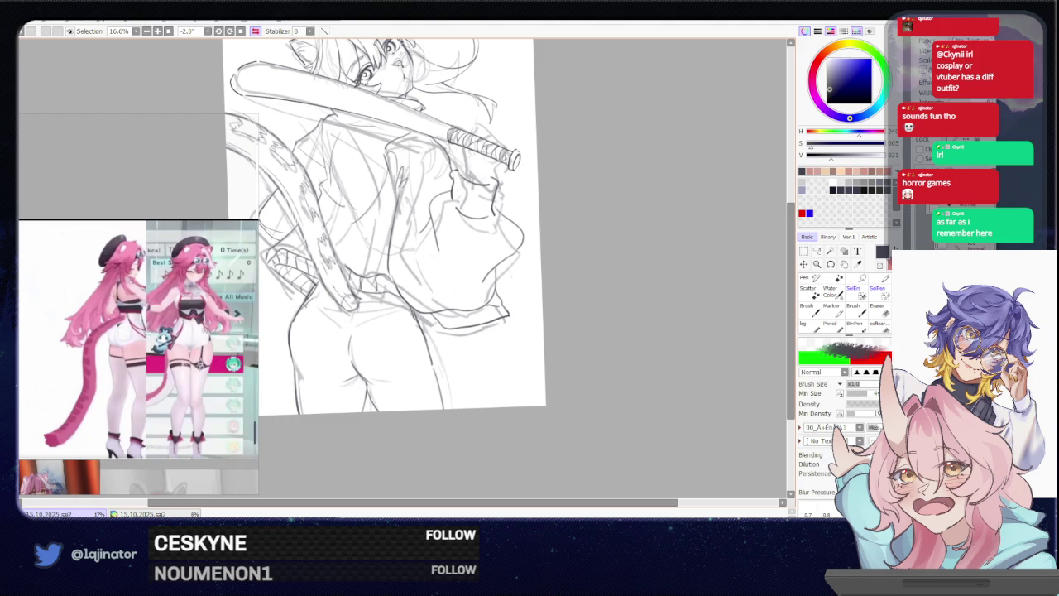
pyautogui.moveTo(349, 319); pyautogui.dragTo(351, 358)
pyautogui.hotkey('ctrl', 'z')
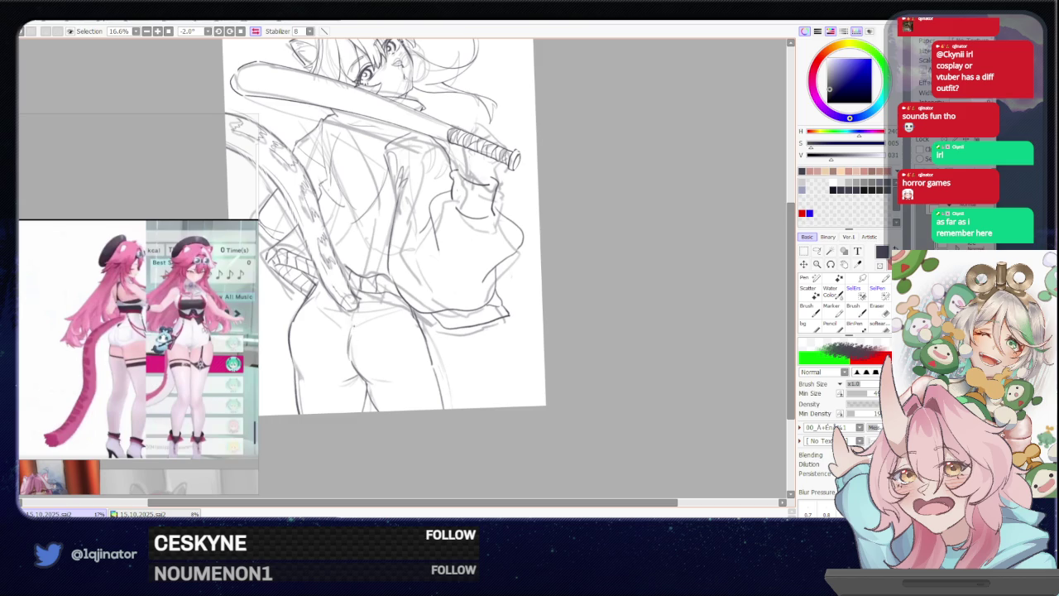
pyautogui.press('e')
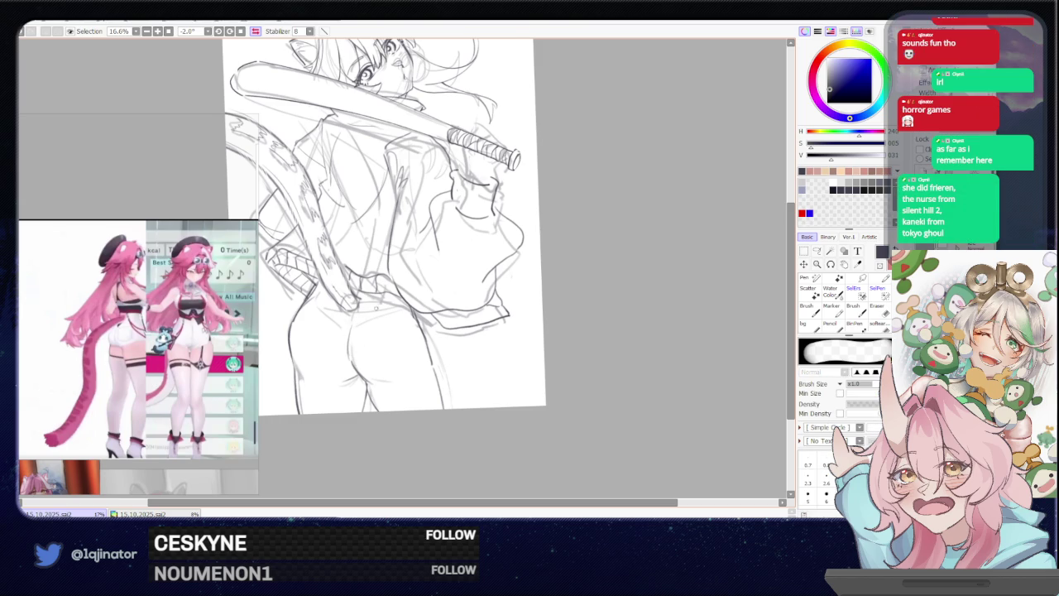
# Unflip the view and add short strokes and a small mark near the lower back, rotating upright
pyautogui.press('h')
pyautogui.press('b')
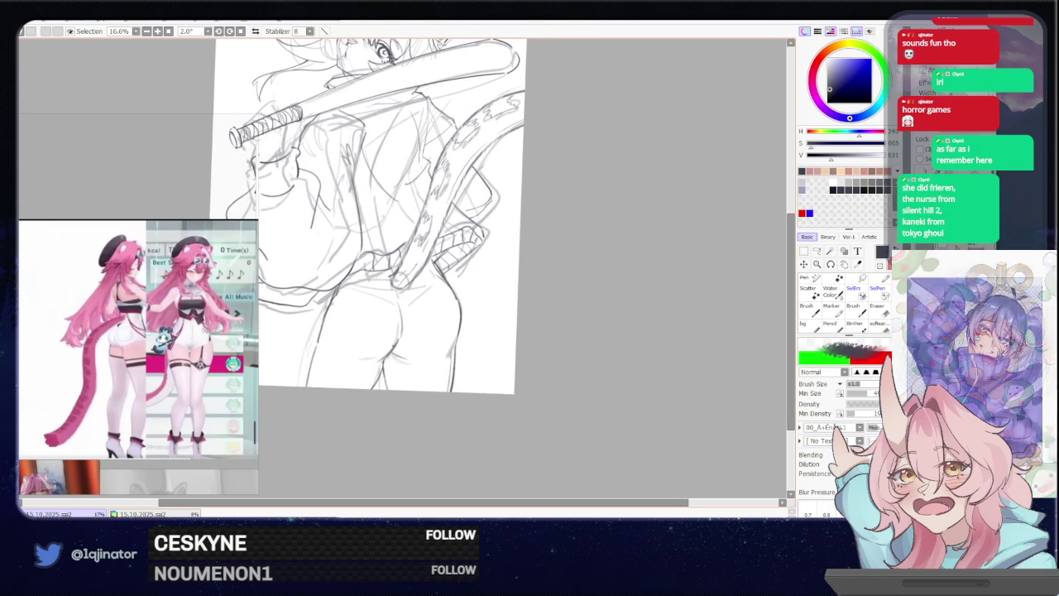
pyautogui.moveTo(408, 326); pyautogui.dragTo(467, 317)
pyautogui.moveTo(473, 279); pyautogui.dragTo(467, 300)
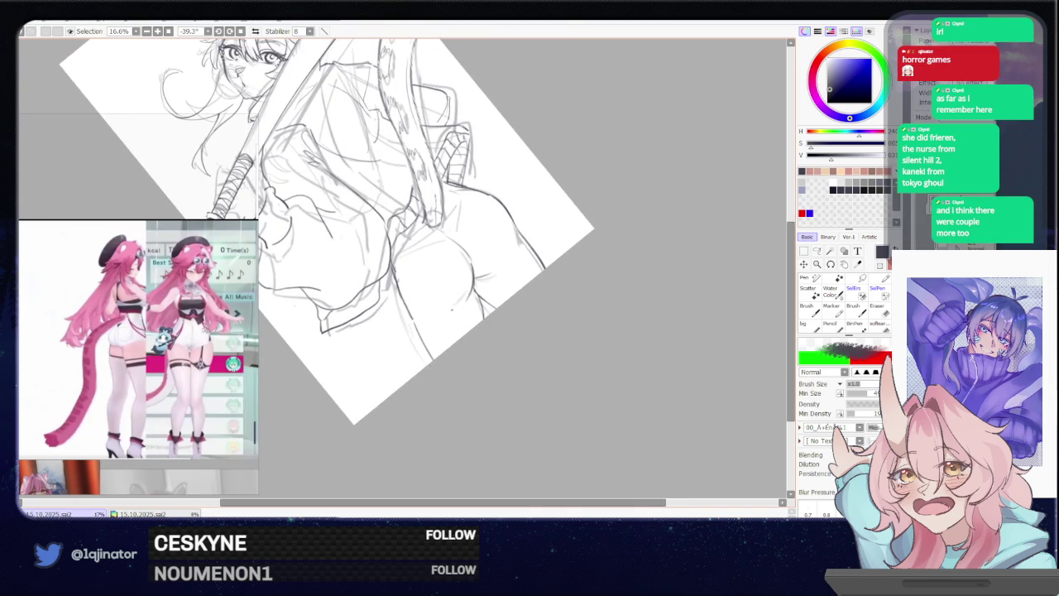
pyautogui.hotkey('ctrl', 'z')
pyautogui.moveTo(463, 293); pyautogui.dragTo(495, 331)
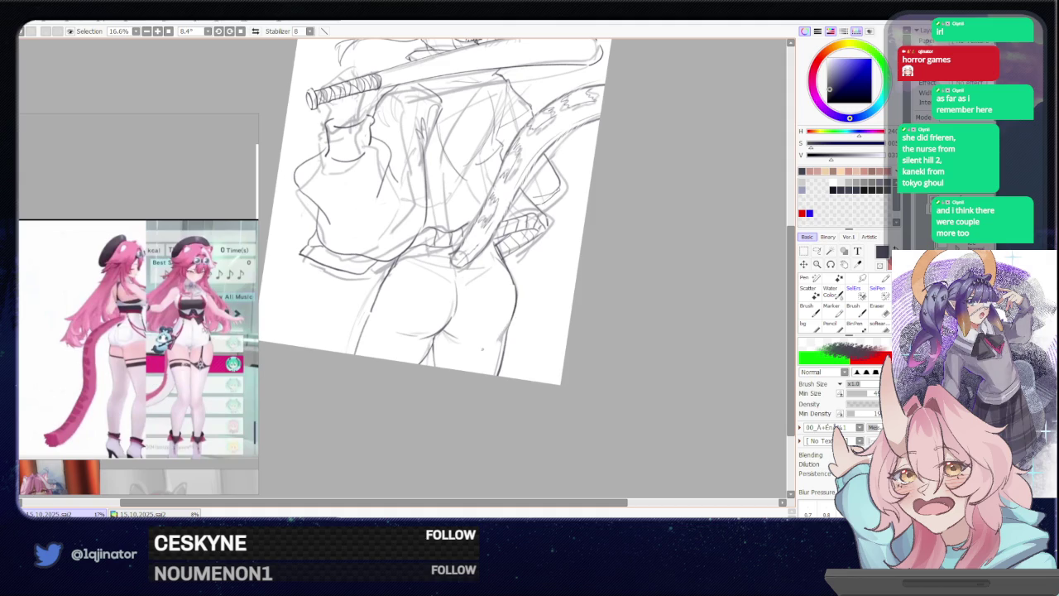
pyautogui.click(481, 345)
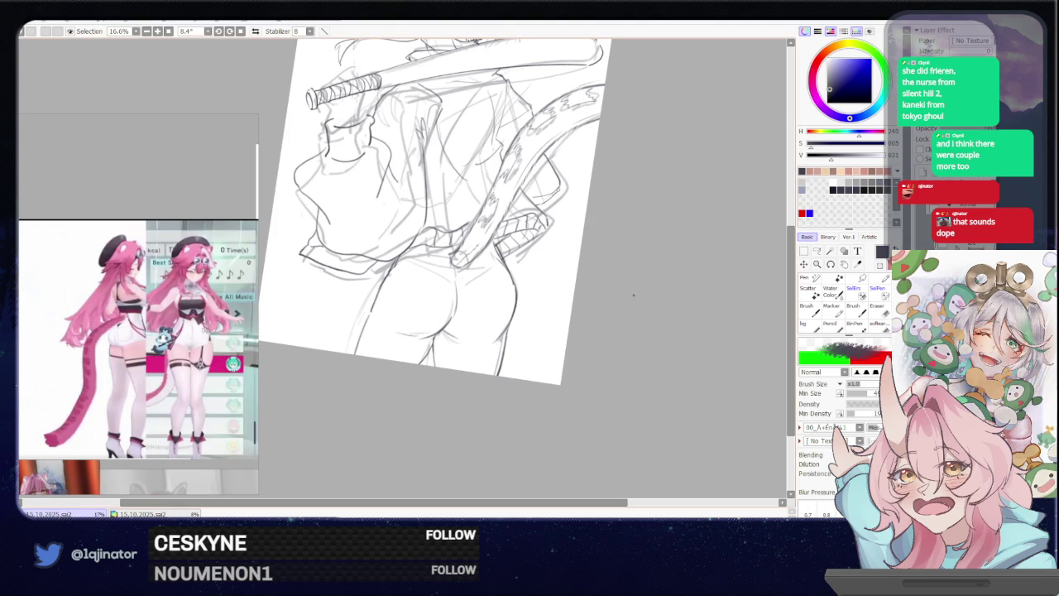
pyautogui.press('Home')
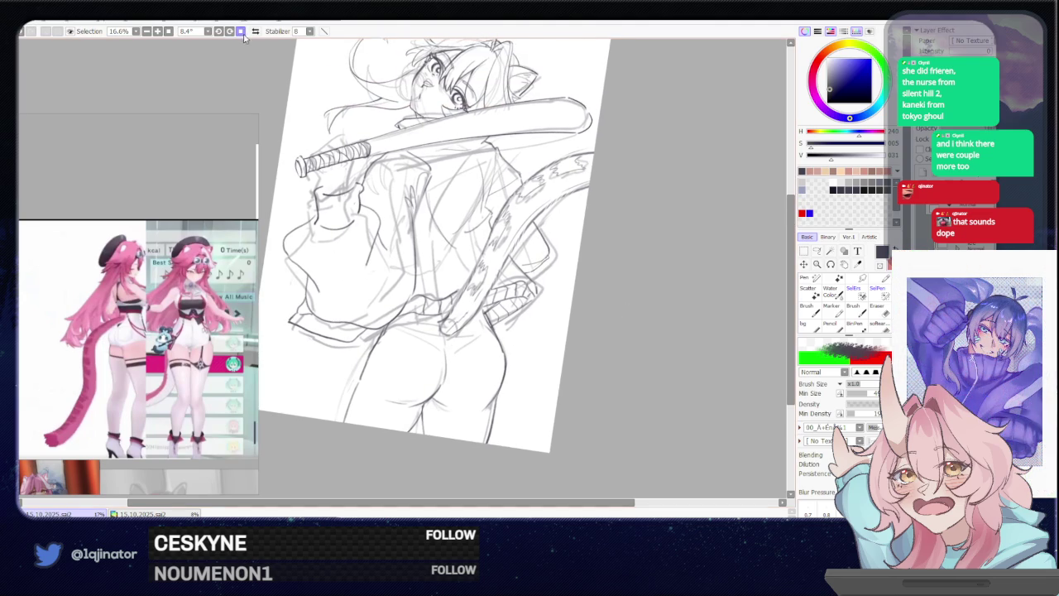
pyautogui.moveTo(362, 135); pyautogui.dragTo(381, 222)
pyautogui.moveTo(625, 301)
pyautogui.mouseDown()
pyautogui.moveTo(551, 300)
pyautogui.moveTo(524, 334)
pyautogui.mouseUp()
pyautogui.press('h')
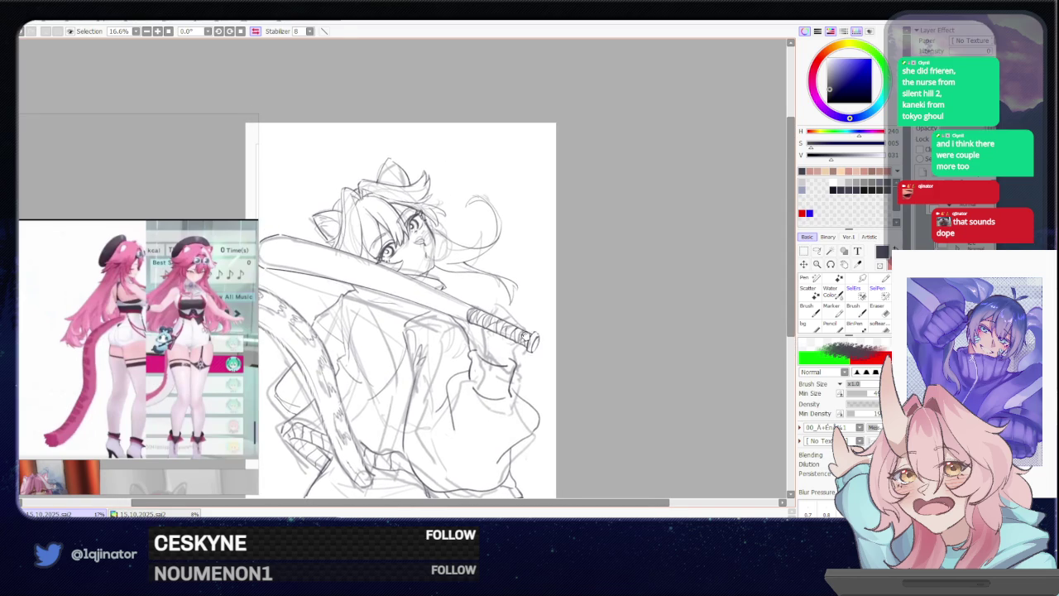
pyautogui.click(816, 251)
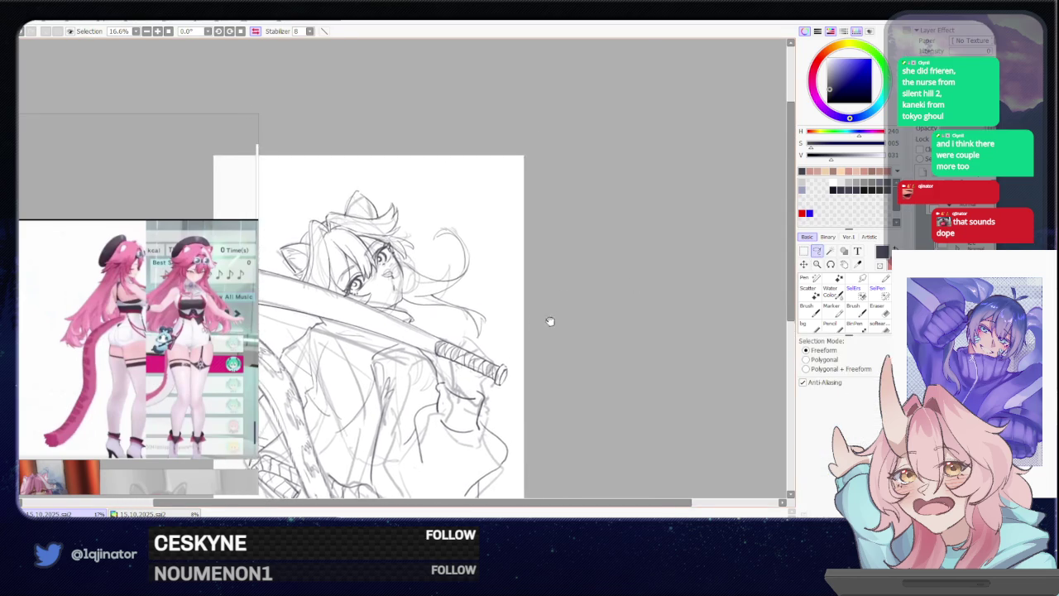
pyautogui.scroll(2, 551, 317)
pyautogui.scroll(2, 513, 322)
pyautogui.scroll(-3, 447, 325)
pyautogui.scroll(-2, 447, 326)
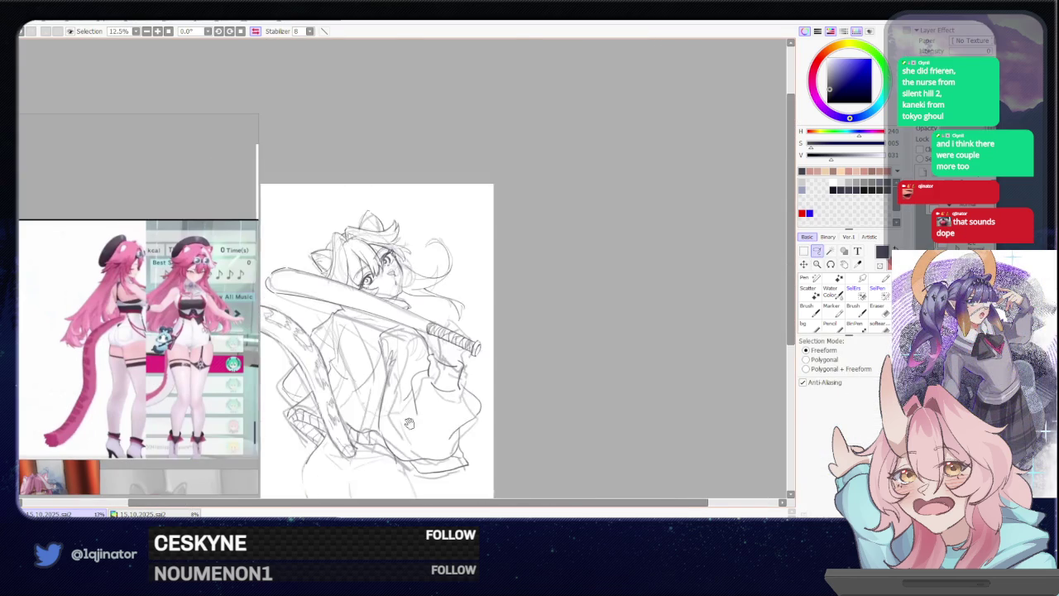
pyautogui.moveTo(413, 444); pyautogui.dragTo(429, 323)
pyautogui.moveTo(513, 360); pyautogui.dragTo(488, 355)
pyautogui.press('b')
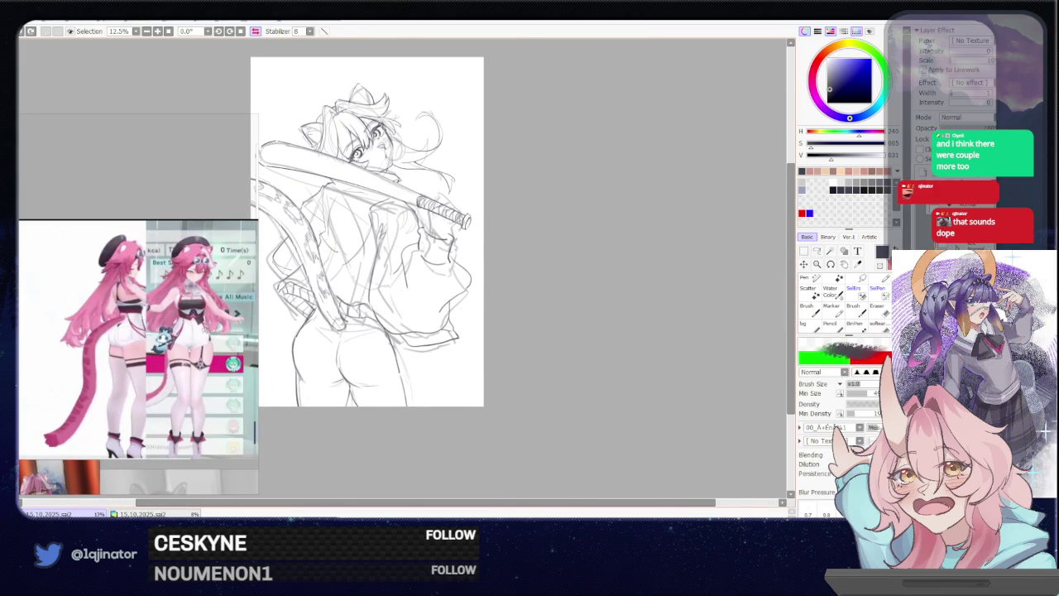
pyautogui.press('b')
pyautogui.press('Insert')
pyautogui.moveTo(551, 303); pyautogui.dragTo(510, 321)
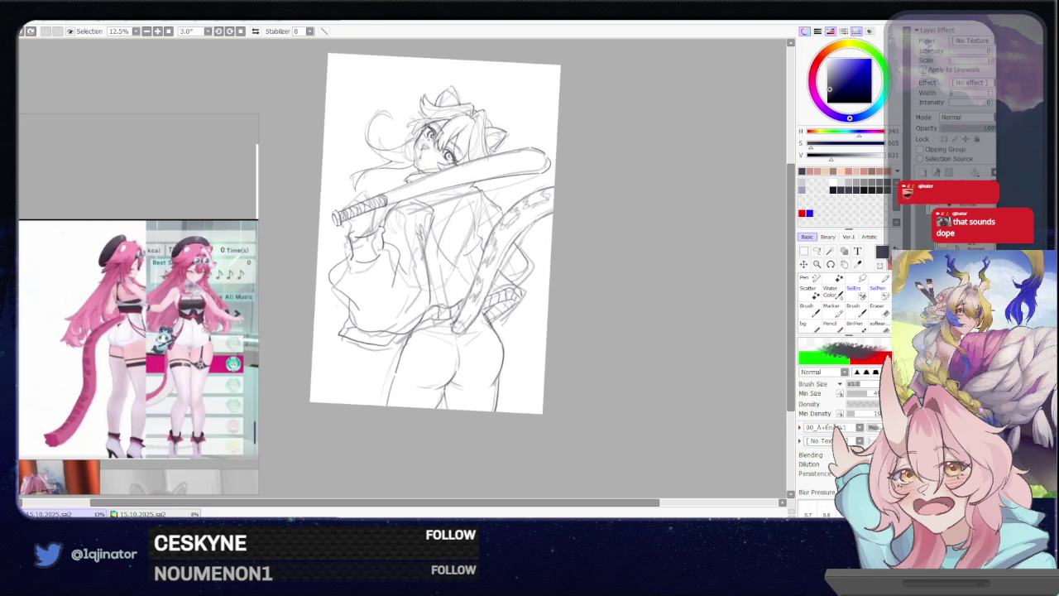
pyautogui.scroll(1, 507, 370)
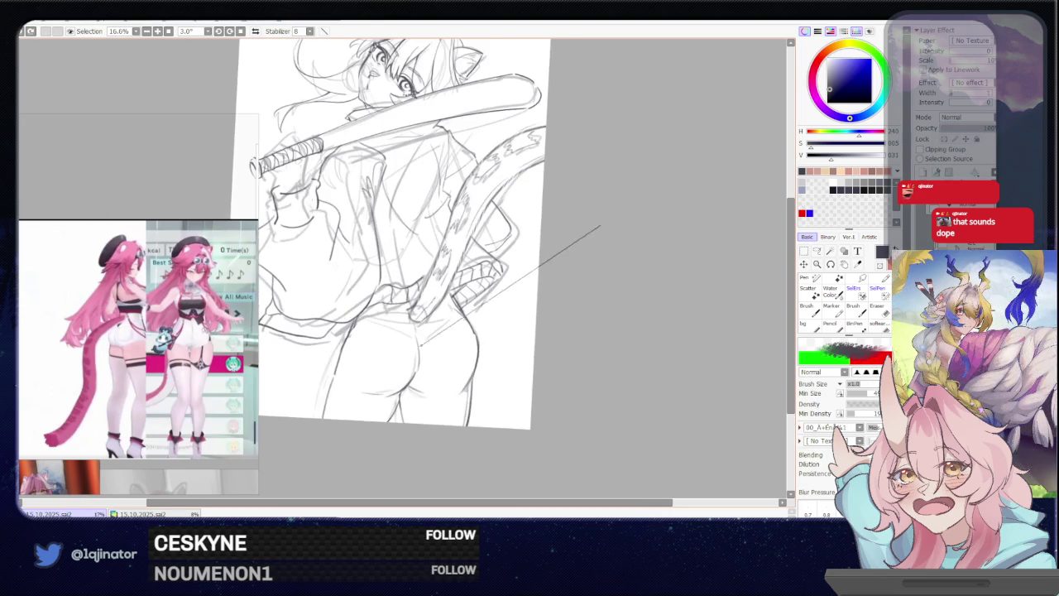
pyautogui.moveTo(373, 369); pyautogui.dragTo(393, 339)
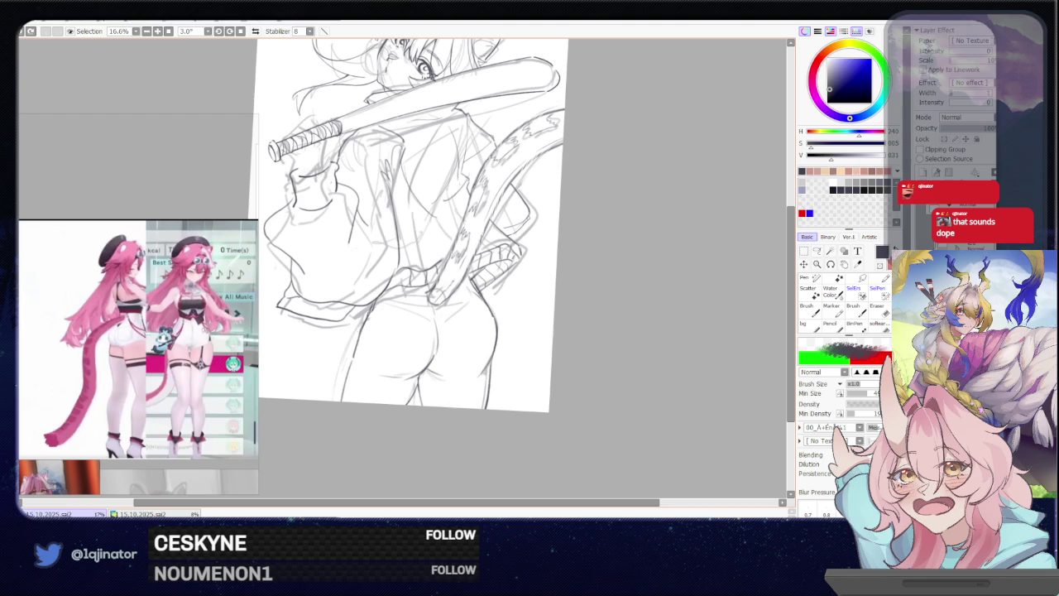
pyautogui.press('e')
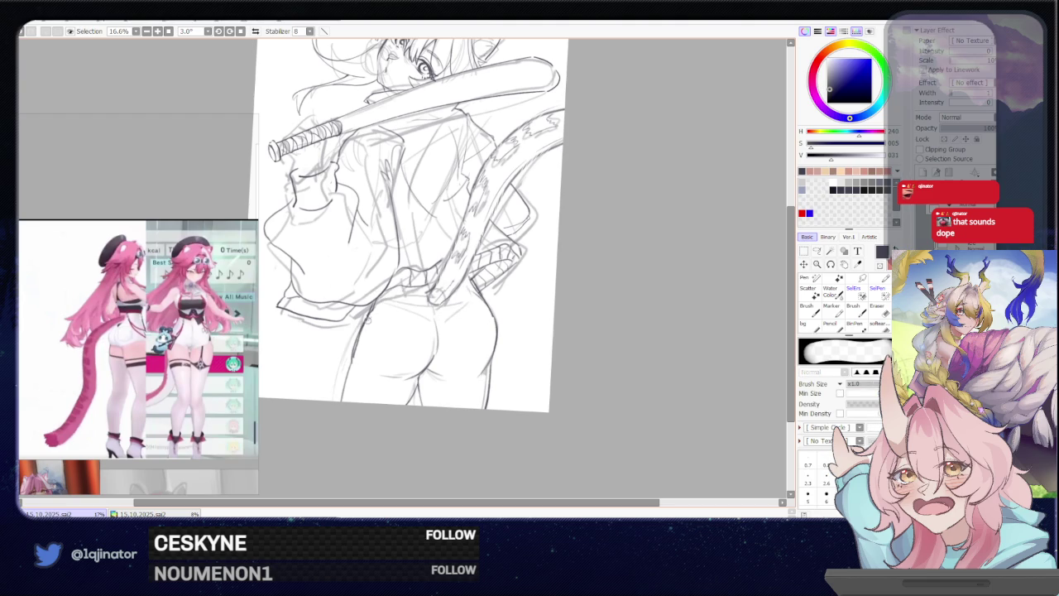
pyautogui.press('b')
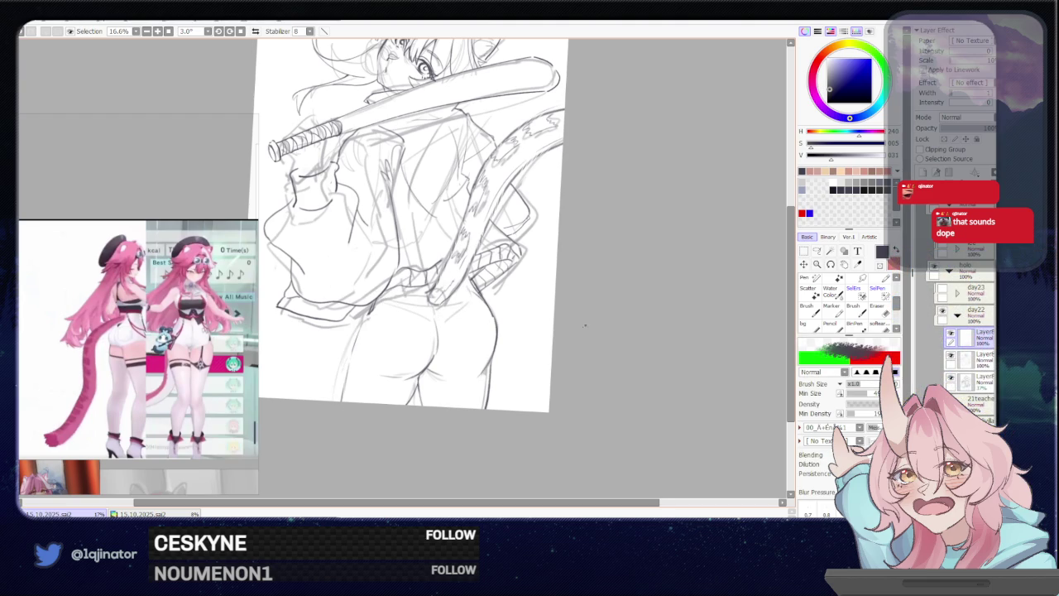
# Settle on the pencil brush and try a short stroke beside the hip, then undo it
pyautogui.scroll(-2, 595, 317)
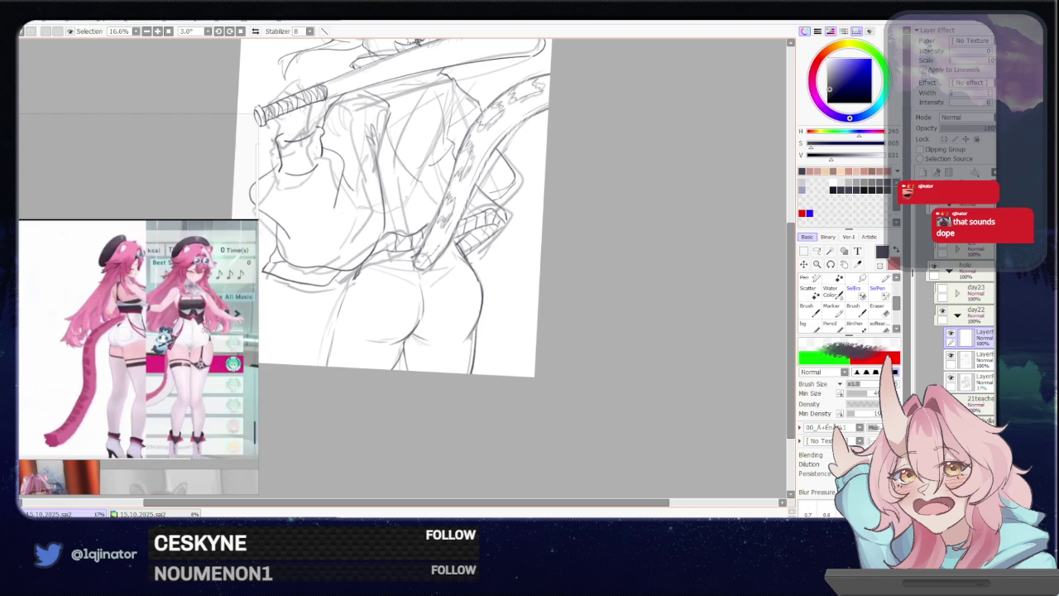
pyautogui.press('e')
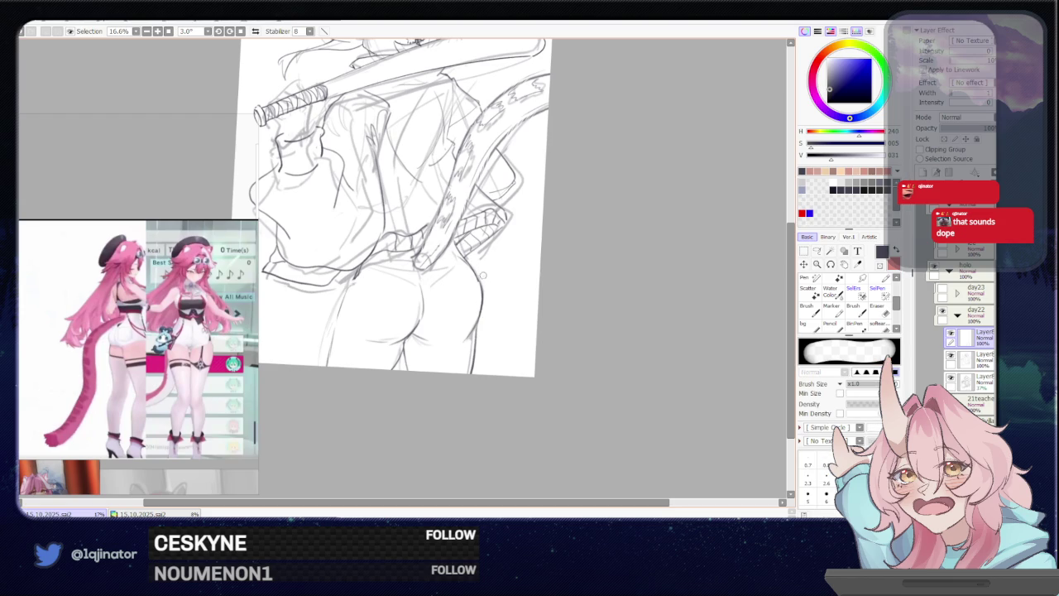
pyautogui.press('b')
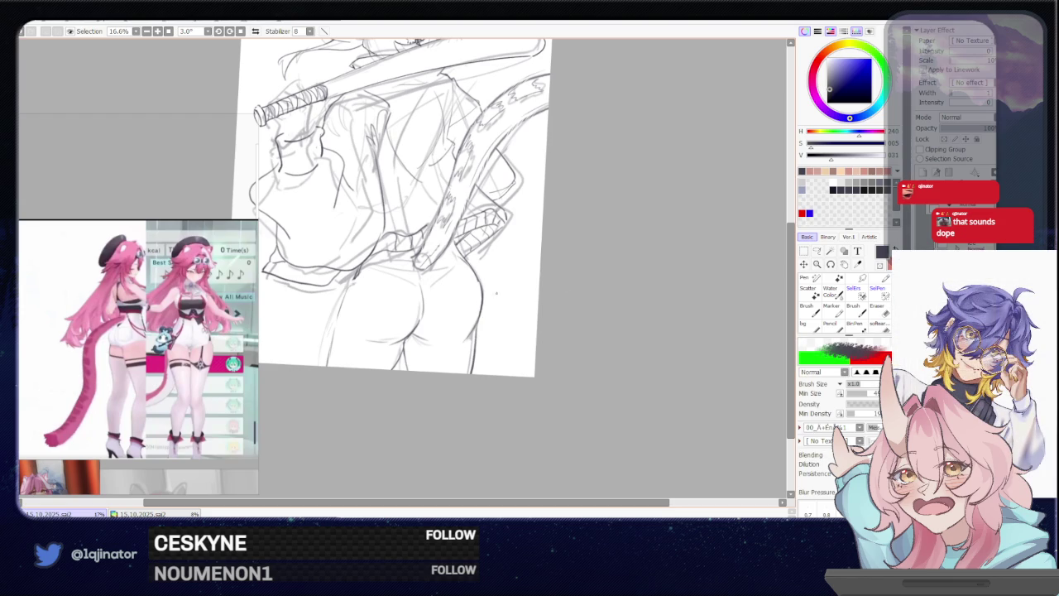
pyautogui.press('e')
pyautogui.press('b')
pyautogui.moveTo(478, 270); pyautogui.dragTo(473, 301)
pyautogui.hotkey('ctrl', 'z')
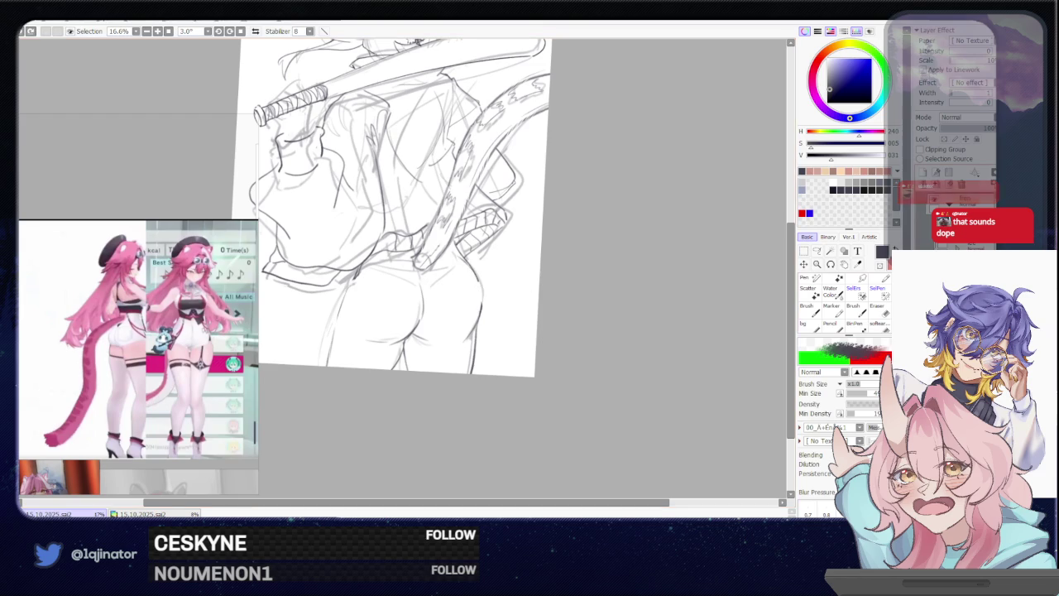
# Mirror the canvas, darken the left hip contour, and add a short vertical stroke near the leg
pyautogui.press('h')
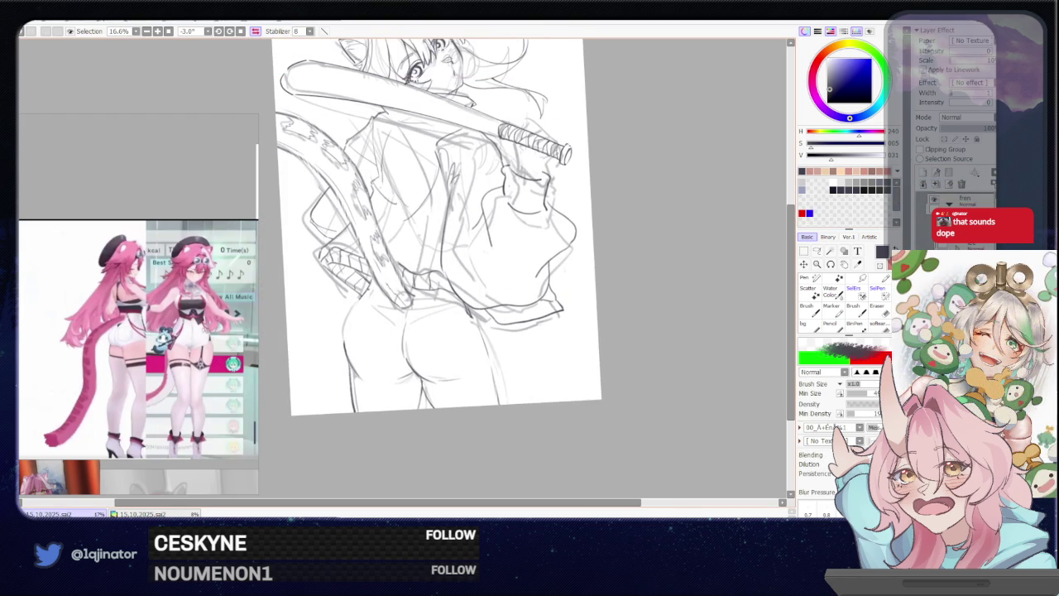
pyautogui.moveTo(364, 293); pyautogui.dragTo(342, 344)
pyautogui.moveTo(579, 331)
pyautogui.mouseDown()
pyautogui.moveTo(602, 399)
pyautogui.moveTo(603, 385)
pyautogui.mouseUp()
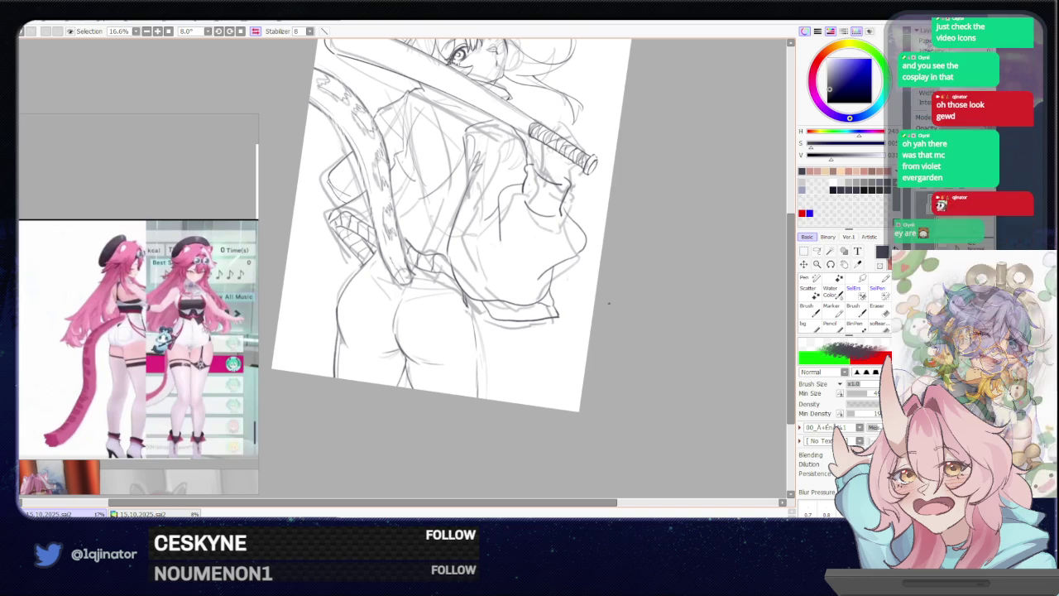
pyautogui.moveTo(482, 355)
pyautogui.mouseDown()
pyautogui.moveTo(477, 345)
pyautogui.moveTo(470, 355)
pyautogui.mouseUp()
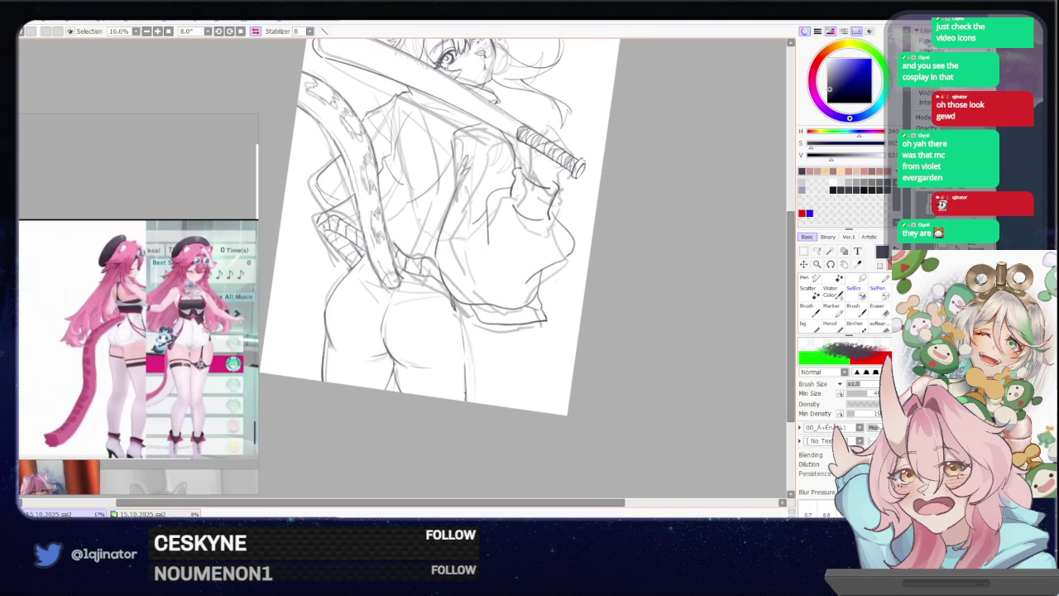
pyautogui.moveTo(464, 361); pyautogui.dragTo(465, 387)
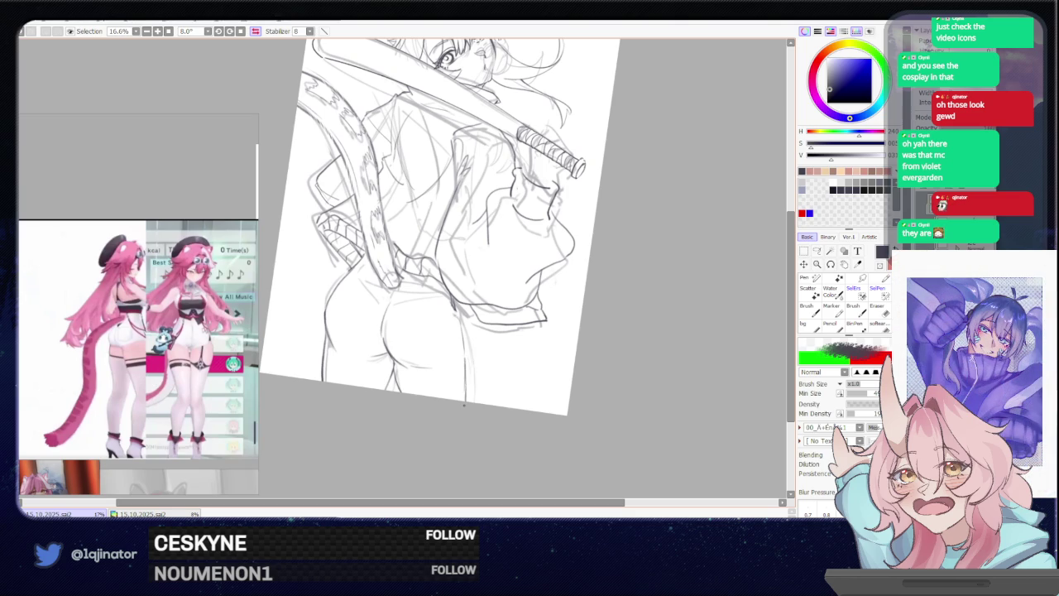
# Reset the canvas flip and rotation and reposition the drawing in view
pyautogui.press('End')
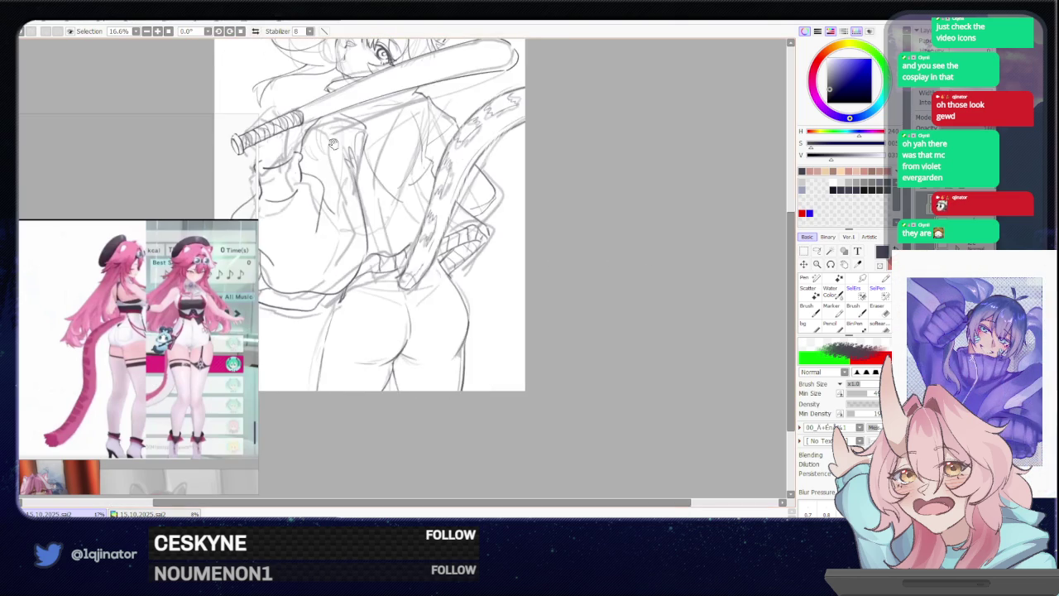
pyautogui.press('h')
pyautogui.moveTo(645, 312)
pyautogui.mouseDown()
pyautogui.moveTo(636, 327)
pyautogui.moveTo(626, 322)
pyautogui.moveTo(632, 339)
pyautogui.mouseUp()
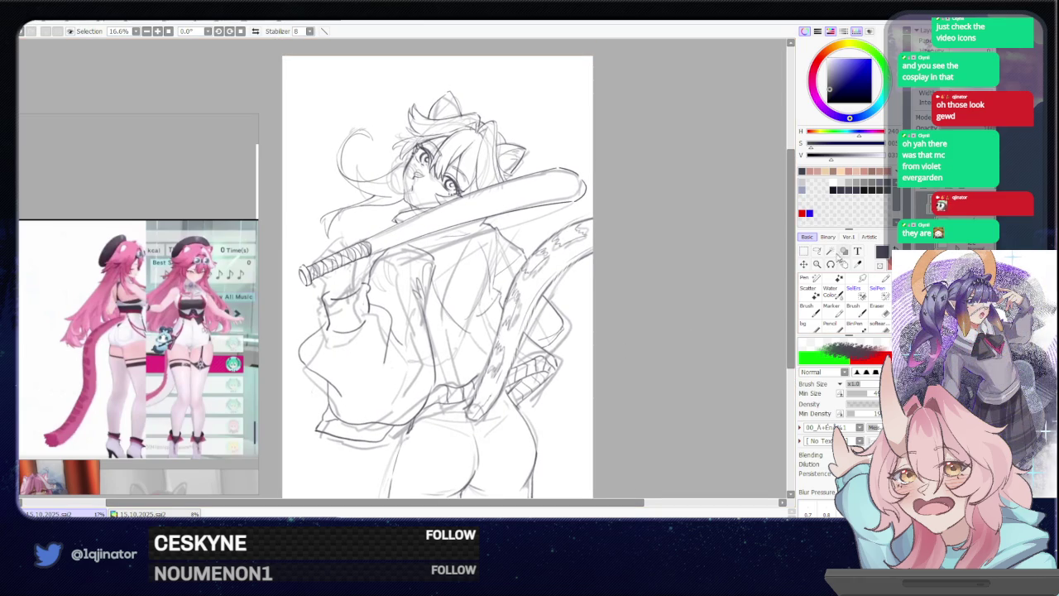
pyautogui.hotkey('ctrl', 'z')
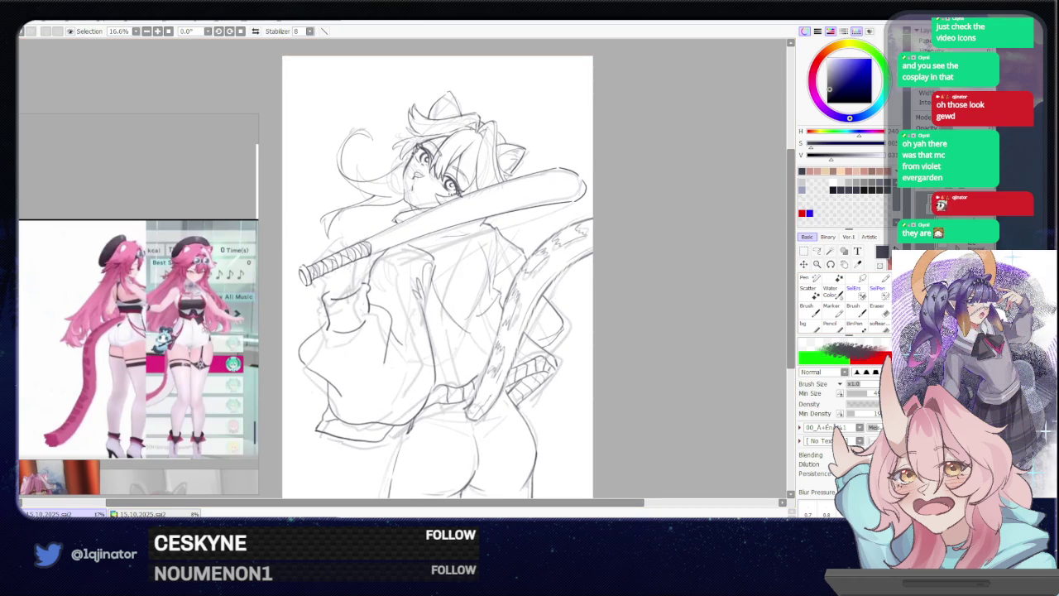
pyautogui.moveTo(629, 347); pyautogui.dragTo(621, 323)
# Mirror the view, choose the lasso, zoom to 33.3% on the face and rotate 28.4°
pyautogui.press('h')
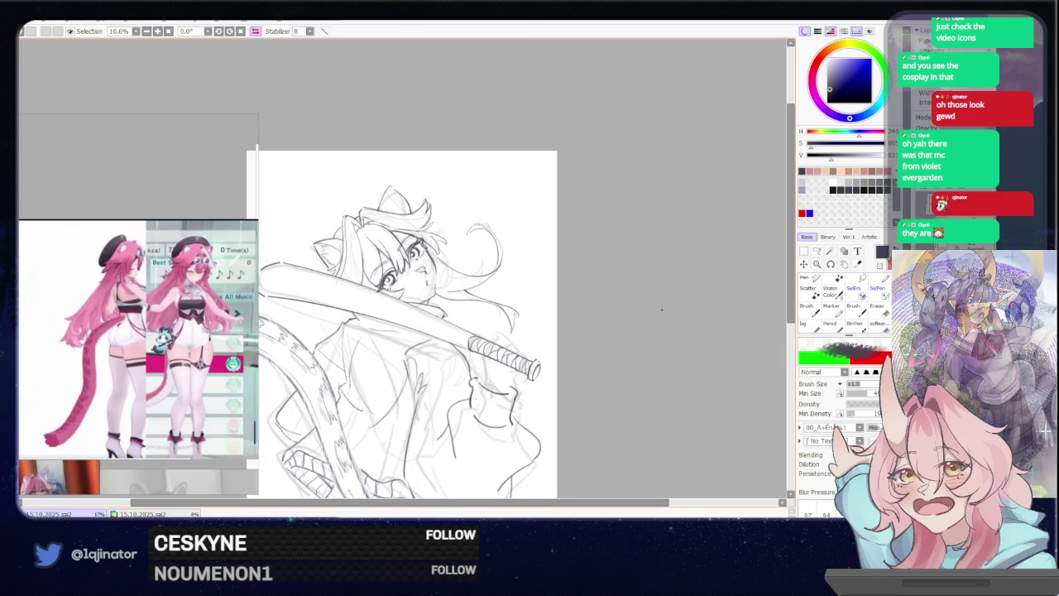
pyautogui.press('l')
pyautogui.scroll(1, 730, 260)
pyautogui.scroll(1, 730, 261)
pyautogui.moveTo(629, 281); pyautogui.dragTo(446, 254)
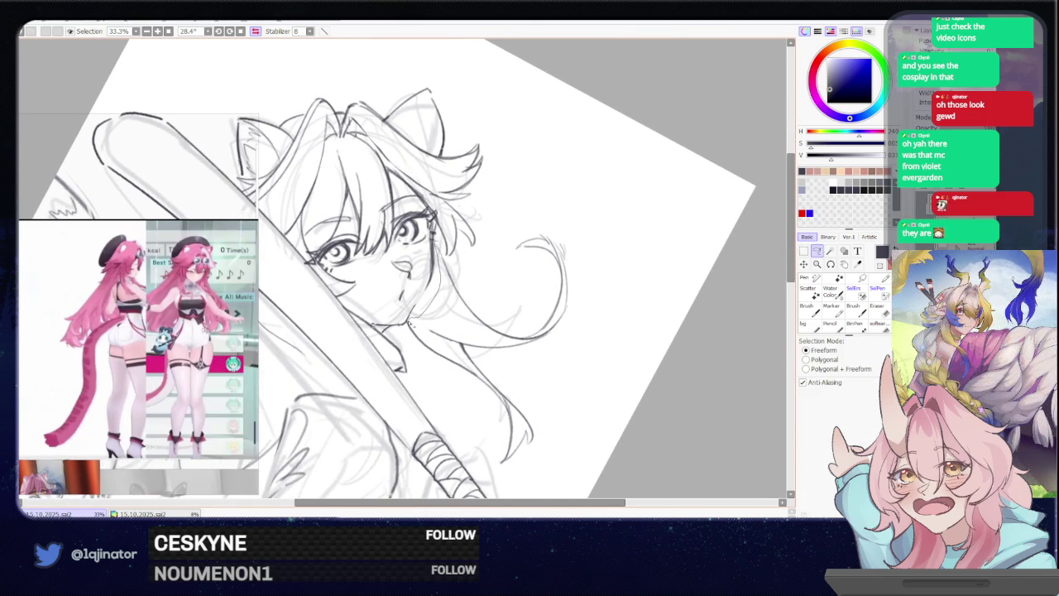
# Lasso the hair strand right of the face, then move and rotate it clockwise with free transform
pyautogui.moveTo(407, 325); pyautogui.dragTo(530, 258)
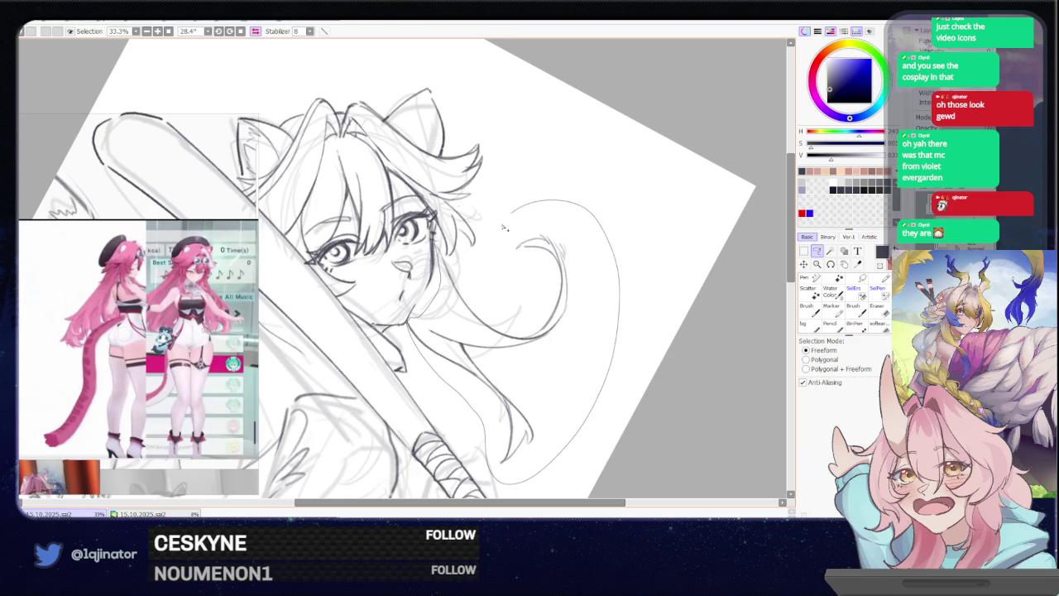
pyautogui.moveTo(624, 316); pyautogui.dragTo(598, 303)
pyautogui.hotkey('ctrl', 't')
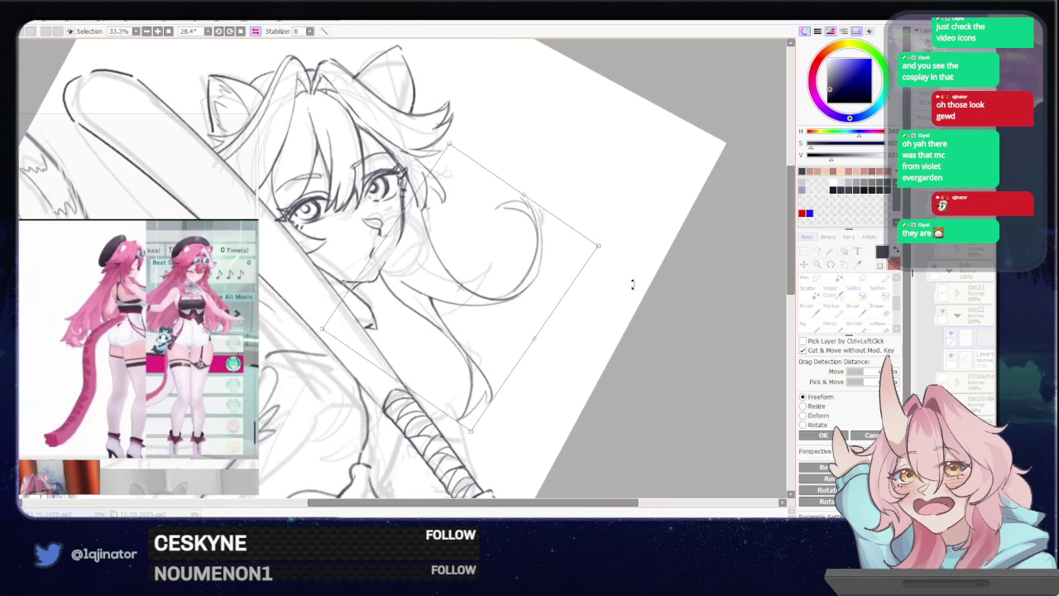
pyautogui.moveTo(512, 288); pyautogui.dragTo(521, 290)
pyautogui.press('Return')
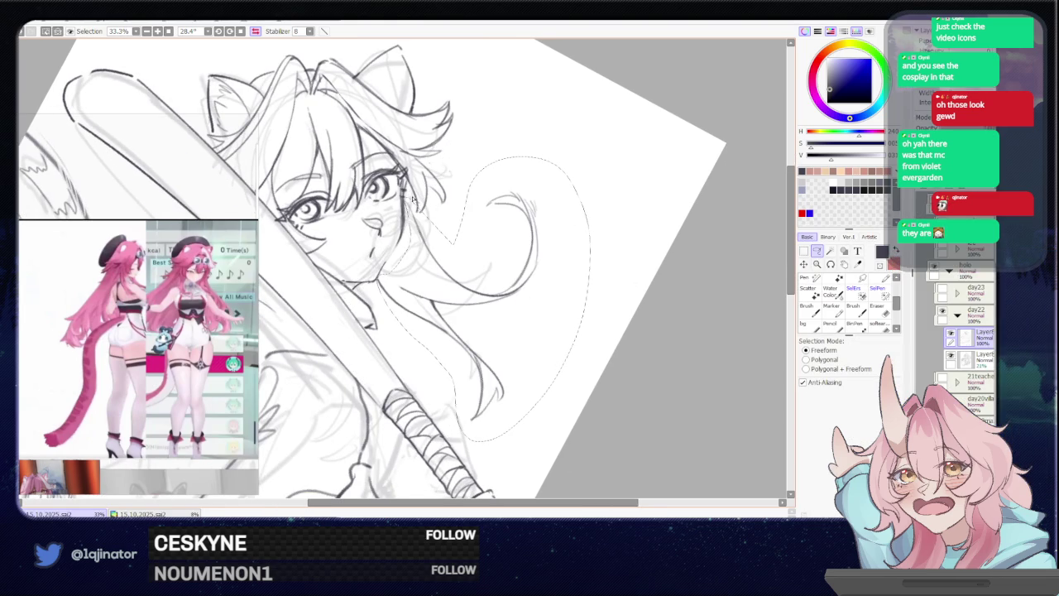
pyautogui.hotkey('ctrl', 't')
pyautogui.moveTo(521, 158)
pyautogui.mouseDown()
pyautogui.moveTo(581, 196)
pyautogui.moveTo(540, 209)
pyautogui.moveTo(547, 201)
pyautogui.mouseUp()
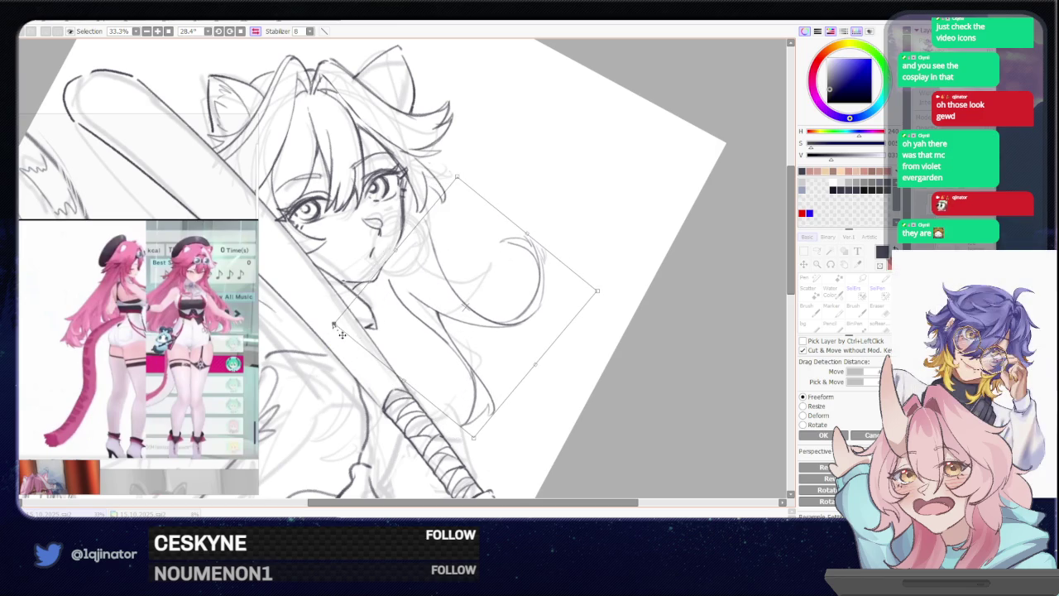
pyautogui.moveTo(497, 267)
pyautogui.mouseDown()
pyautogui.moveTo(480, 286)
pyautogui.moveTo(472, 238)
pyautogui.mouseUp()
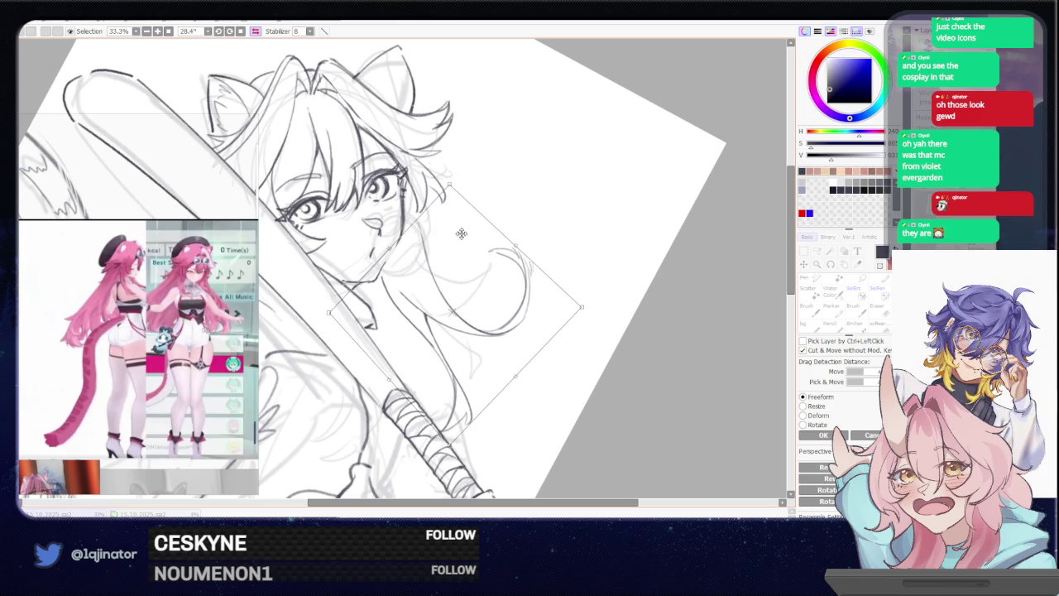
pyautogui.press('Return')
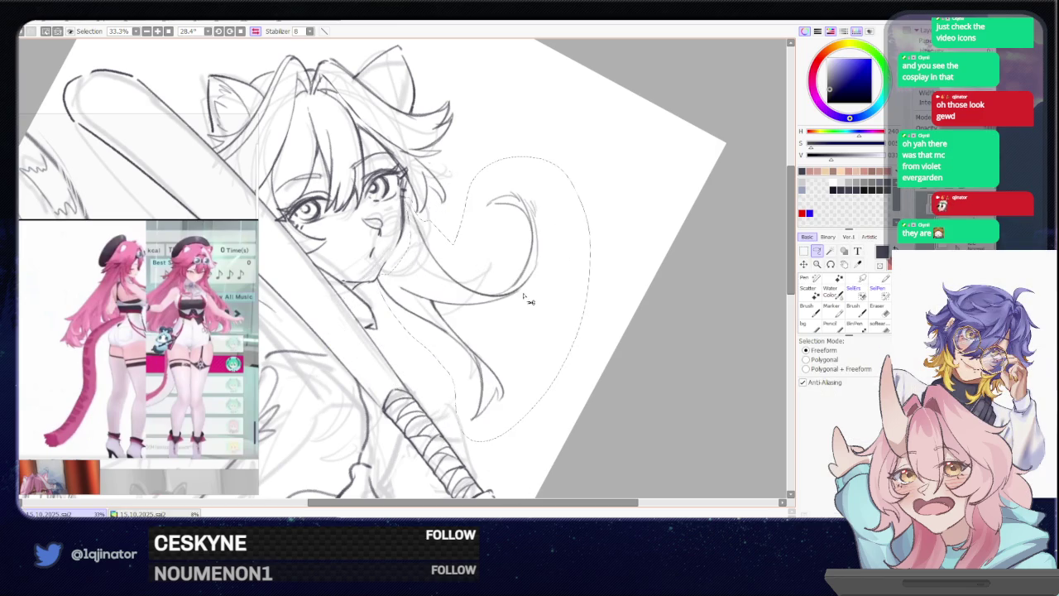
pyautogui.moveTo(491, 308); pyautogui.dragTo(509, 308)
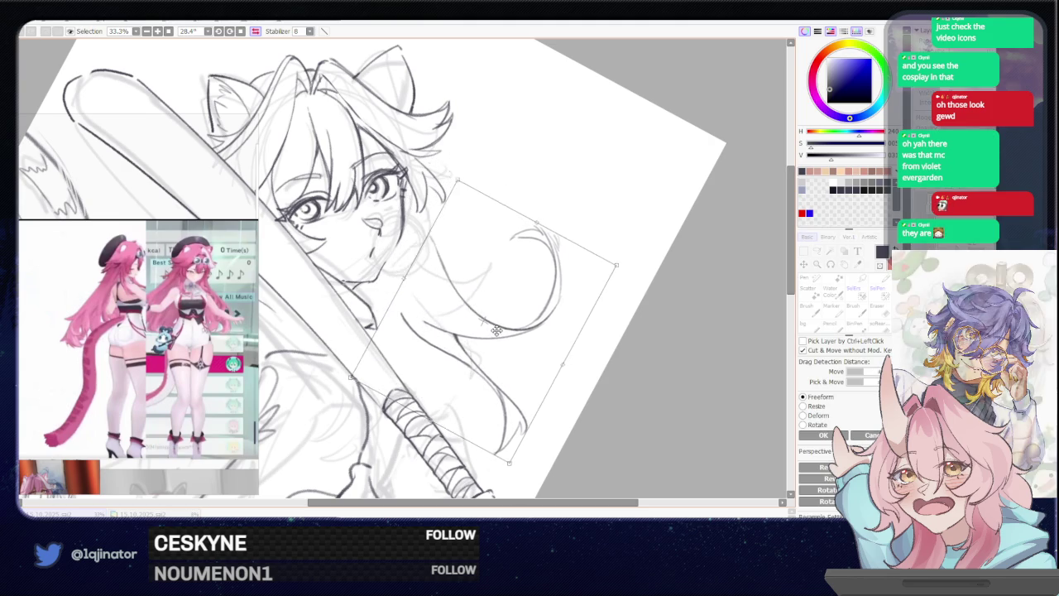
pyautogui.hotkey('ctrl', 'd')
# Tilt the view and erase to tidy the pencil lines along the chest curve
pyautogui.moveTo(675, 352); pyautogui.dragTo(629, 248)
pyautogui.press('b')
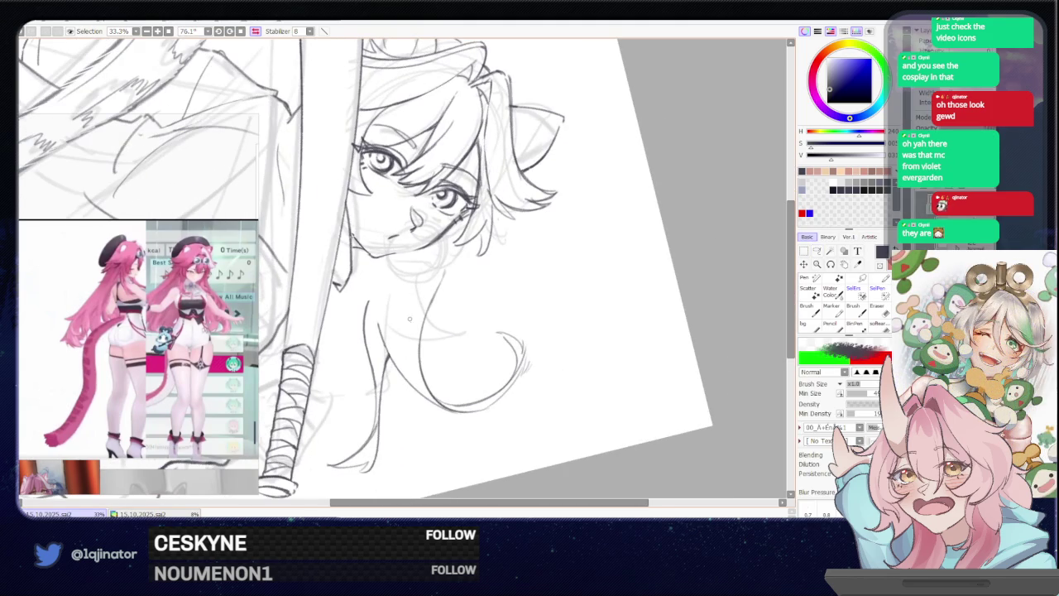
pyautogui.press('e')
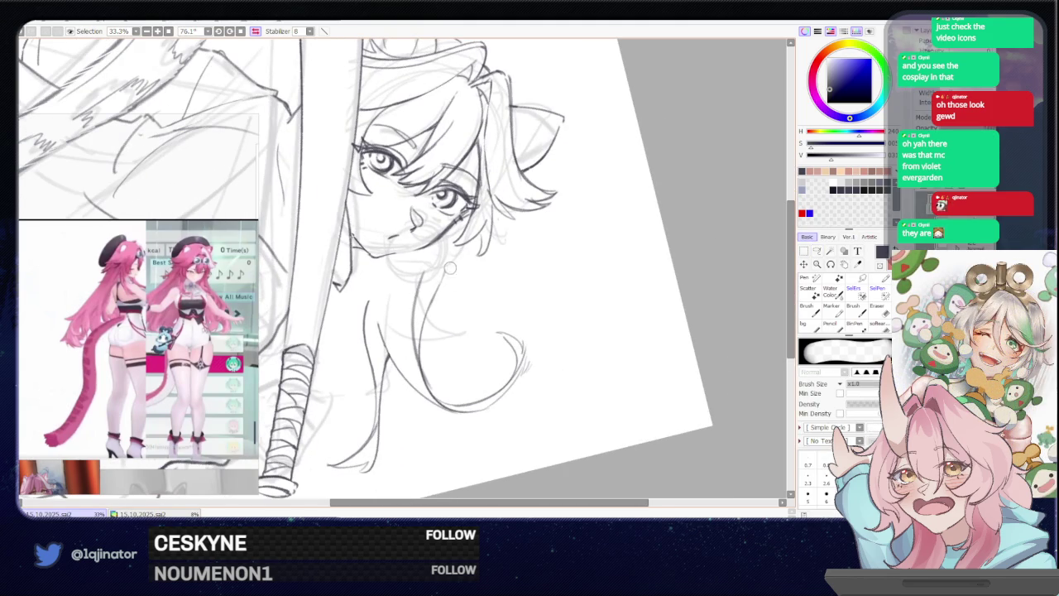
pyautogui.moveTo(439, 367)
pyautogui.mouseDown()
pyautogui.moveTo(427, 325)
pyautogui.moveTo(443, 389)
pyautogui.moveTo(447, 314)
pyautogui.moveTo(428, 414)
pyautogui.moveTo(548, 335)
pyautogui.mouseUp()
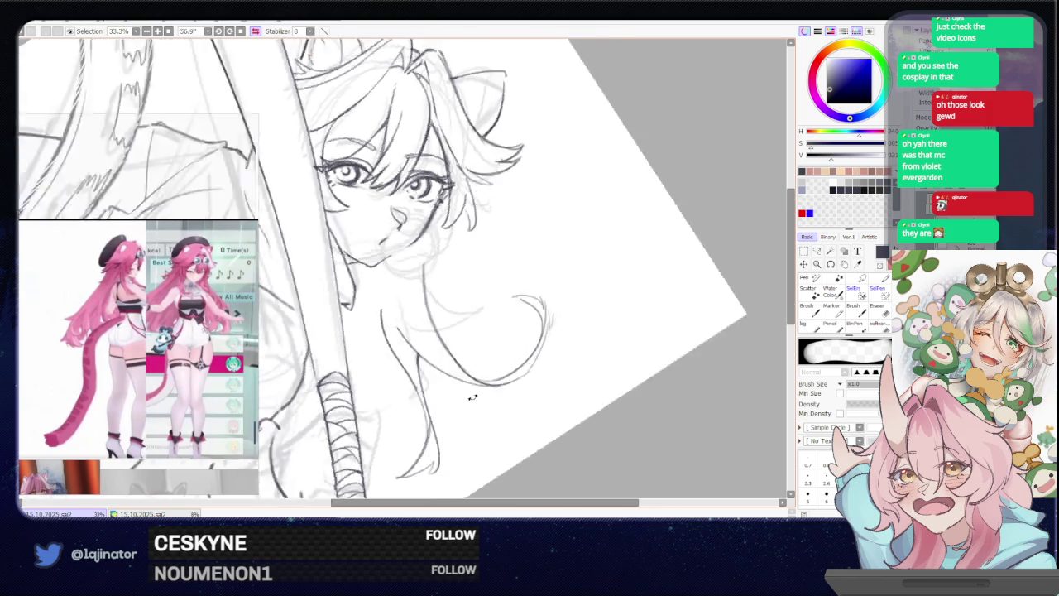
# Lasso the hair near the face and resize, shift and rotate it further clockwise
pyautogui.press('a')
pyautogui.moveTo(452, 283)
pyautogui.mouseDown()
pyautogui.moveTo(395, 293)
pyautogui.moveTo(406, 366)
pyautogui.moveTo(494, 431)
pyautogui.moveTo(599, 442)
pyautogui.moveTo(479, 218)
pyautogui.mouseUp()
pyautogui.hotkey('ctrl', 't')
pyautogui.moveTo(604, 248); pyautogui.dragTo(567, 279)
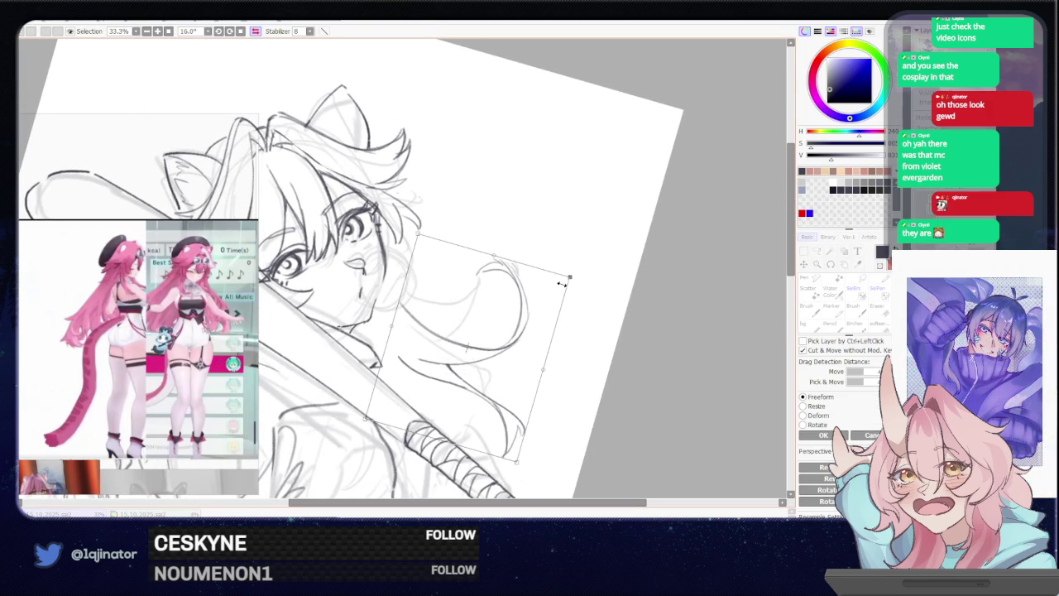
pyautogui.moveTo(489, 331); pyautogui.dragTo(485, 298)
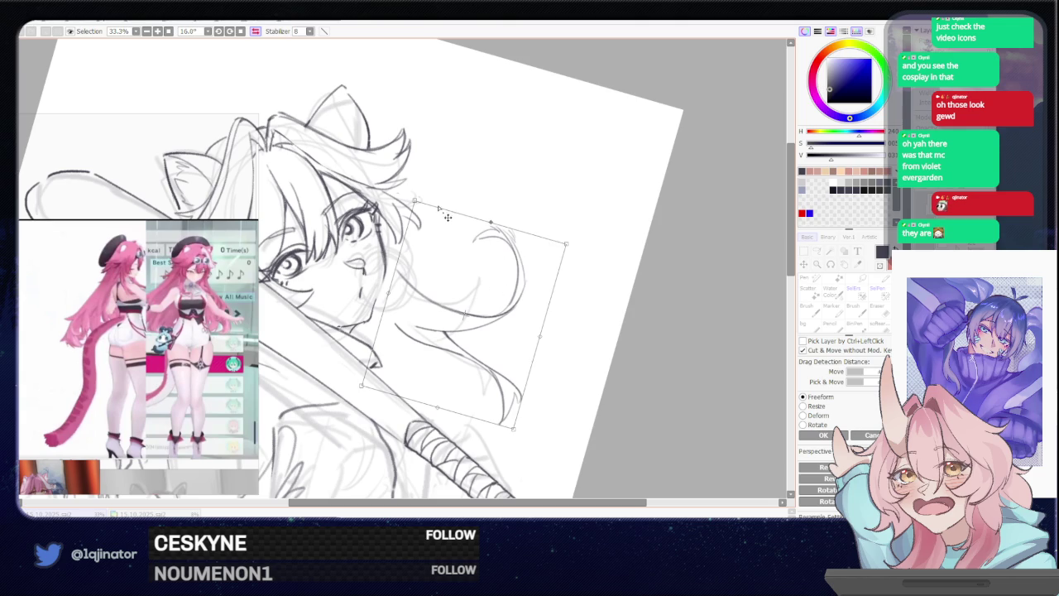
pyautogui.moveTo(503, 239); pyautogui.dragTo(503, 246)
pyautogui.moveTo(521, 208); pyautogui.dragTo(531, 215)
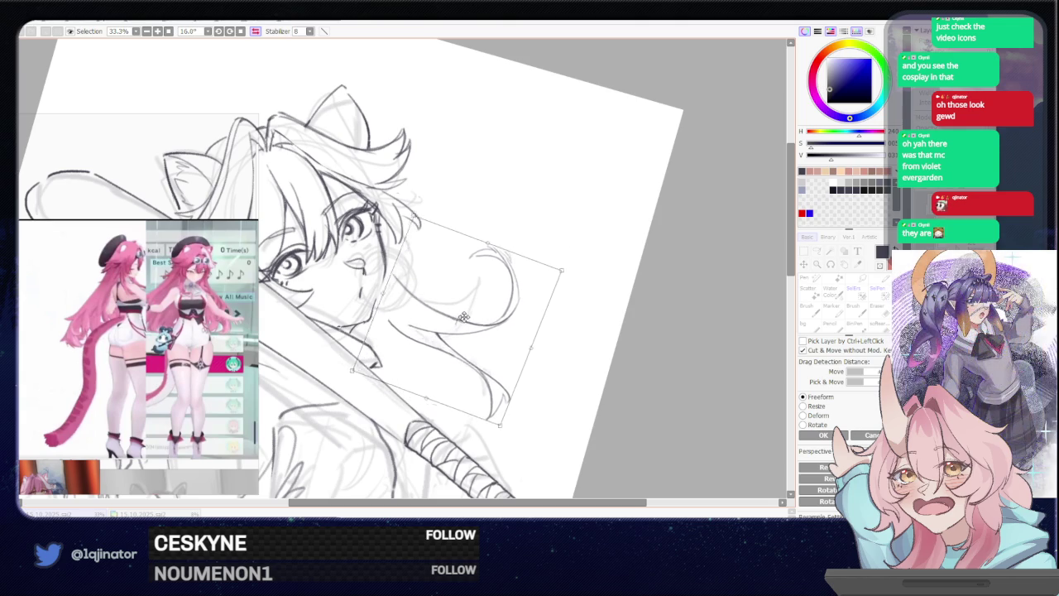
pyautogui.moveTo(457, 309)
pyautogui.mouseDown()
pyautogui.moveTo(554, 236)
pyautogui.moveTo(560, 244)
pyautogui.mouseUp()
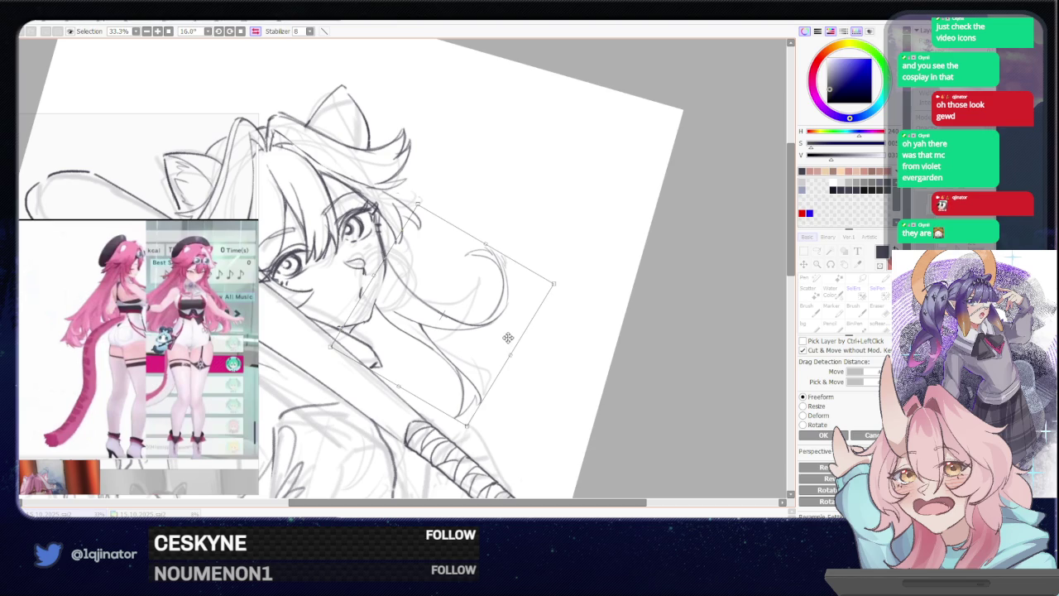
pyautogui.press('Return')
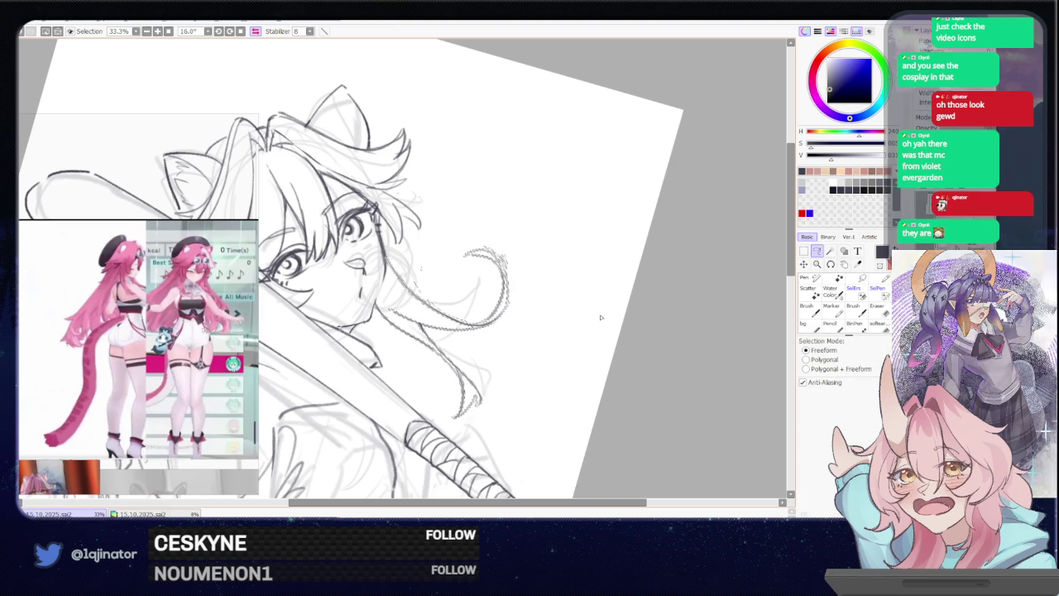
# Straighten the canvas rotation to 0°, zoom to frame the page, and adjust the brush size
pyautogui.press('b')
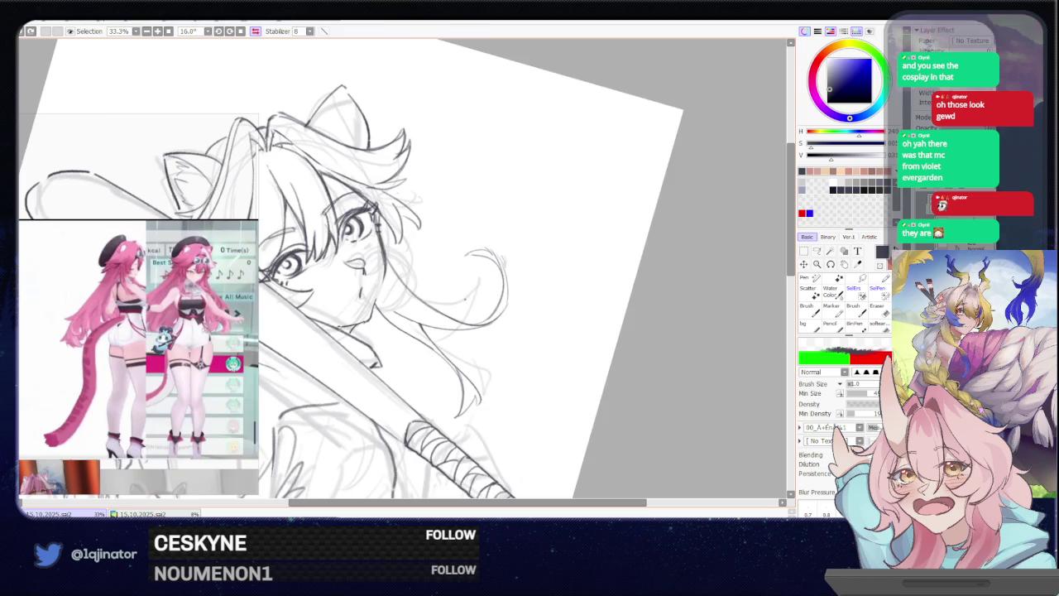
pyautogui.press('Home')
pyautogui.press('-')
pyautogui.press('-')
pyautogui.scroll(-1, 571, 281)
pyautogui.press('+')
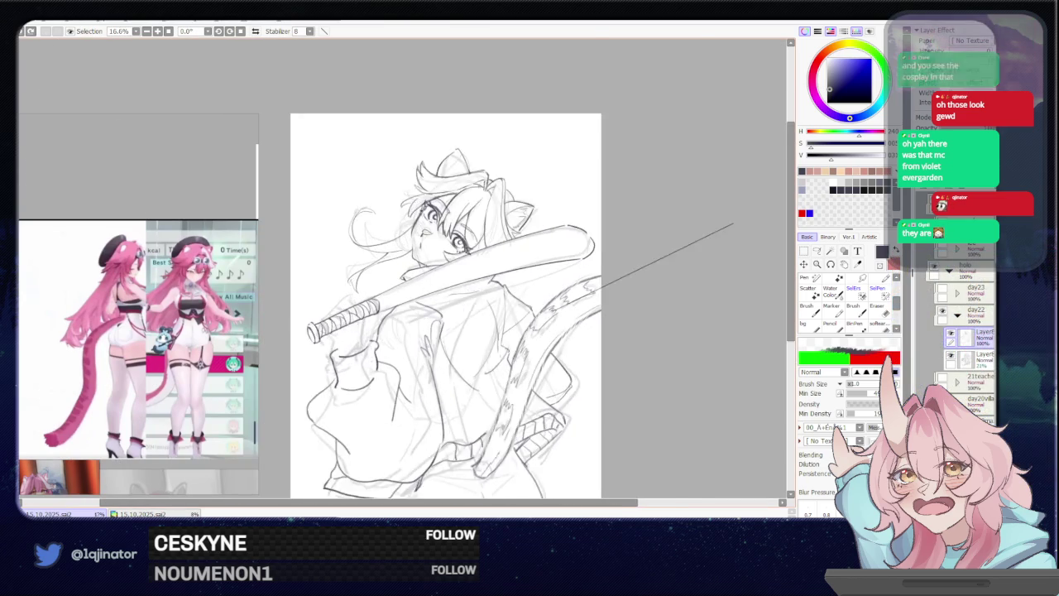
pyautogui.press('+')
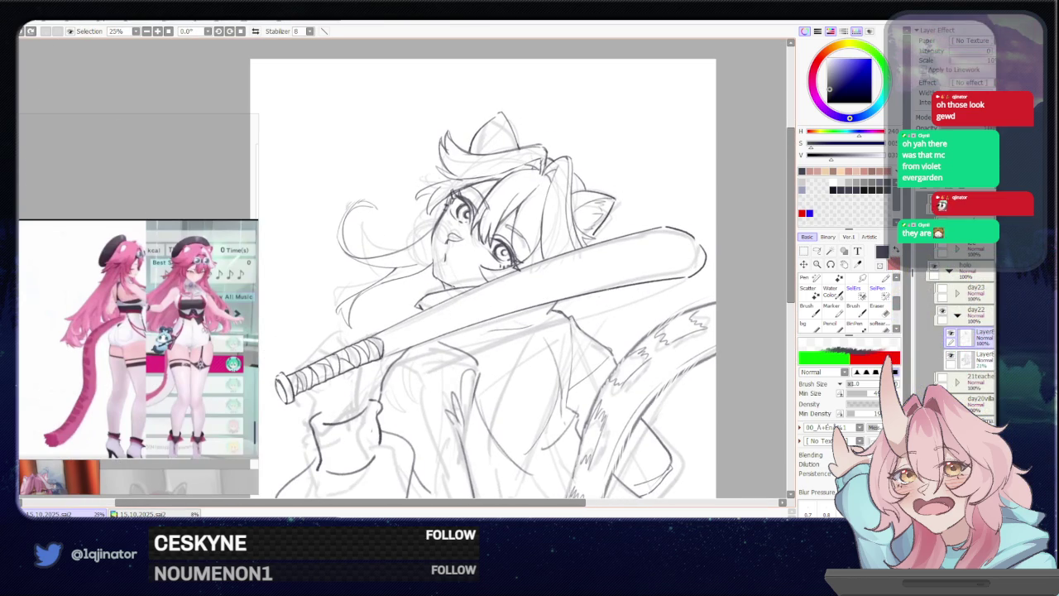
pyautogui.scroll(1, 491, 281)
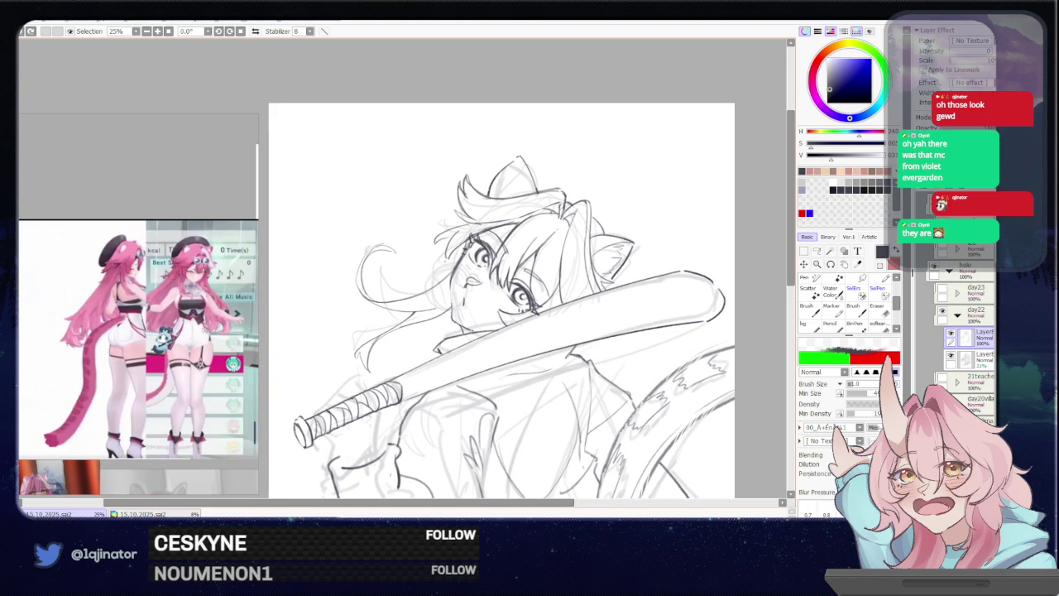
pyautogui.press('-')
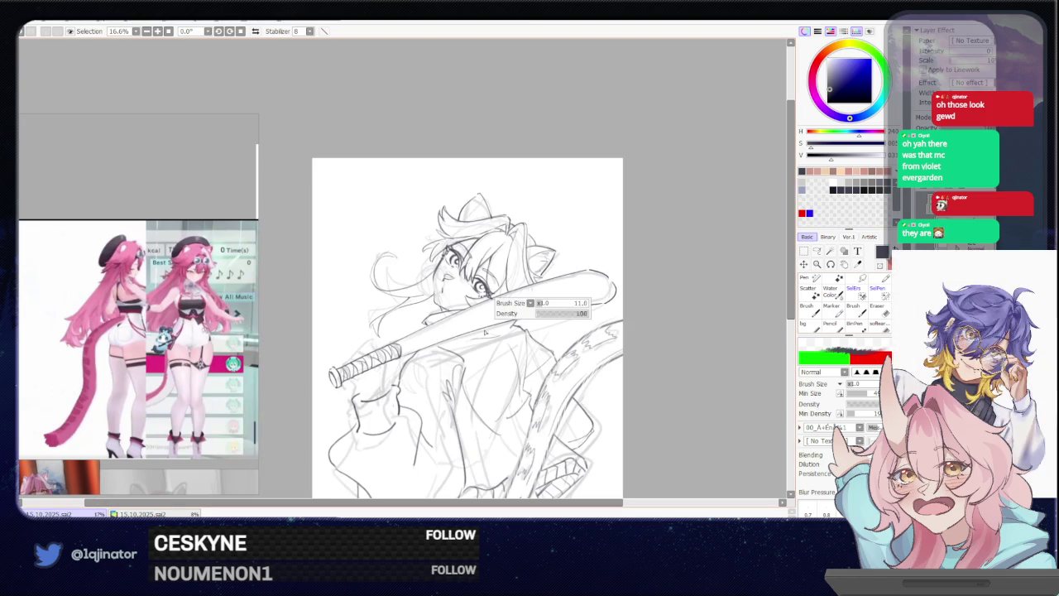
pyautogui.moveTo(546, 309); pyautogui.dragTo(550, 309)
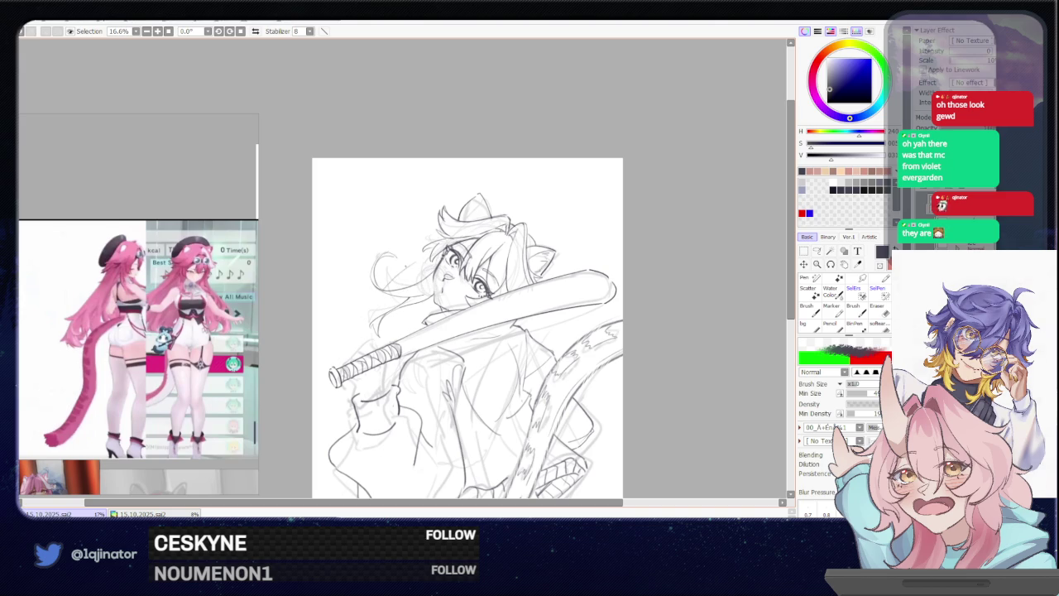
# Sketch and retry long hair strands down the left side of the head
pyautogui.moveTo(334, 300); pyautogui.dragTo(456, 240)
pyautogui.hotkey('ctrl', 'z')
pyautogui.hotkey('ctrl', 'z')
pyautogui.moveTo(341, 300)
pyautogui.mouseDown()
pyautogui.moveTo(437, 252)
pyautogui.moveTo(340, 308)
pyautogui.moveTo(319, 424)
pyautogui.mouseUp()
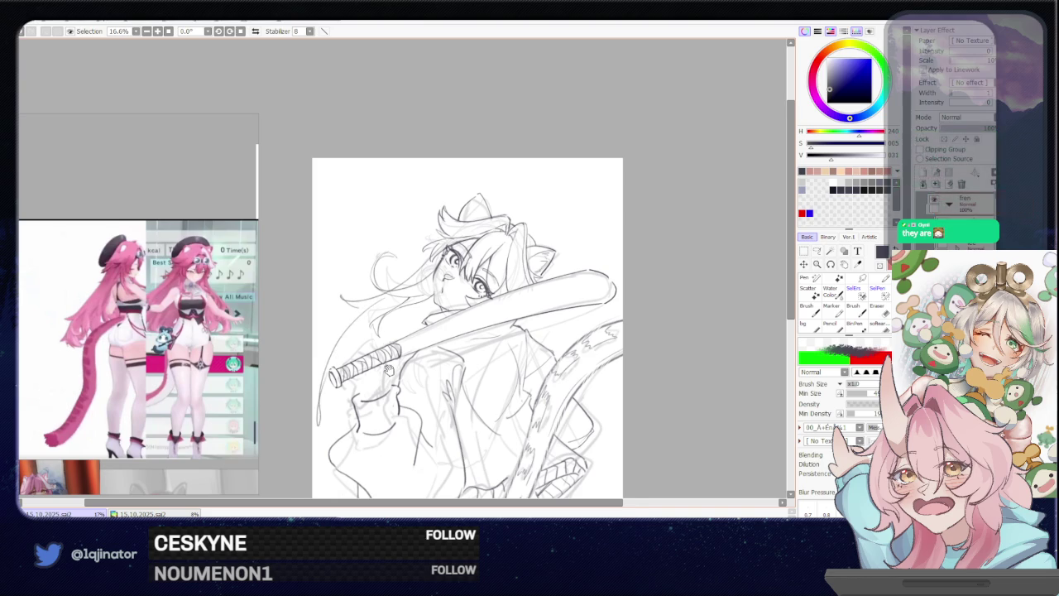
pyautogui.moveTo(392, 324); pyautogui.dragTo(373, 298)
pyautogui.hotkey('ctrl', 'z')
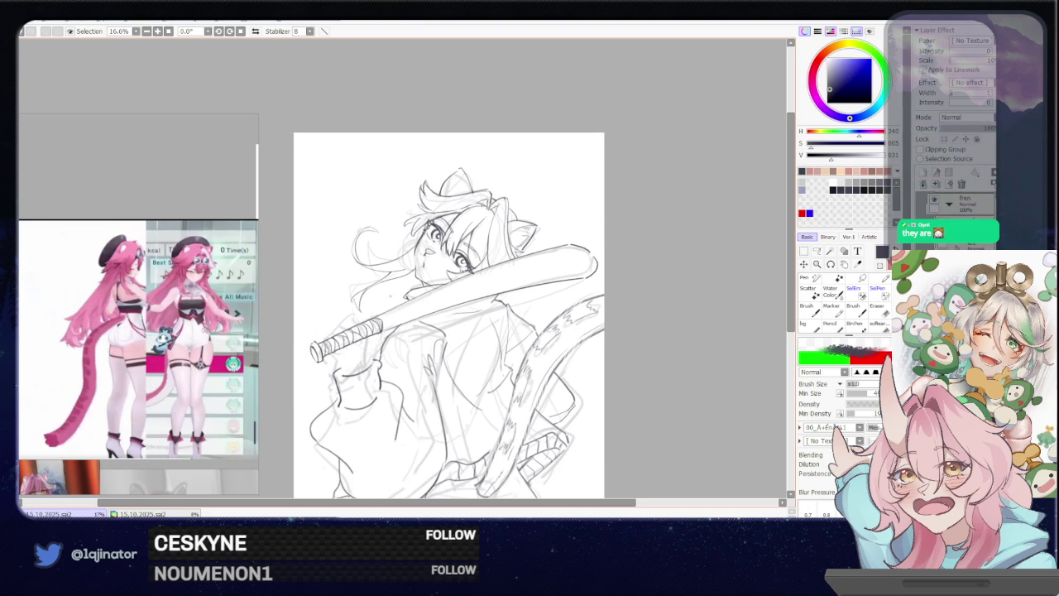
pyautogui.moveTo(447, 314); pyautogui.dragTo(445, 329)
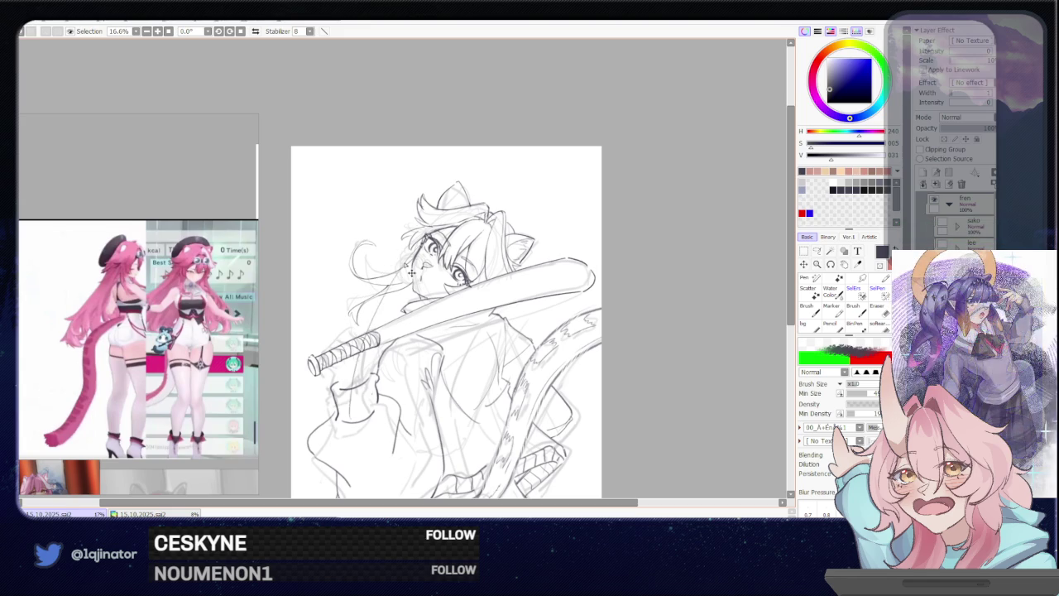
pyautogui.moveTo(414, 334)
pyautogui.mouseDown()
pyautogui.moveTo(436, 310)
pyautogui.moveTo(416, 337)
pyautogui.mouseUp()
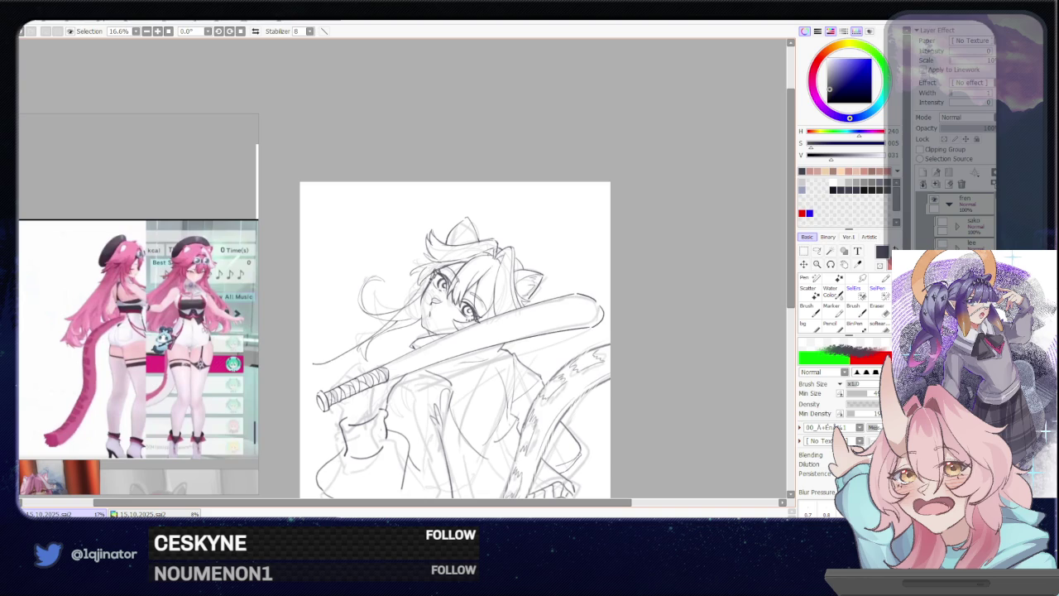
pyautogui.moveTo(422, 281)
pyautogui.mouseDown()
pyautogui.moveTo(311, 341)
pyautogui.moveTo(310, 354)
pyautogui.mouseUp()
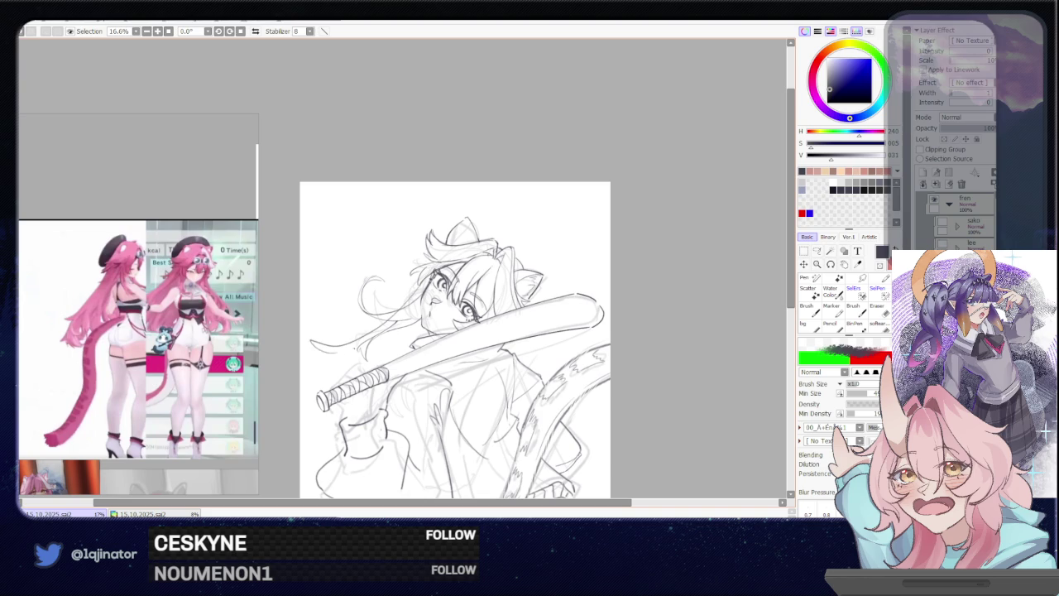
pyautogui.hotkey('ctrl', 'z')
pyautogui.hotkey('ctrl', 'z')
# Redraw the left hair strands sweeping down-left, resize the brush, and zoom out to the whole drawing
pyautogui.moveTo(430, 273); pyautogui.dragTo(335, 366)
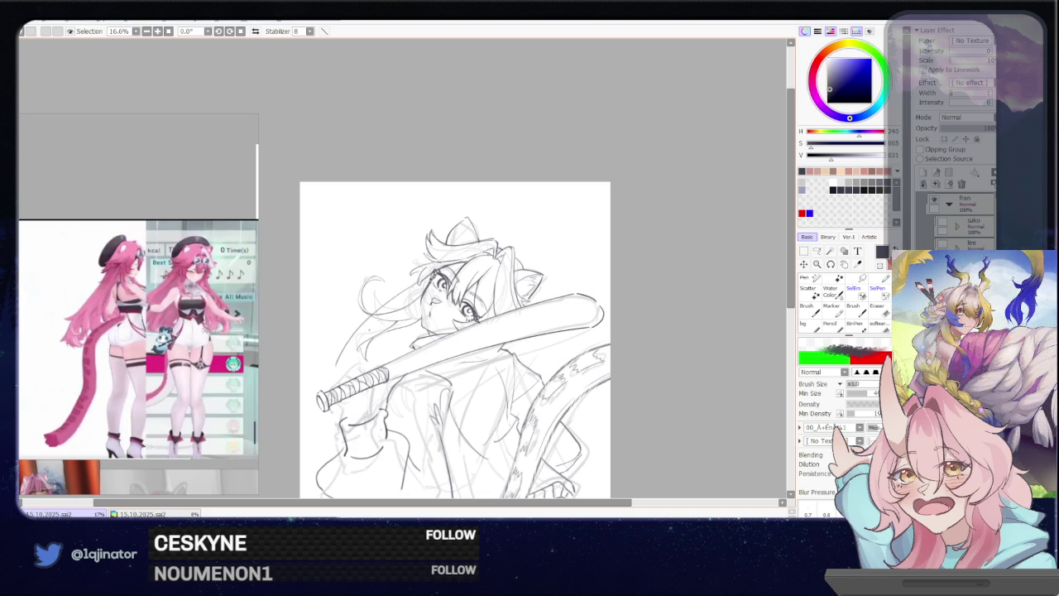
pyautogui.moveTo(400, 314); pyautogui.dragTo(348, 349)
pyautogui.hotkey('ctrl', 'z')
pyautogui.moveTo(421, 309)
pyautogui.mouseDown()
pyautogui.moveTo(358, 333)
pyautogui.moveTo(331, 374)
pyautogui.mouseUp()
pyautogui.hotkey('ctrl', 'z')
pyautogui.hotkey('ctrl', 'z')
pyautogui.moveTo(505, 299)
pyautogui.mouseDown()
pyautogui.moveTo(513, 302)
pyautogui.moveTo(452, 326)
pyautogui.moveTo(452, 340)
pyautogui.mouseUp()
pyautogui.hotkey('ctrl', 'z')
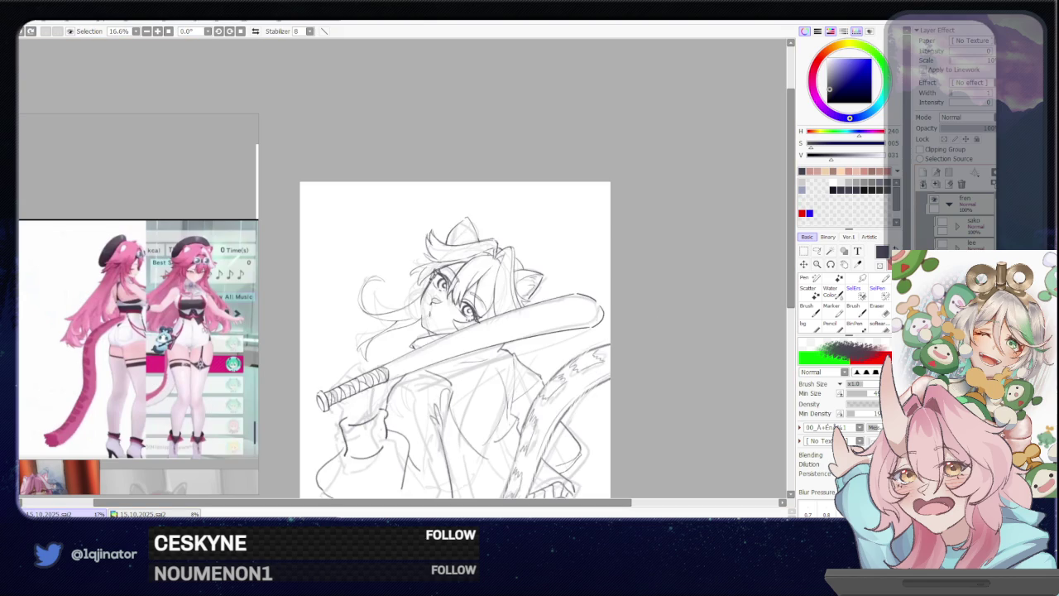
pyautogui.hotkey('ctrl', '-')
pyautogui.hotkey('ctrl', '-')
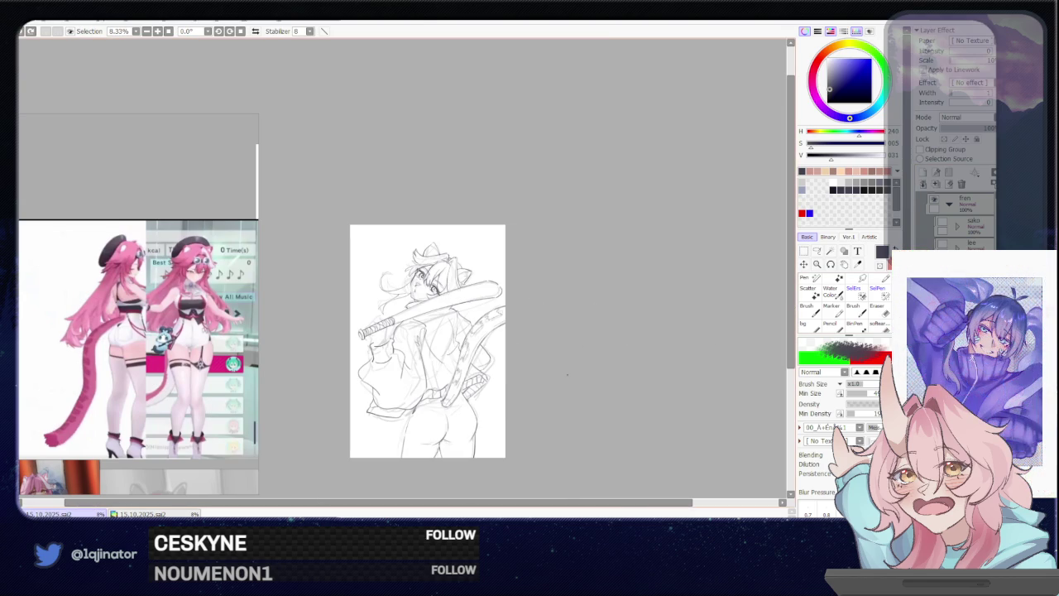
# Test the sketch layer at 58 opacity, then try curved hair strands down-left, undoing each
pyautogui.moveTo(978, 130); pyautogui.dragTo(968, 159)
pyautogui.hotkey('ctrl', 'z')
pyautogui.moveTo(417, 272)
pyautogui.mouseDown()
pyautogui.moveTo(361, 298)
pyautogui.moveTo(369, 282)
pyautogui.mouseUp()
pyautogui.hotkey('ctrl', 'z')
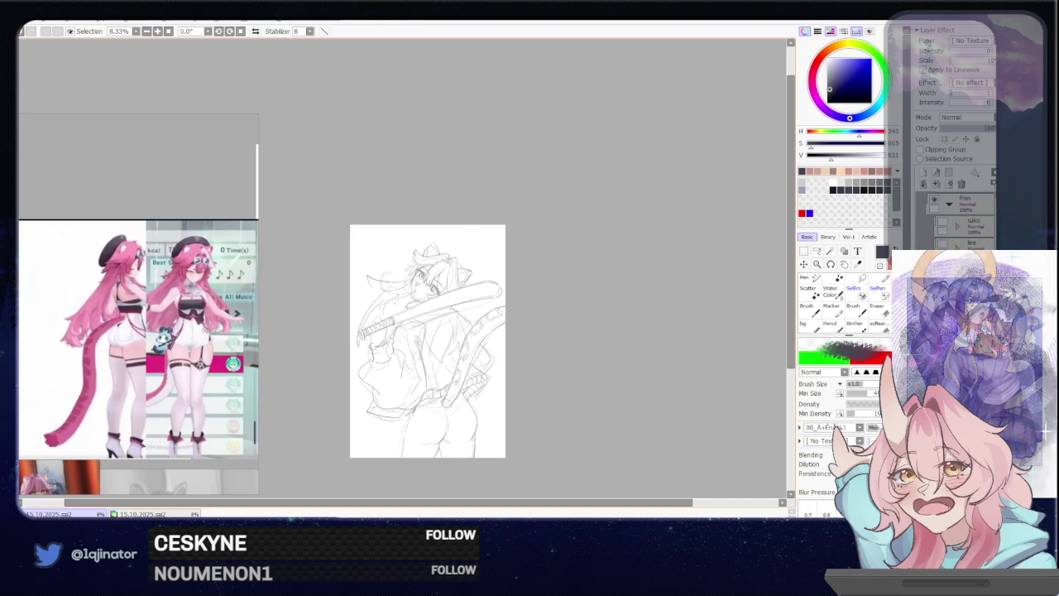
pyautogui.moveTo(401, 292)
pyautogui.mouseDown()
pyautogui.moveTo(357, 307)
pyautogui.moveTo(361, 324)
pyautogui.mouseUp()
pyautogui.hotkey('ctrl', 'z')
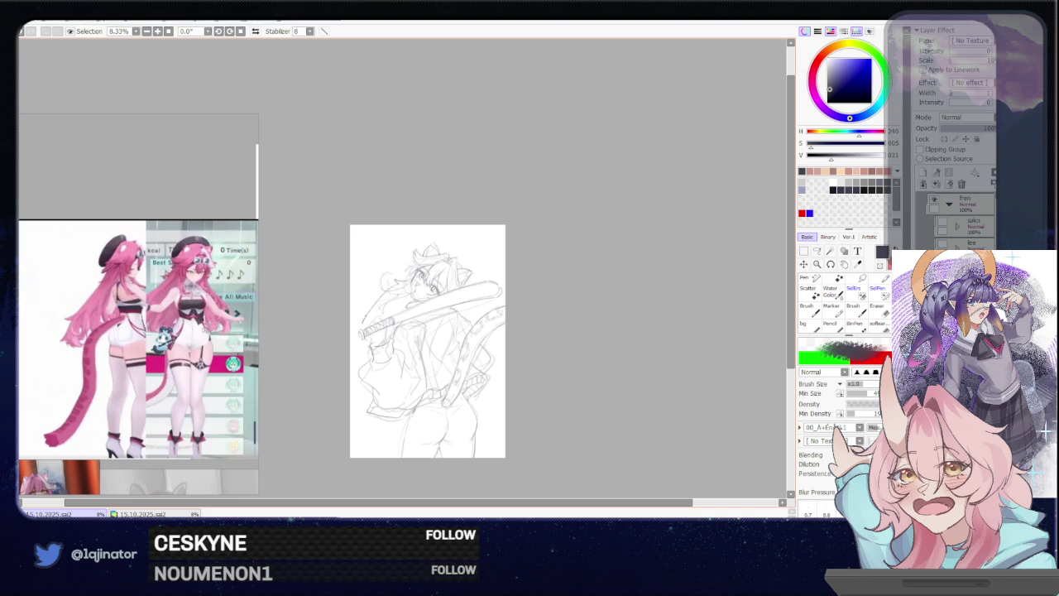
pyautogui.hotkey('ctrl', 'z')
pyautogui.moveTo(412, 279)
pyautogui.mouseDown()
pyautogui.moveTo(366, 295)
pyautogui.moveTo(363, 333)
pyautogui.mouseUp()
pyautogui.hotkey('ctrl', 'z')
pyautogui.hotkey('ctrl', 'z')
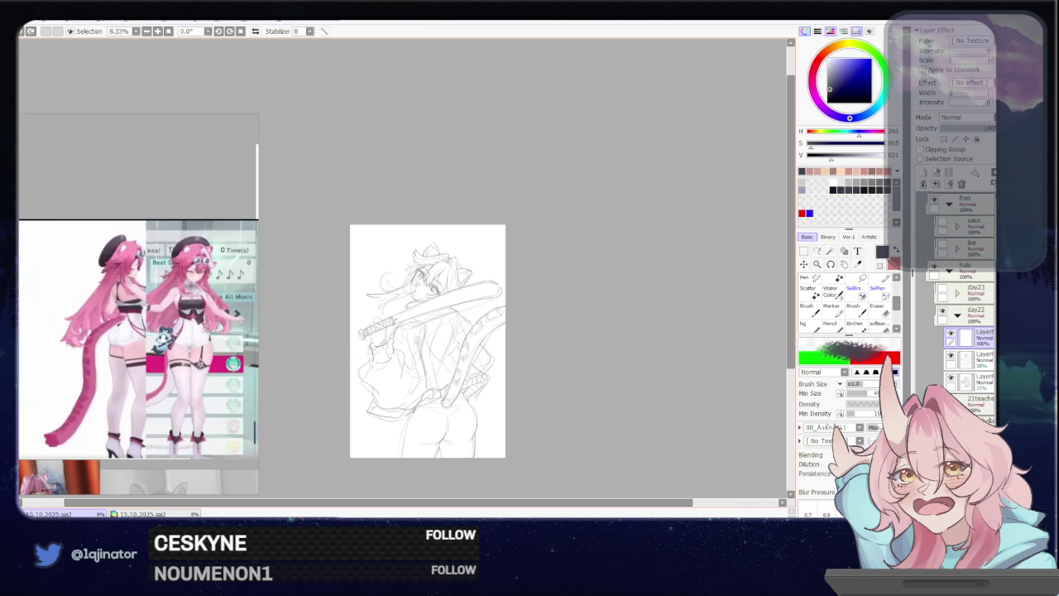
# Mirror the view and draw new pencil lines along the figure's left side
pyautogui.press('h')
pyautogui.moveTo(391, 291); pyautogui.dragTo(363, 350)
pyautogui.hotkey('ctrl', 'z')
pyautogui.moveTo(379, 278)
pyautogui.mouseDown()
pyautogui.moveTo(342, 313)
pyautogui.moveTo(356, 364)
pyautogui.mouseUp()
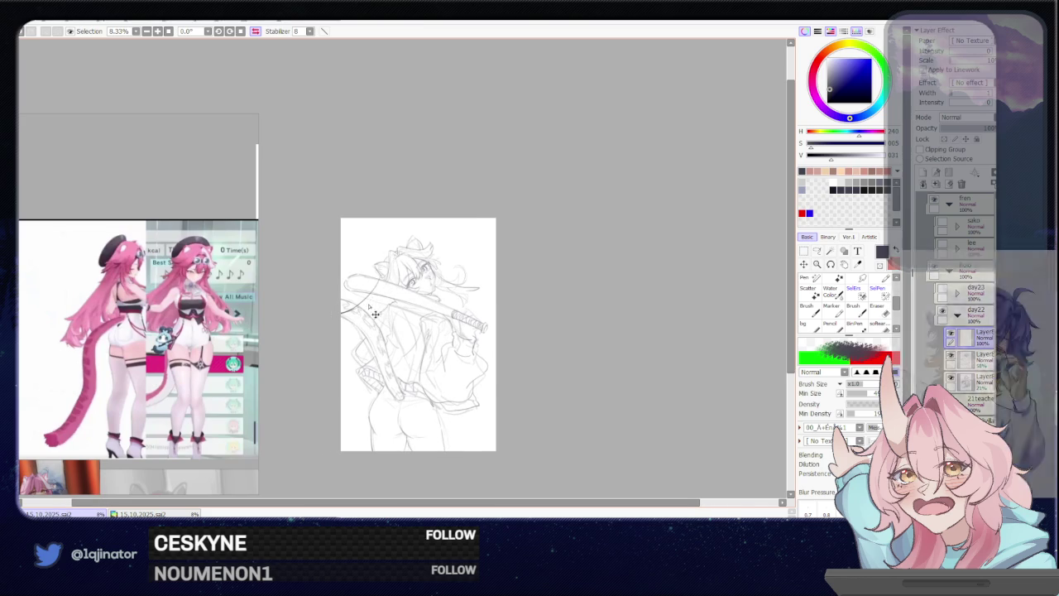
# Retry lines along the figure's left edge and side, undoing each attempt
pyautogui.moveTo(379, 292); pyautogui.dragTo(346, 402)
pyautogui.hotkey('ctrl', 'z')
pyautogui.moveTo(375, 305); pyautogui.dragTo(341, 333)
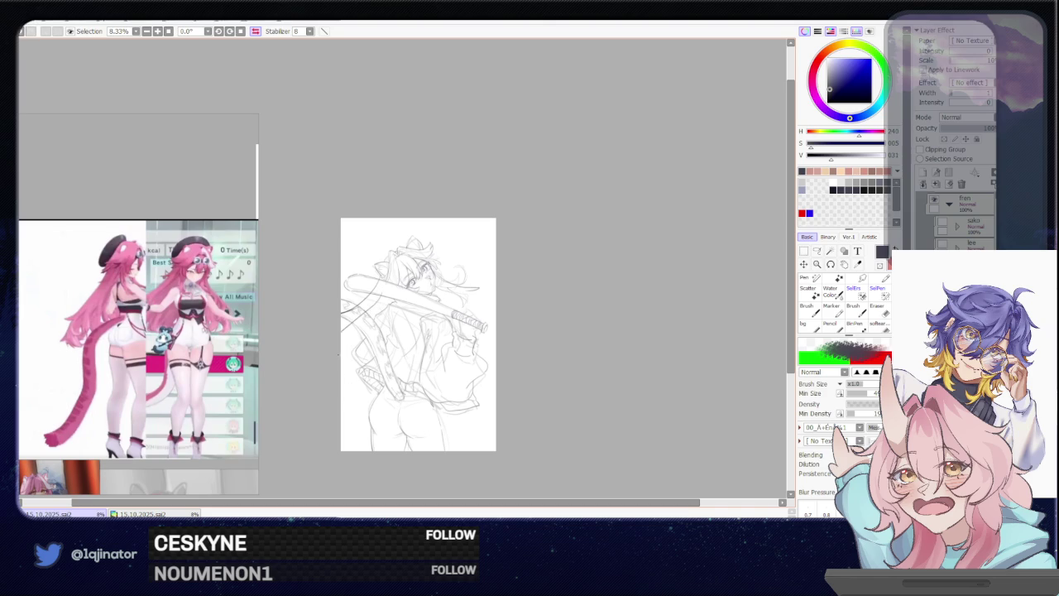
pyautogui.hotkey('ctrl', 'z')
pyautogui.moveTo(379, 297); pyautogui.dragTo(341, 338)
pyautogui.hotkey('ctrl', 'z')
pyautogui.hotkey('ctrl', 'z')
pyautogui.moveTo(369, 316); pyautogui.dragTo(340, 346)
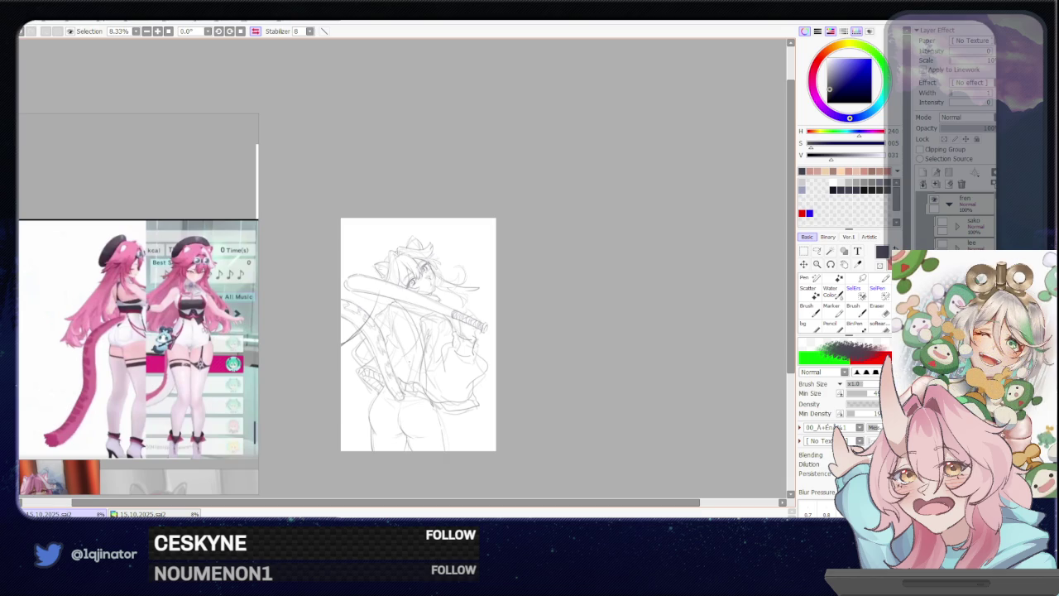
pyautogui.hotkey('ctrl', 'z')
pyautogui.moveTo(423, 311); pyautogui.dragTo(423, 399)
pyautogui.hotkey('ctrl', 'z')
pyautogui.moveTo(424, 322); pyautogui.dragTo(415, 426)
pyautogui.hotkey('ctrl', 'z')
# Draw the waist, hip and lower back curves plus lines on the figure's left side
pyautogui.moveTo(426, 351); pyautogui.dragTo(453, 409)
pyautogui.moveTo(454, 367); pyautogui.dragTo(463, 385)
pyautogui.hotkey('ctrl', 'z')
pyautogui.hotkey('ctrl', 'z')
pyautogui.moveTo(424, 314)
pyautogui.mouseDown()
pyautogui.moveTo(437, 331)
pyautogui.moveTo(438, 382)
pyautogui.moveTo(461, 422)
pyautogui.mouseUp()
pyautogui.hotkey('ctrl', 'z')
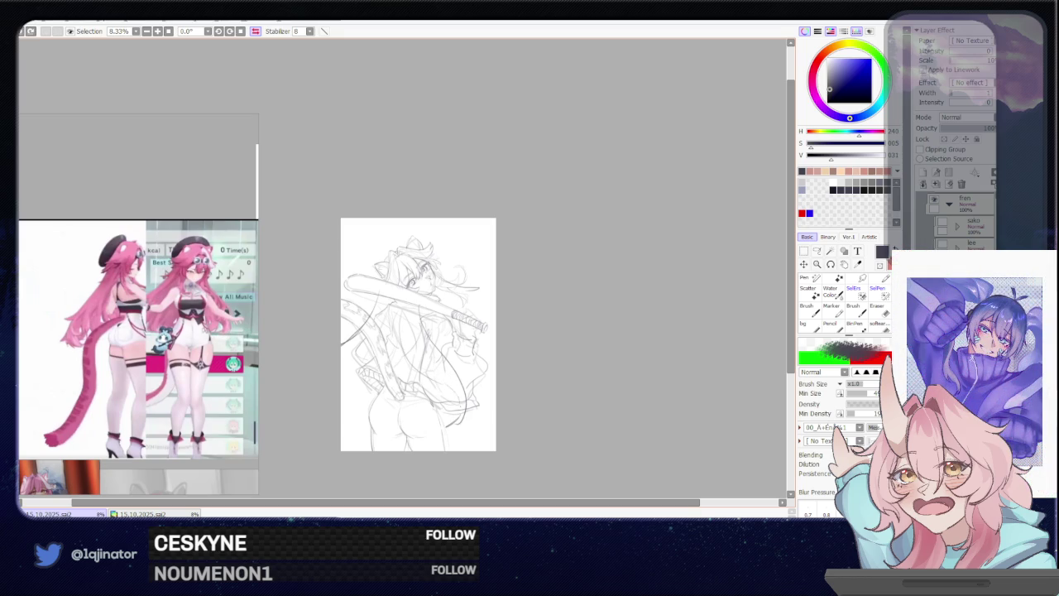
pyautogui.moveTo(448, 382); pyautogui.dragTo(425, 430)
pyautogui.moveTo(398, 329); pyautogui.dragTo(400, 412)
pyautogui.hotkey('ctrl', 'z')
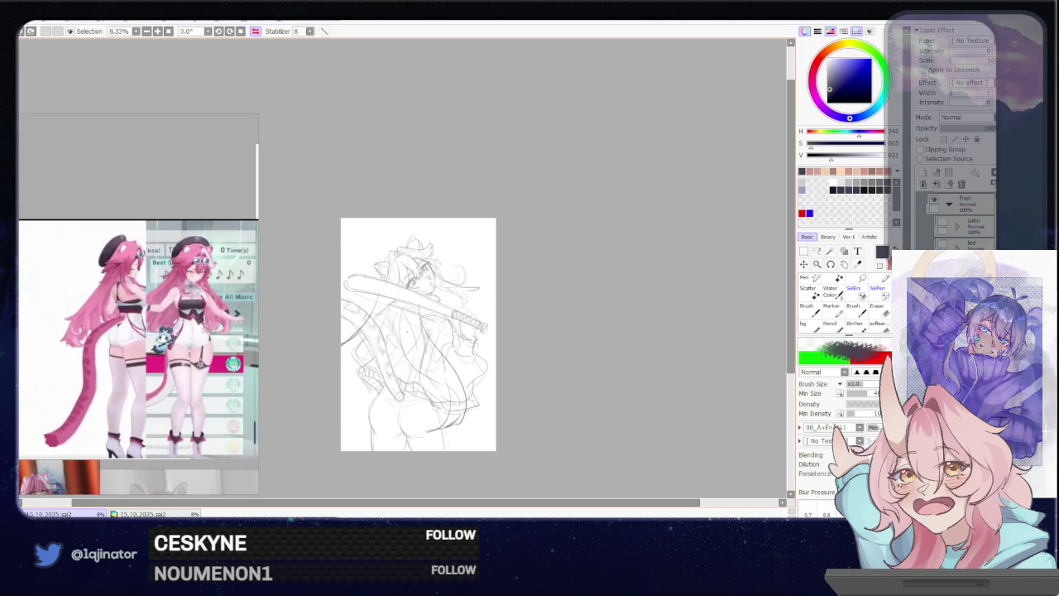
pyautogui.moveTo(366, 339)
pyautogui.mouseDown()
pyautogui.moveTo(344, 373)
pyautogui.moveTo(351, 415)
pyautogui.mouseUp()
# Add a hair strand right of the head and hide the top rough-sketch layer
pyautogui.moveTo(450, 268)
pyautogui.mouseDown()
pyautogui.moveTo(484, 262)
pyautogui.moveTo(460, 275)
pyautogui.mouseUp()
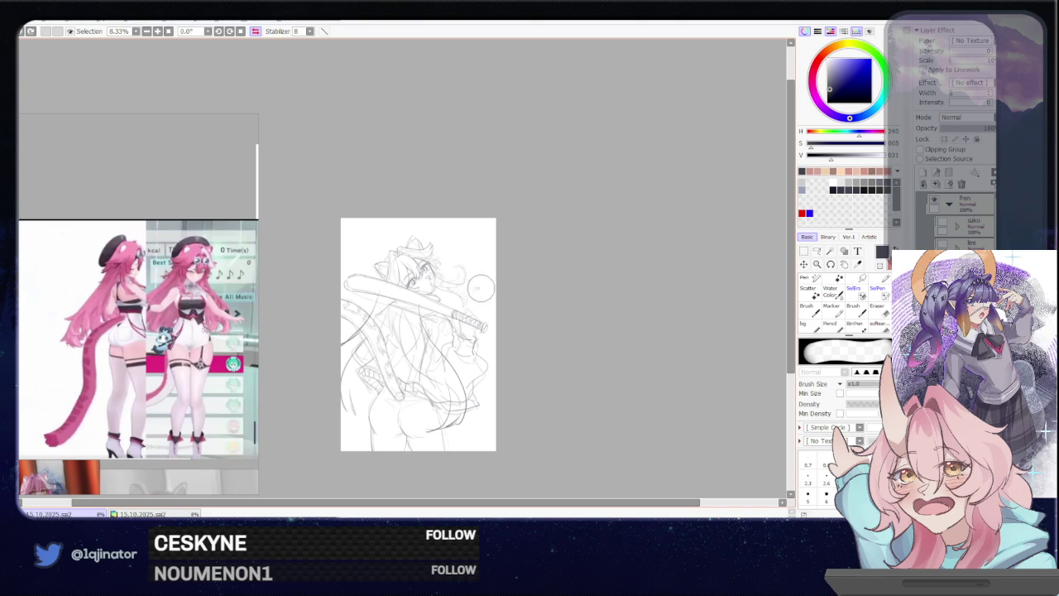
pyautogui.moveTo(450, 276); pyautogui.dragTo(493, 318)
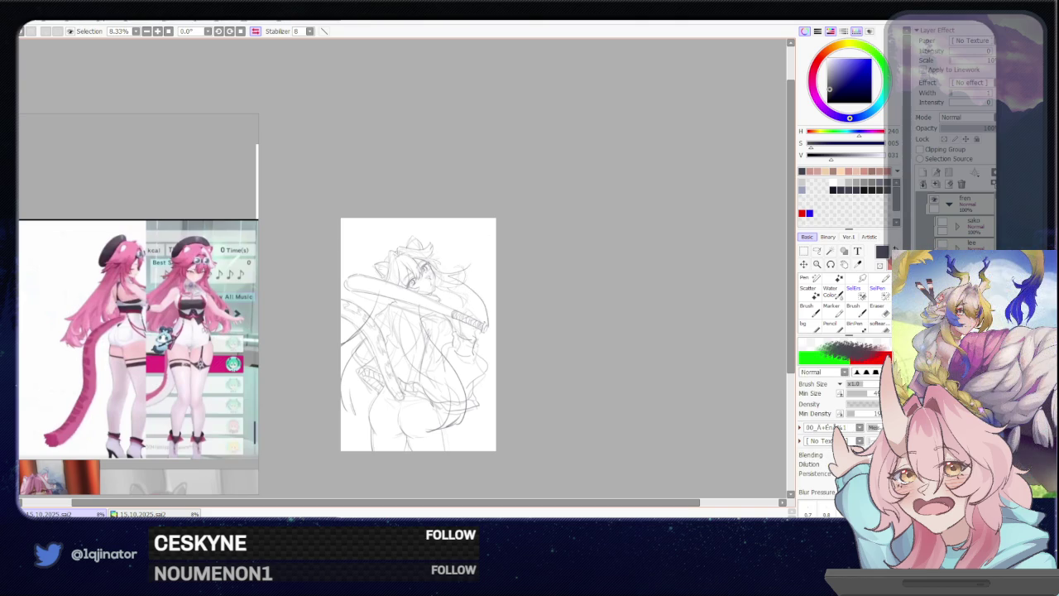
pyautogui.hotkey('ctrl', 'z')
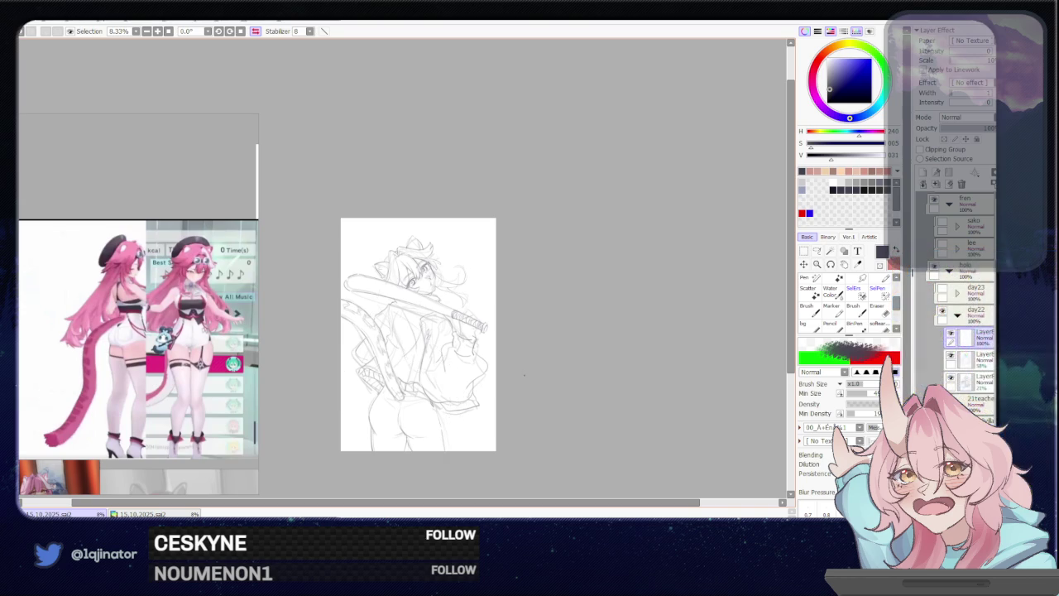
pyautogui.click(950, 333)
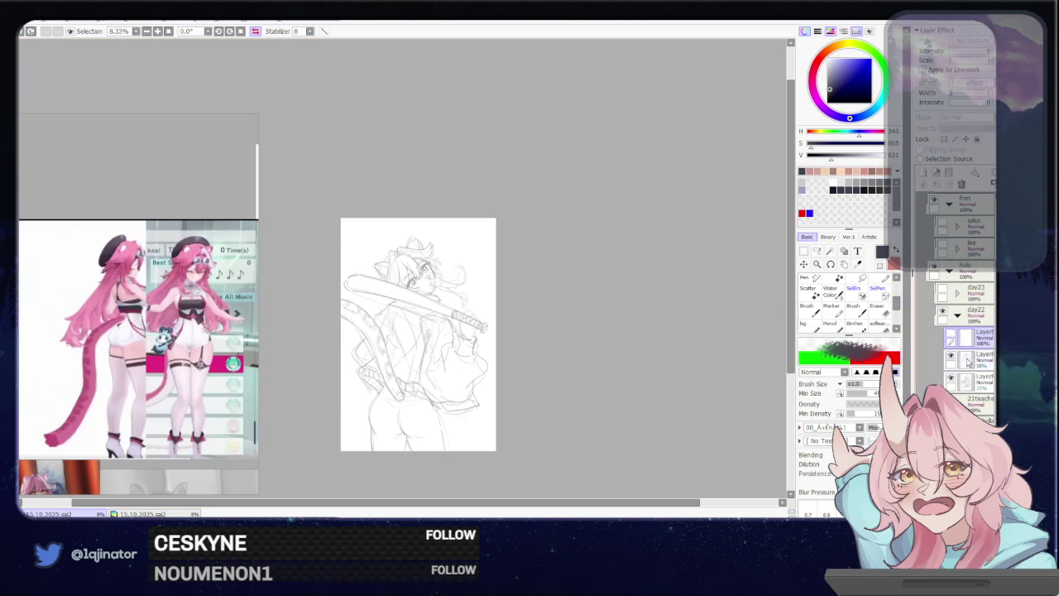
# Select the layer below and lasso the flowing hair strands beside the face
pyautogui.click(980, 356)
pyautogui.click(817, 253)
pyautogui.scroll(3, 546, 289)
pyautogui.scroll(3, 496, 289)
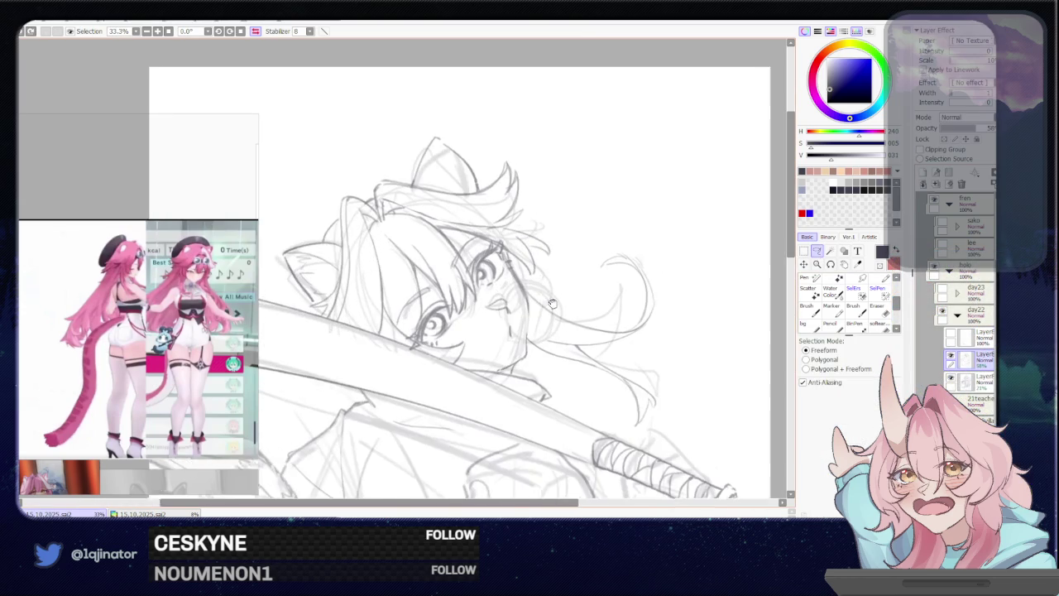
pyautogui.moveTo(448, 281)
pyautogui.mouseDown()
pyautogui.moveTo(589, 225)
pyautogui.moveTo(523, 401)
pyautogui.mouseUp()
pyautogui.moveTo(526, 271); pyautogui.dragTo(566, 234)
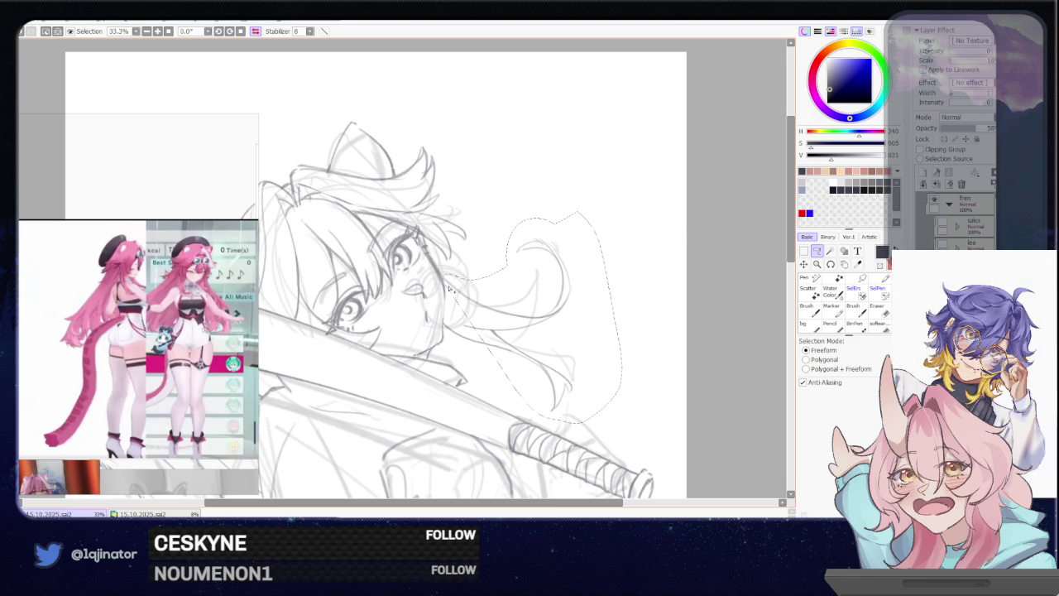
pyautogui.moveTo(447, 318); pyautogui.dragTo(474, 298)
# Free-transform the strands up-left with a slight tilt, then rotate the canvas view
pyautogui.hotkey('ctrl', 't')
pyautogui.moveTo(513, 325)
pyautogui.mouseDown()
pyautogui.moveTo(521, 298)
pyautogui.moveTo(599, 220)
pyautogui.mouseUp()
pyautogui.moveTo(534, 295); pyautogui.dragTo(532, 299)
pyautogui.press('Return')
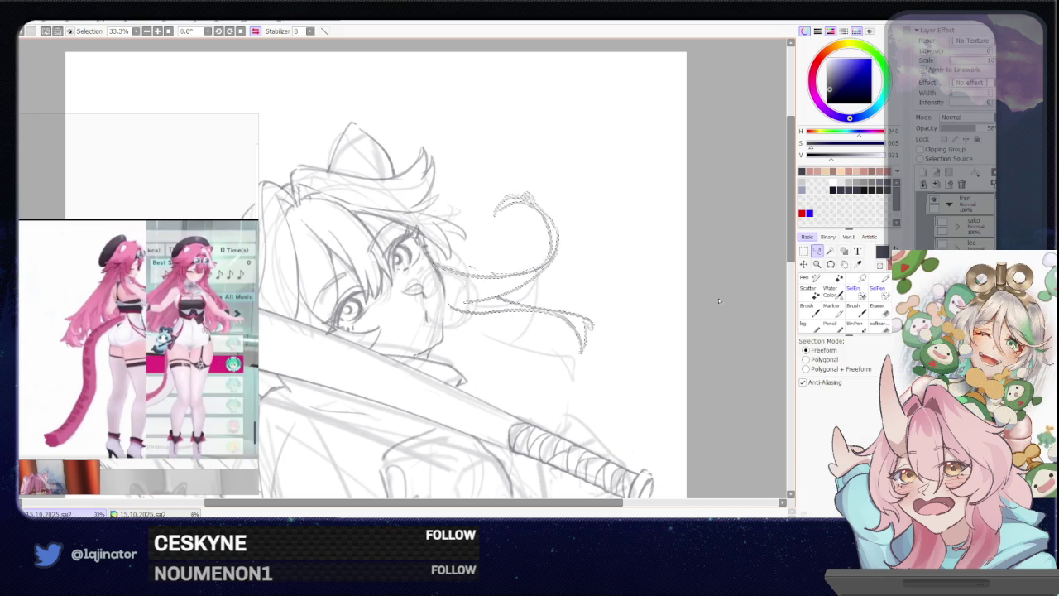
pyautogui.moveTo(687, 301); pyautogui.dragTo(426, 375)
pyautogui.press('n')
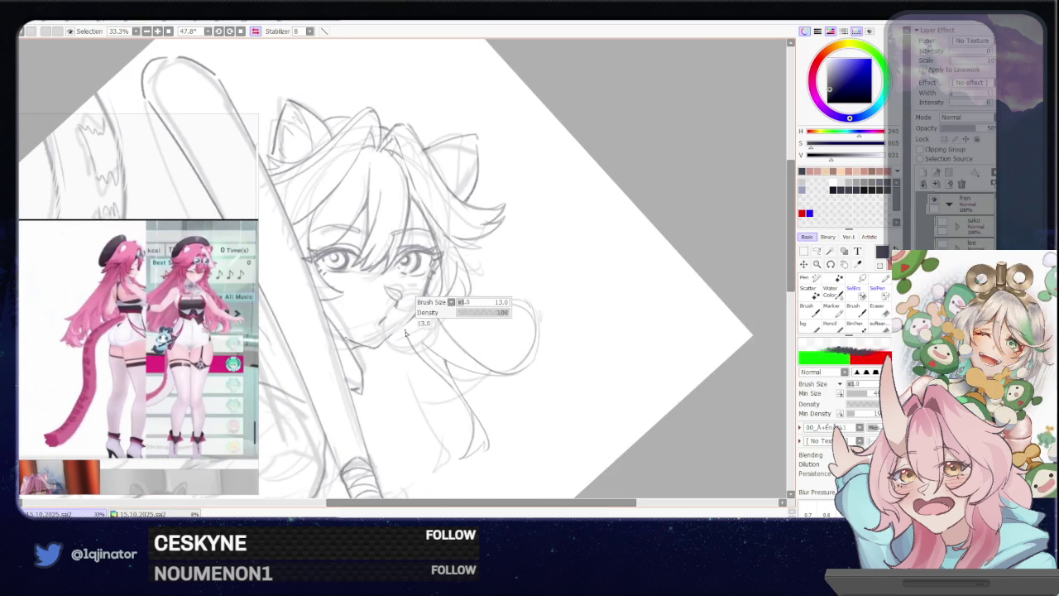
# Add a short chin line, then unmirror the view and ease its rotation
pyautogui.moveTo(409, 322); pyautogui.dragTo(395, 332)
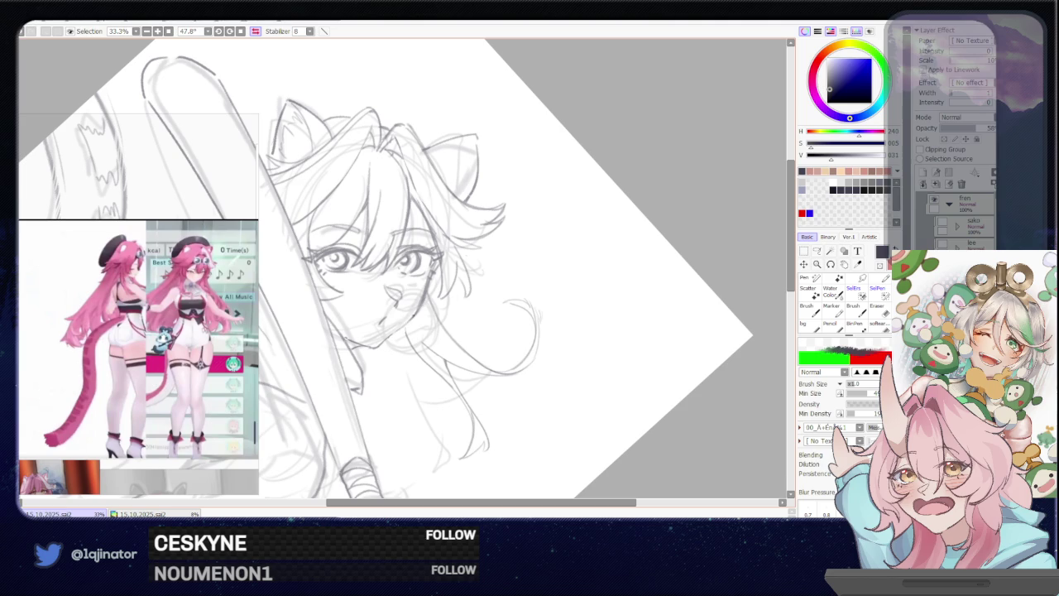
pyautogui.scroll(-3, 402, 268)
pyautogui.moveTo(521, 402)
pyautogui.mouseDown()
pyautogui.moveTo(463, 348)
pyautogui.moveTo(463, 363)
pyautogui.mouseUp()
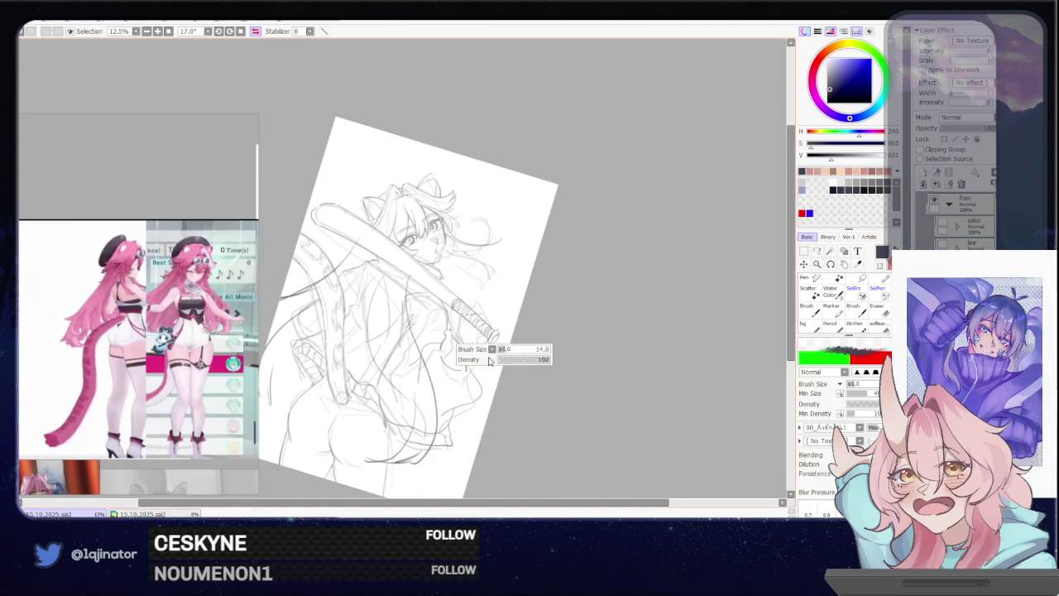
pyautogui.moveTo(493, 294)
pyautogui.mouseDown()
pyautogui.moveTo(486, 333)
pyautogui.moveTo(504, 280)
pyautogui.mouseUp()
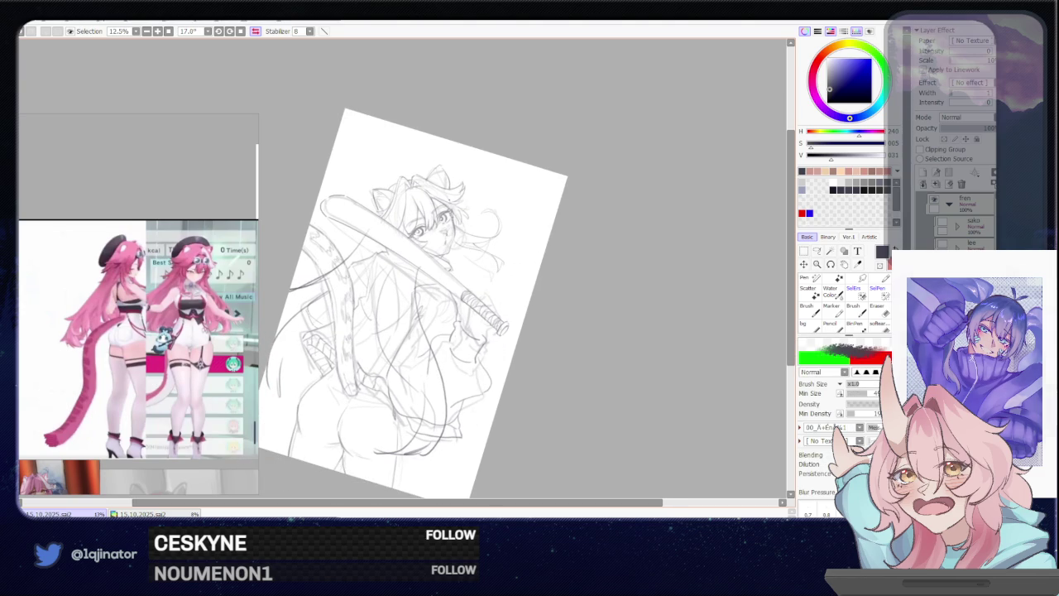
pyautogui.press('h')
pyautogui.moveTo(514, 326); pyautogui.dragTo(472, 364)
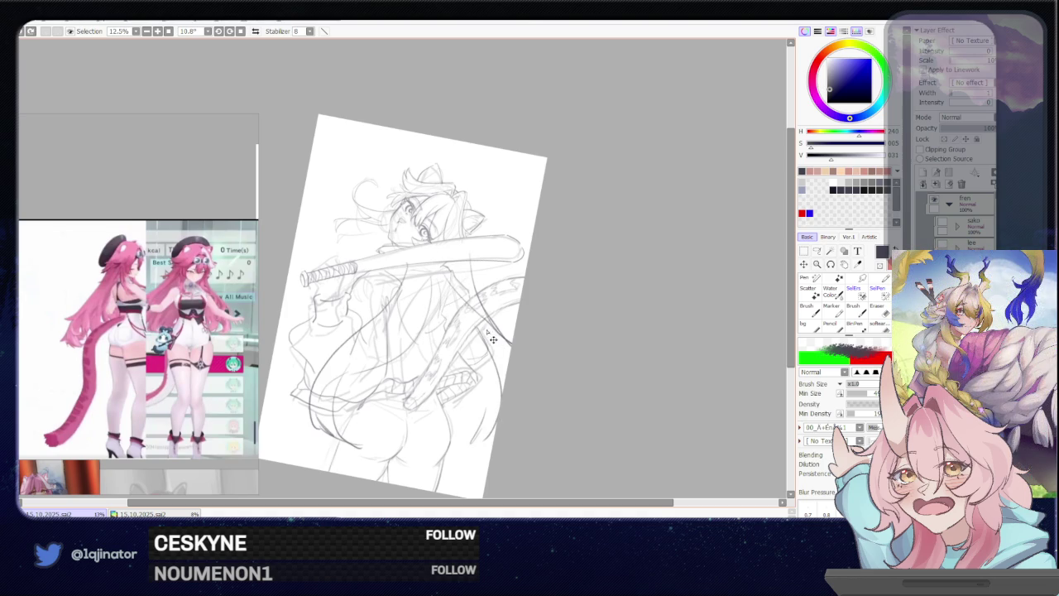
# Sketch darker tail strokes, a short hip outline line and small chest marks
pyautogui.moveTo(502, 330); pyautogui.dragTo(489, 396)
pyautogui.press('e')
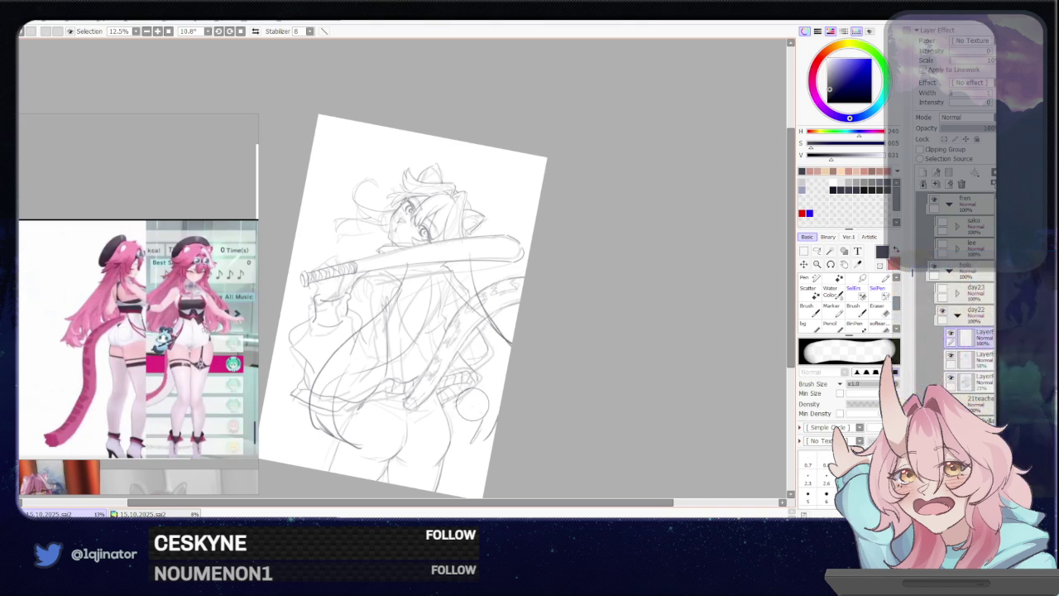
pyautogui.press('b')
pyautogui.moveTo(493, 322); pyautogui.dragTo(505, 377)
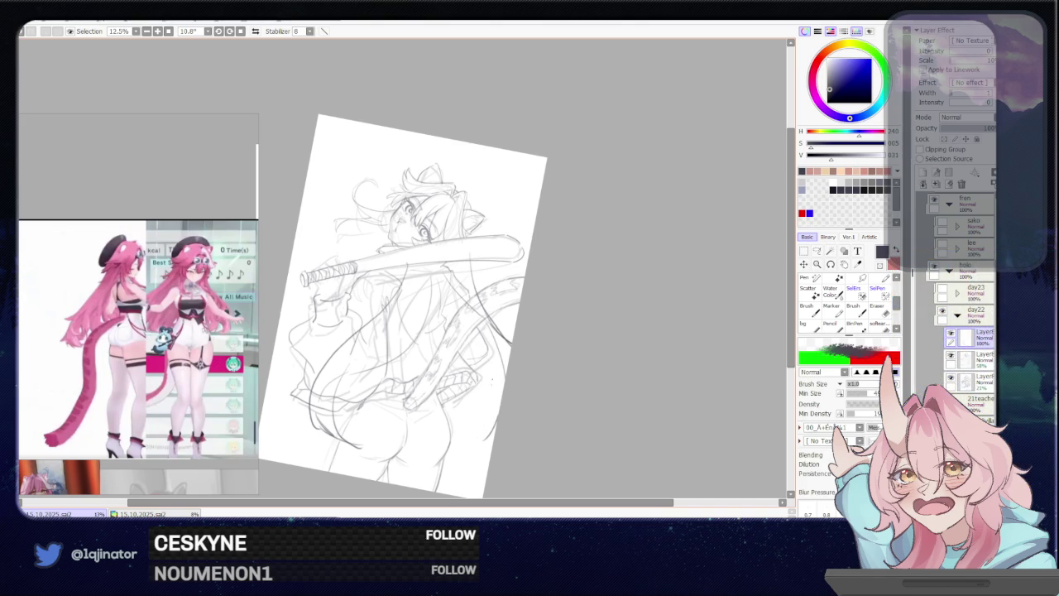
pyautogui.moveTo(465, 433); pyautogui.dragTo(497, 423)
pyautogui.moveTo(372, 324); pyautogui.dragTo(363, 450)
pyautogui.hotkey('ctrl', 'z')
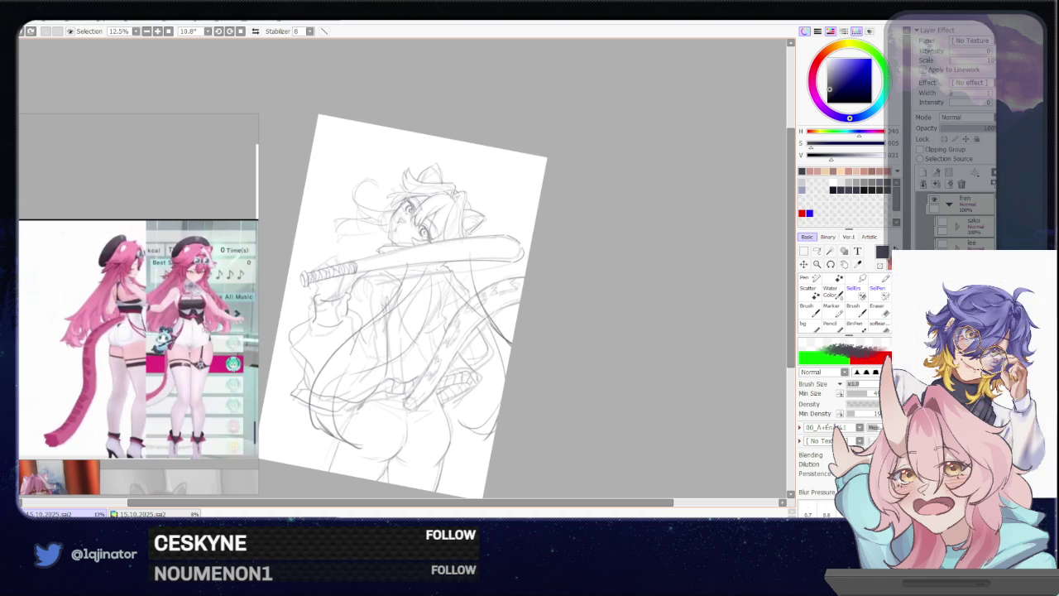
pyautogui.click(434, 319)
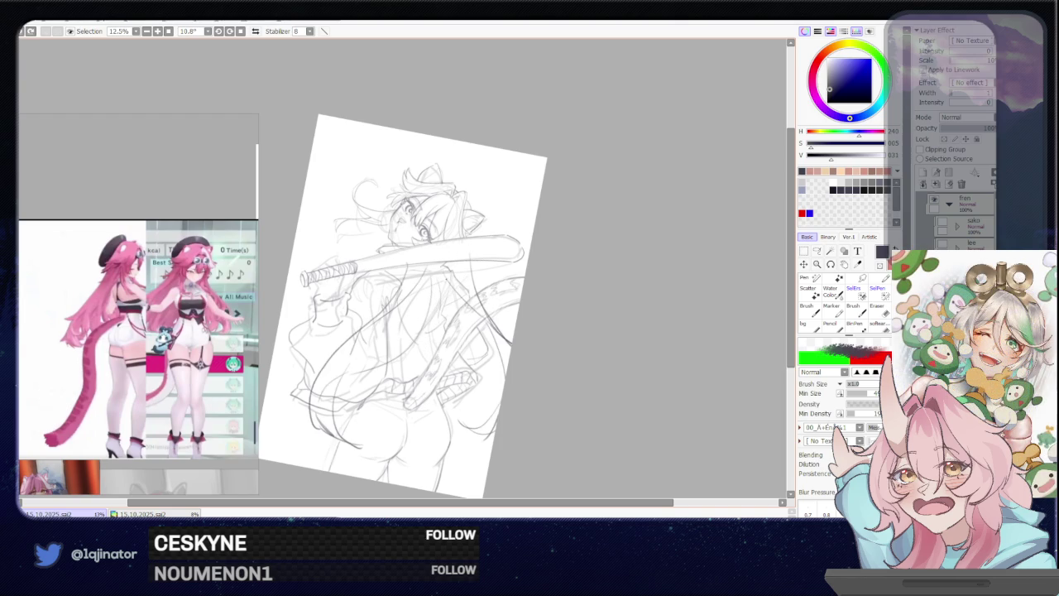
# Draw a long curve to the left of the sword, redoing it until it sits right
pyautogui.scroll(2, 406, 331)
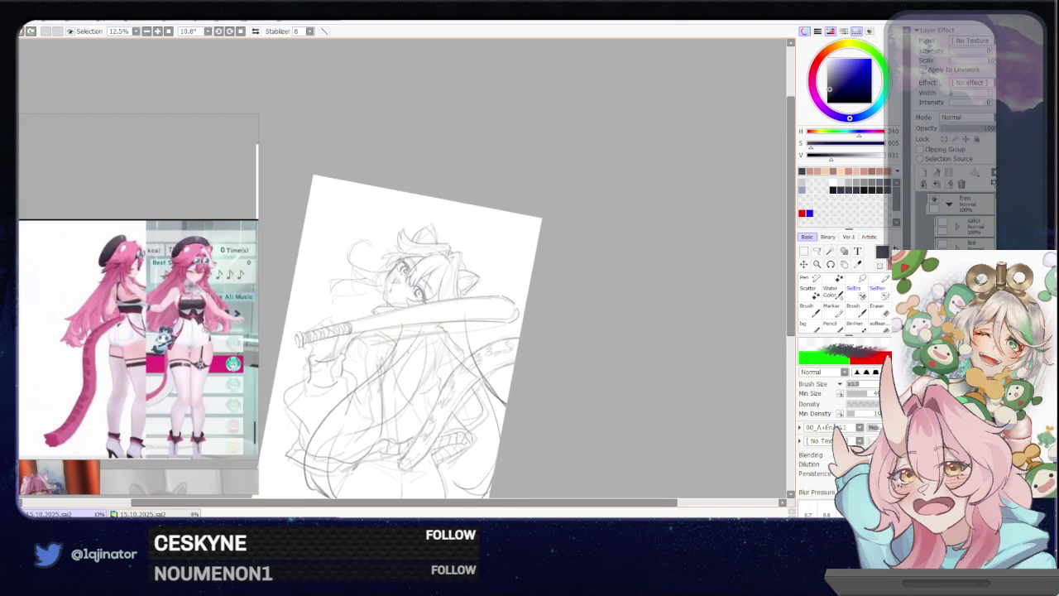
pyautogui.press('e')
pyautogui.press('b')
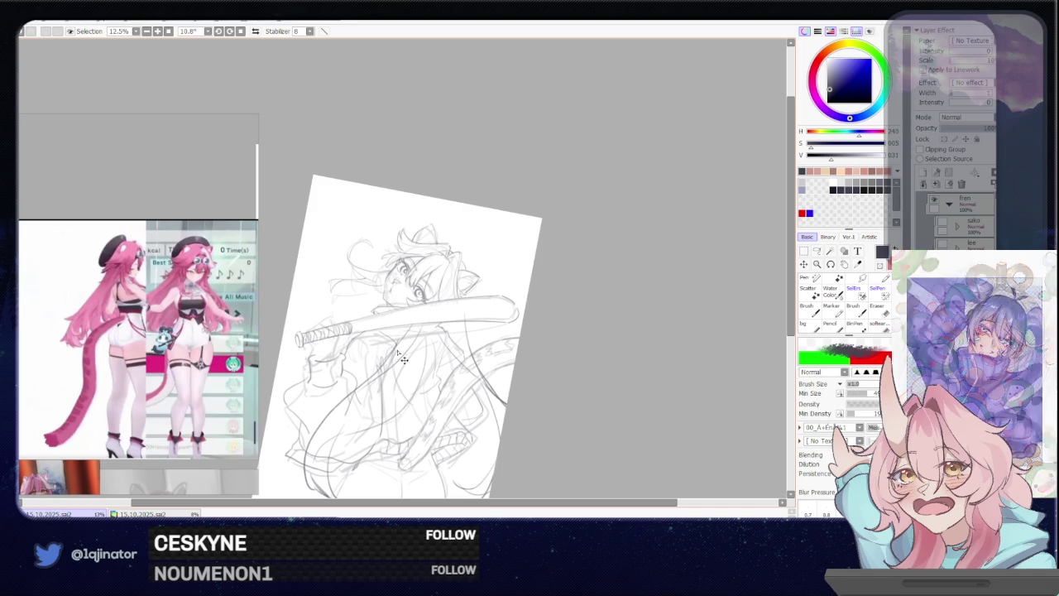
pyautogui.moveTo(372, 357); pyautogui.dragTo(403, 354)
pyautogui.moveTo(417, 275); pyautogui.dragTo(314, 393)
pyautogui.hotkey('ctrl', 'z')
pyautogui.moveTo(411, 275); pyautogui.dragTo(314, 325)
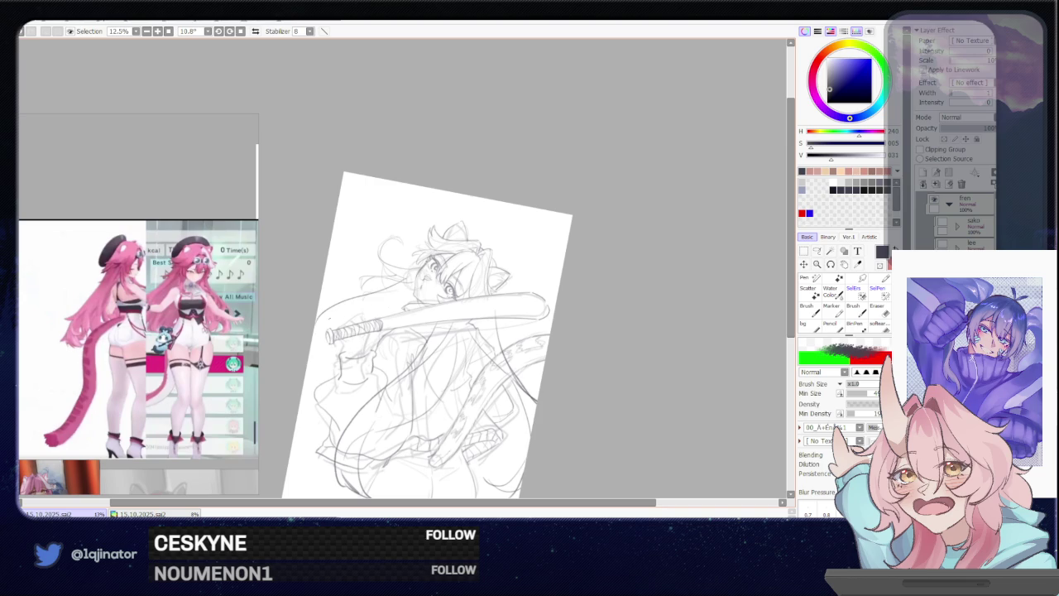
pyautogui.hotkey('ctrl', 'z')
pyautogui.moveTo(409, 277); pyautogui.dragTo(318, 303)
# Mirror the view again, lasso the figure's left side and start transforming it
pyautogui.moveTo(411, 357); pyautogui.dragTo(428, 323)
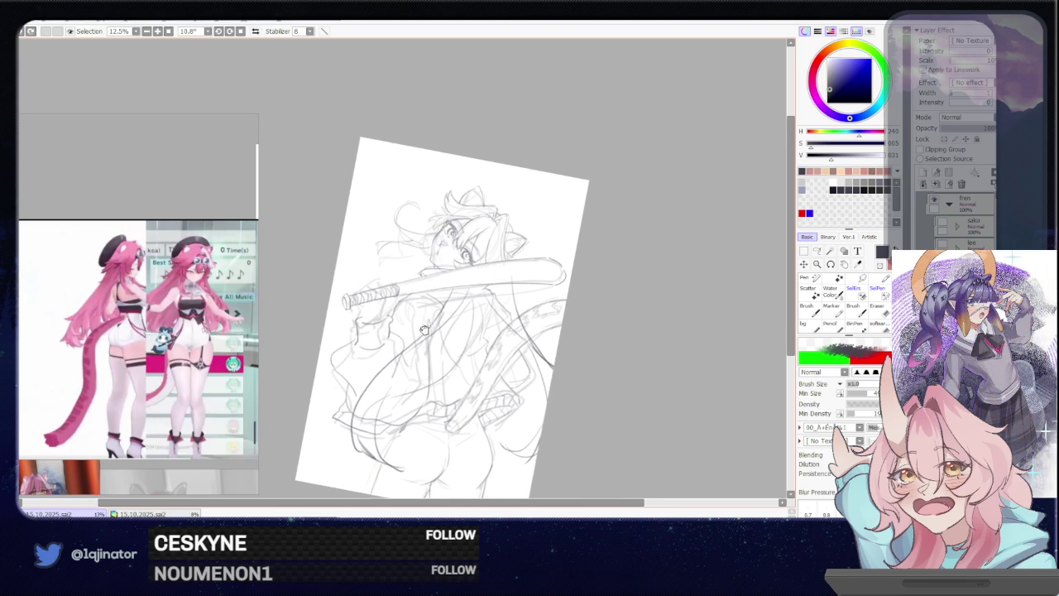
pyautogui.moveTo(430, 325); pyautogui.dragTo(395, 362)
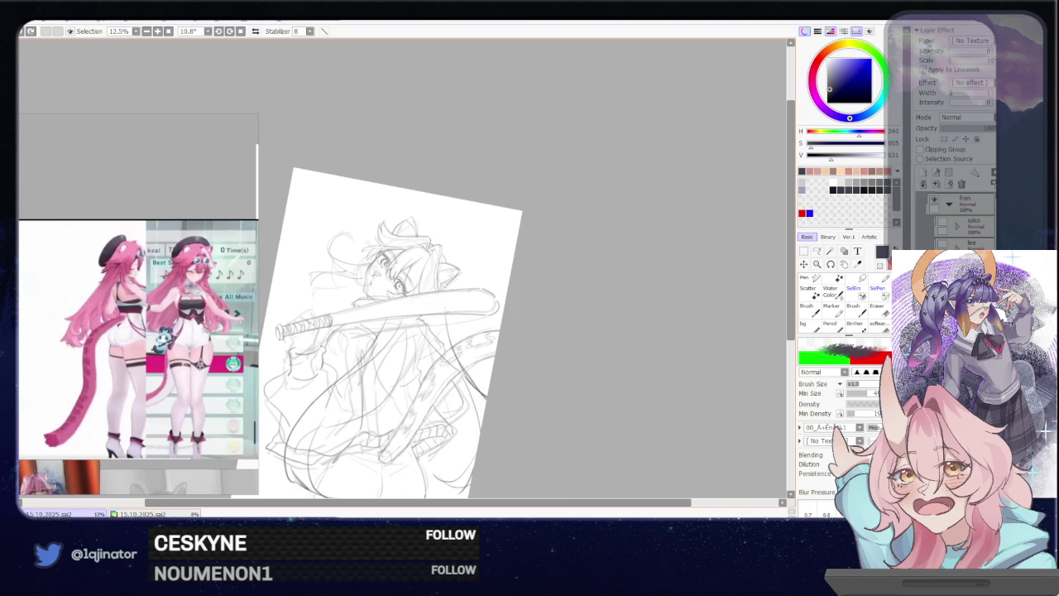
pyautogui.press('h')
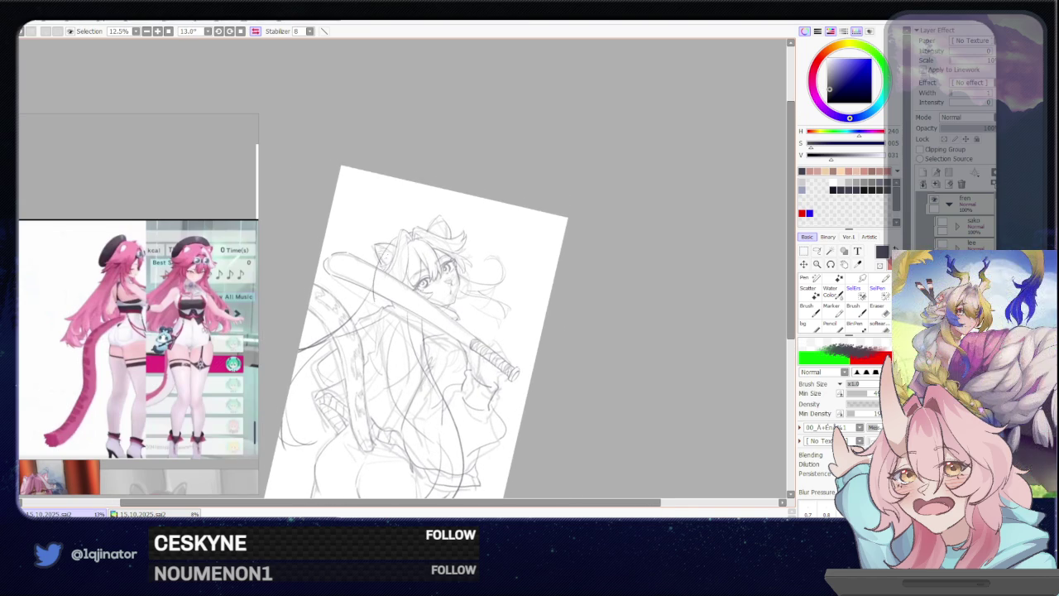
pyautogui.moveTo(376, 282); pyautogui.dragTo(388, 246)
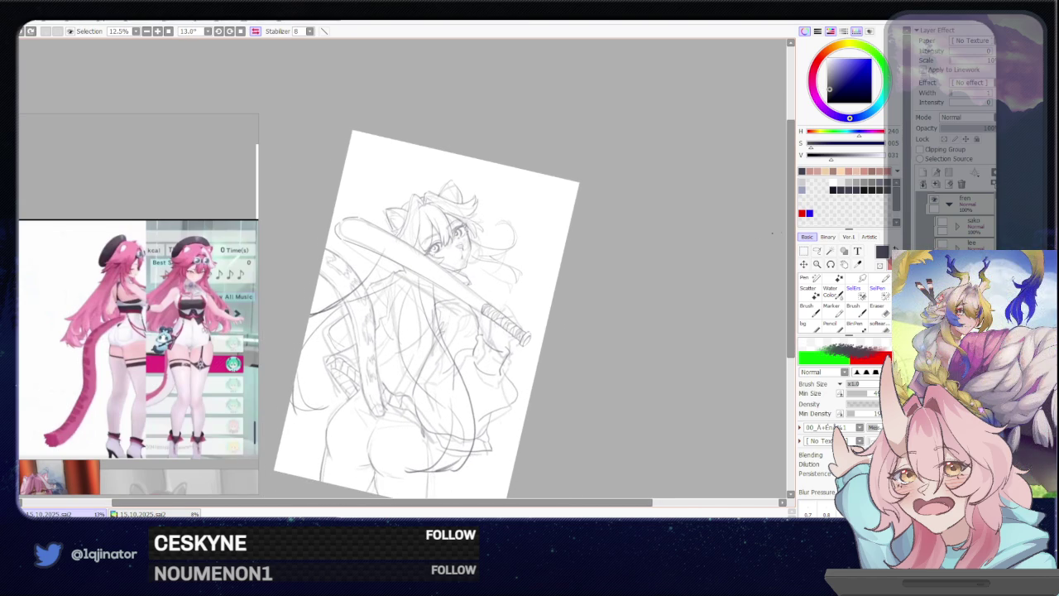
pyautogui.click(816, 251)
pyautogui.moveTo(401, 285)
pyautogui.mouseDown()
pyautogui.moveTo(389, 290)
pyautogui.moveTo(374, 339)
pyautogui.mouseUp()
pyautogui.hotkey('ctrl', 't')
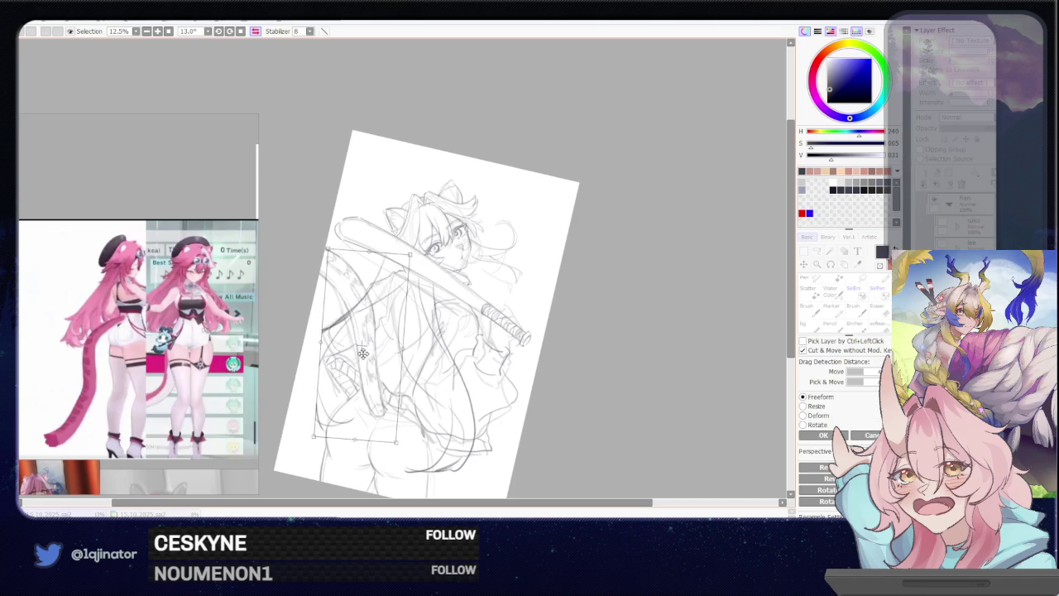
# Confirm the transform, soften the lines near the cat ear and mark the shoulder
pyautogui.press('Return')
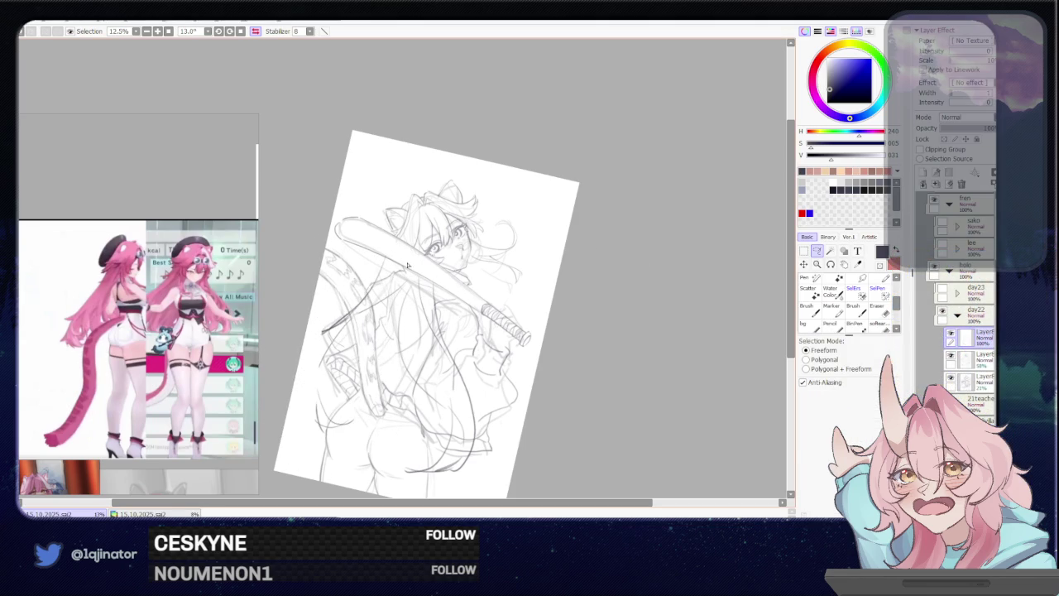
pyautogui.press('e')
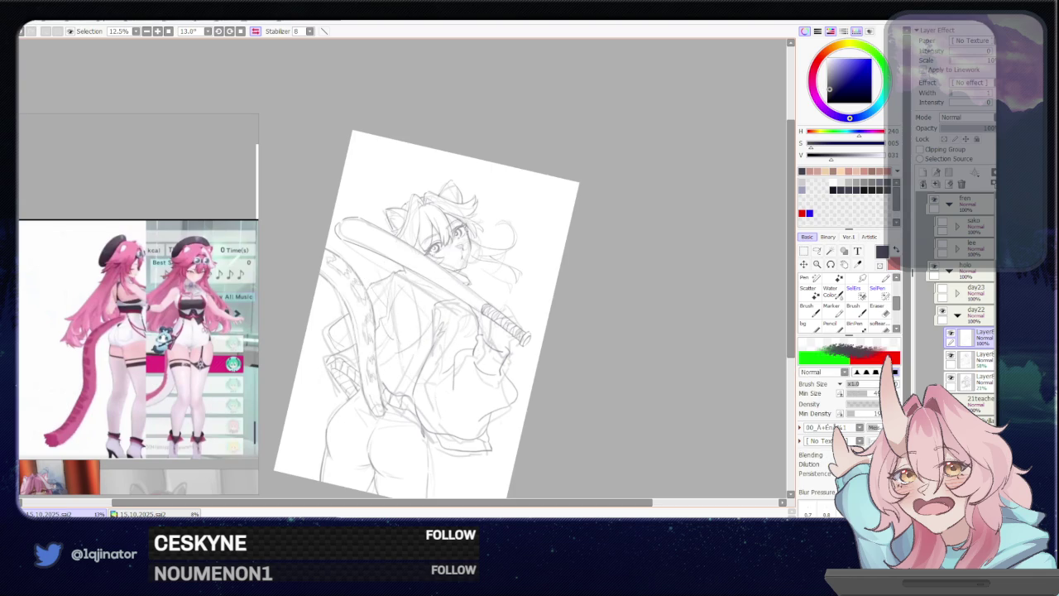
pyautogui.moveTo(387, 218); pyautogui.dragTo(392, 265)
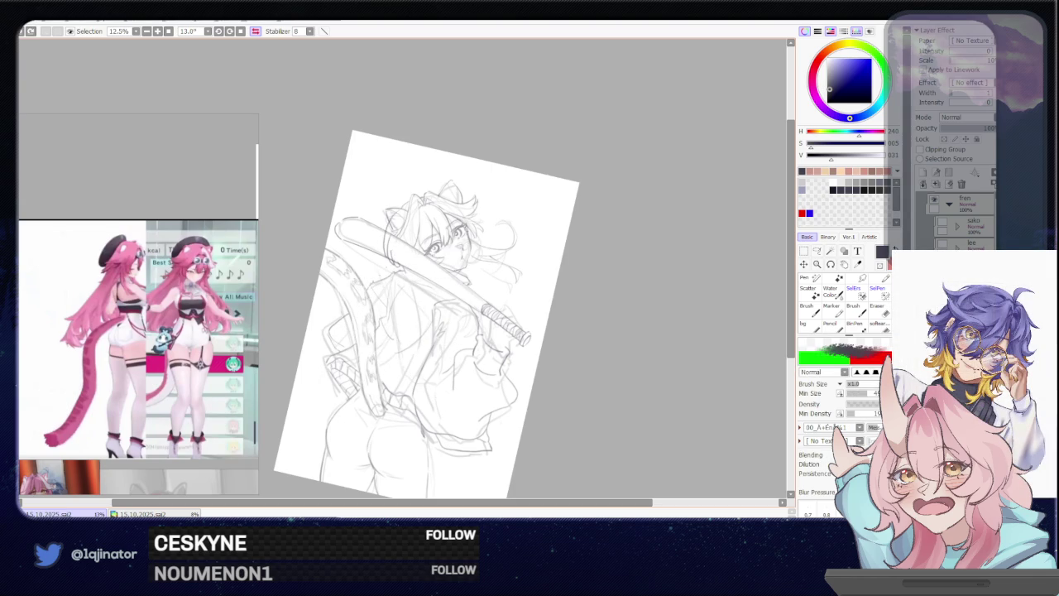
pyautogui.moveTo(382, 268)
pyautogui.mouseDown()
pyautogui.moveTo(393, 273)
pyautogui.moveTo(404, 402)
pyautogui.mouseUp()
pyautogui.hotkey('ctrl', 'z')
pyautogui.moveTo(382, 265)
pyautogui.mouseDown()
pyautogui.moveTo(393, 277)
pyautogui.moveTo(389, 259)
pyautogui.moveTo(358, 390)
pyautogui.mouseUp()
# Sketch new lines down the jacket's back and add hair strands along the figure
pyautogui.hotkey('ctrl', 'z')
pyautogui.moveTo(377, 265); pyautogui.dragTo(341, 368)
pyautogui.hotkey('ctrl', 'z')
pyautogui.moveTo(376, 266); pyautogui.dragTo(342, 346)
pyautogui.hotkey('ctrl', 'z')
pyautogui.moveTo(371, 270)
pyautogui.mouseDown()
pyautogui.moveTo(355, 282)
pyautogui.moveTo(360, 359)
pyautogui.moveTo(398, 359)
pyautogui.moveTo(416, 396)
pyautogui.mouseUp()
pyautogui.moveTo(424, 271)
pyautogui.mouseDown()
pyautogui.moveTo(397, 318)
pyautogui.moveTo(419, 315)
pyautogui.moveTo(405, 362)
pyautogui.moveTo(422, 385)
pyautogui.mouseUp()
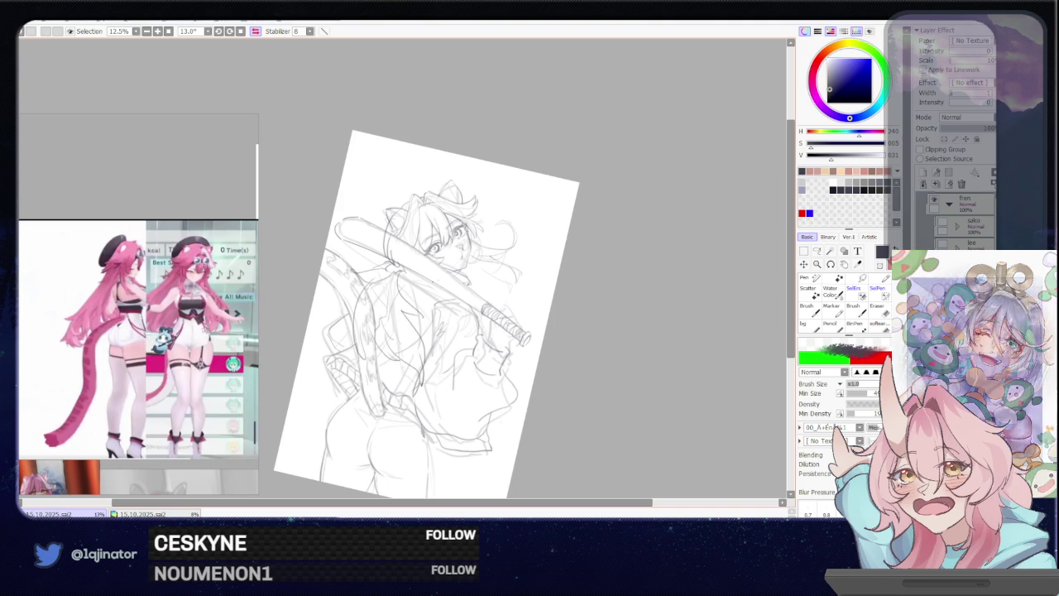
pyautogui.press('Insert')
pyautogui.moveTo(539, 296); pyautogui.dragTo(494, 390)
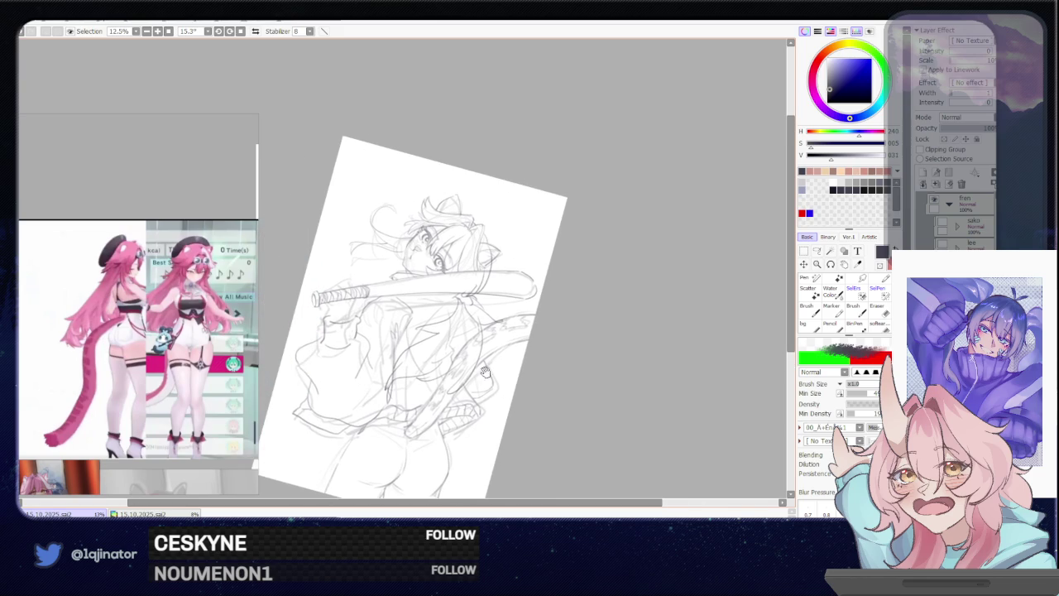
# Nudge part of the sketch near the ribbon with a transform and try a jacket curve
pyautogui.moveTo(460, 298); pyautogui.dragTo(446, 331)
pyautogui.hotkey('ctrl', 'z')
pyautogui.hotkey('ctrl', 't')
pyautogui.moveTo(463, 323); pyautogui.dragTo(453, 329)
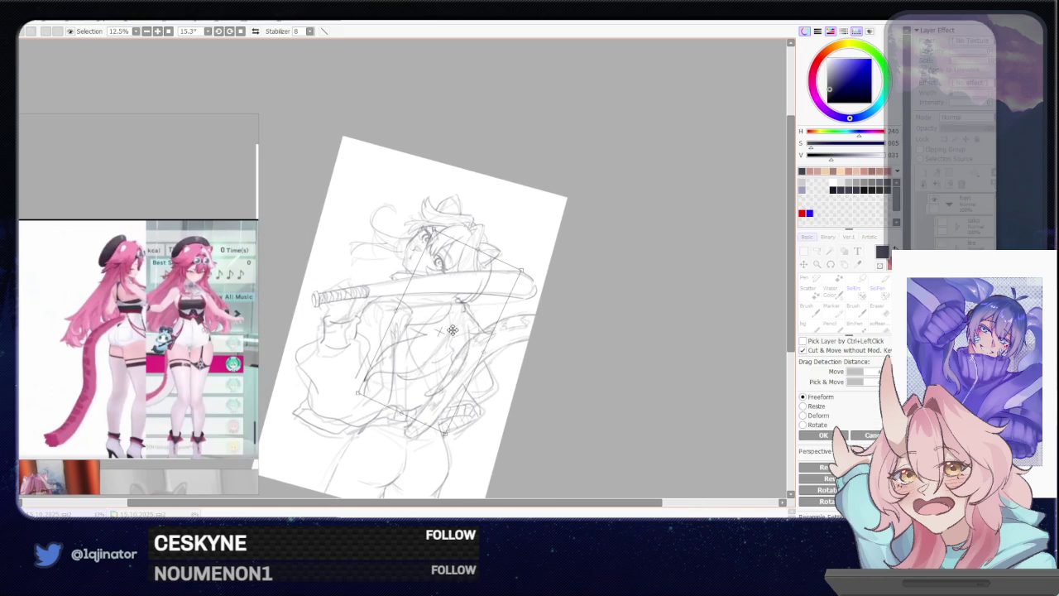
pyautogui.press('Return')
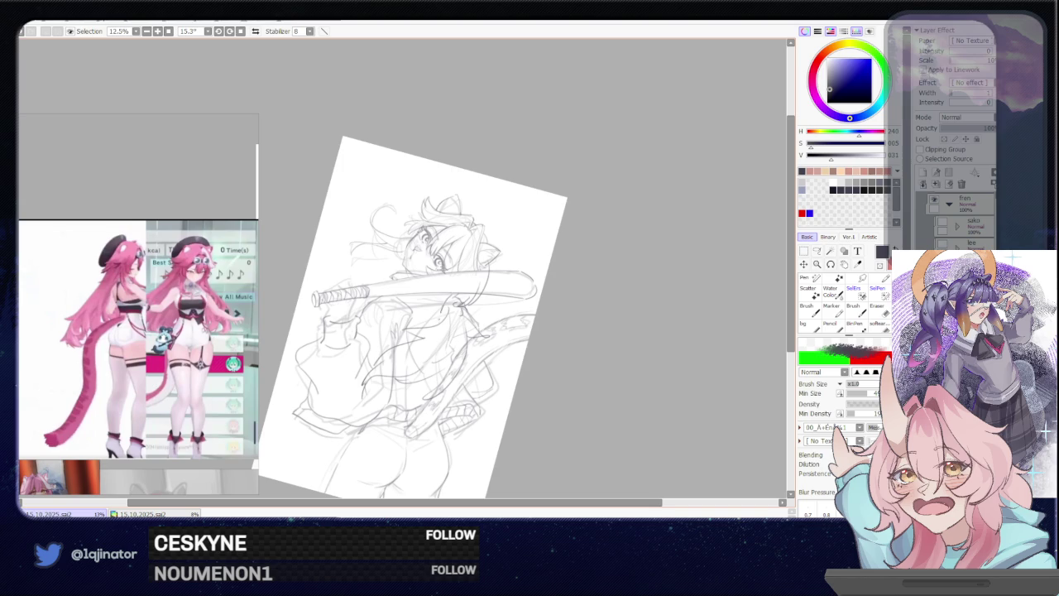
pyautogui.hotkey('ctrl', 'z')
pyautogui.moveTo(445, 310)
pyautogui.mouseDown()
pyautogui.moveTo(391, 349)
pyautogui.moveTo(445, 323)
pyautogui.moveTo(425, 324)
pyautogui.moveTo(392, 356)
pyautogui.mouseUp()
pyautogui.hotkey('ctrl', 'z')
pyautogui.hotkey('ctrl', 'z')
pyautogui.hotkey('ctrl', 'z')
pyautogui.hotkey('ctrl', 'z')
pyautogui.hotkey('ctrl', 'z')
pyautogui.hotkey('ctrl', 'z')
pyautogui.hotkey('ctrl', 'z')
pyautogui.hotkey('ctrl', 'z')
pyautogui.hotkey('ctrl', 'z')
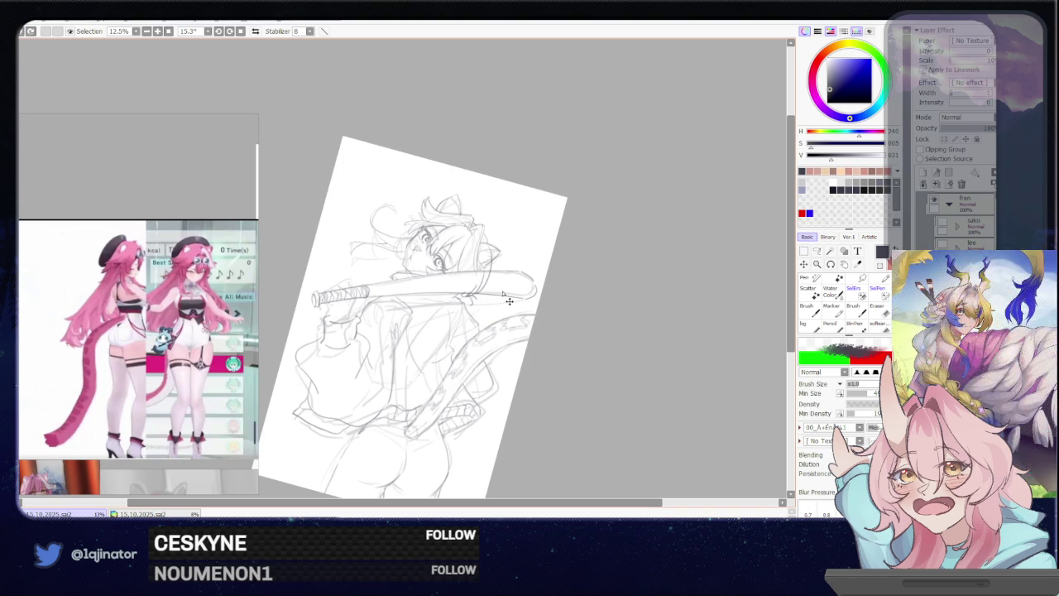
# Try a small bow loop by the katana and sketch lines below the sword near the arm
pyautogui.hotkey('ctrl', 't')
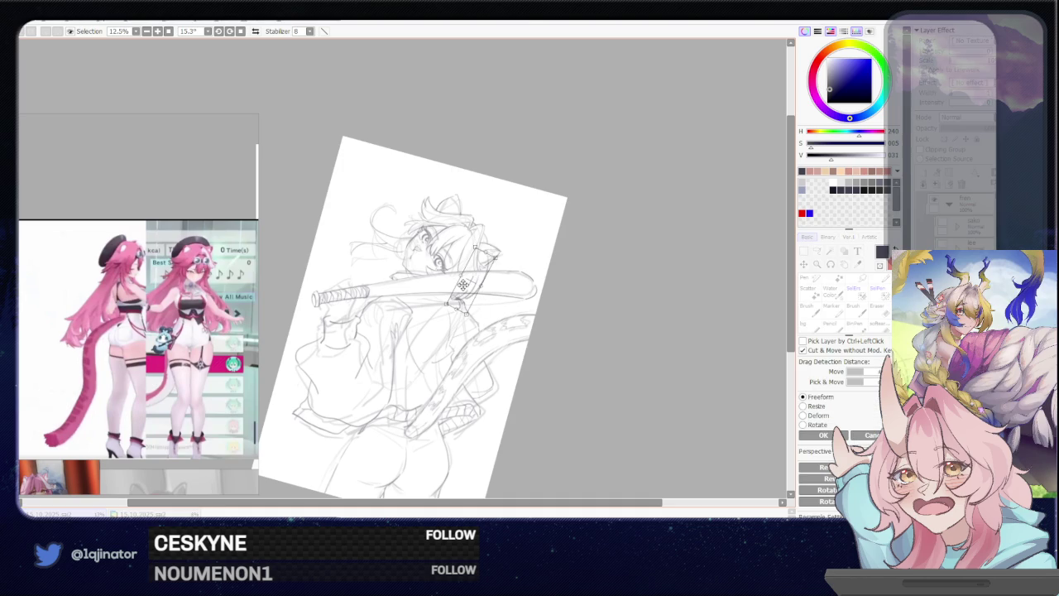
pyautogui.press('Return')
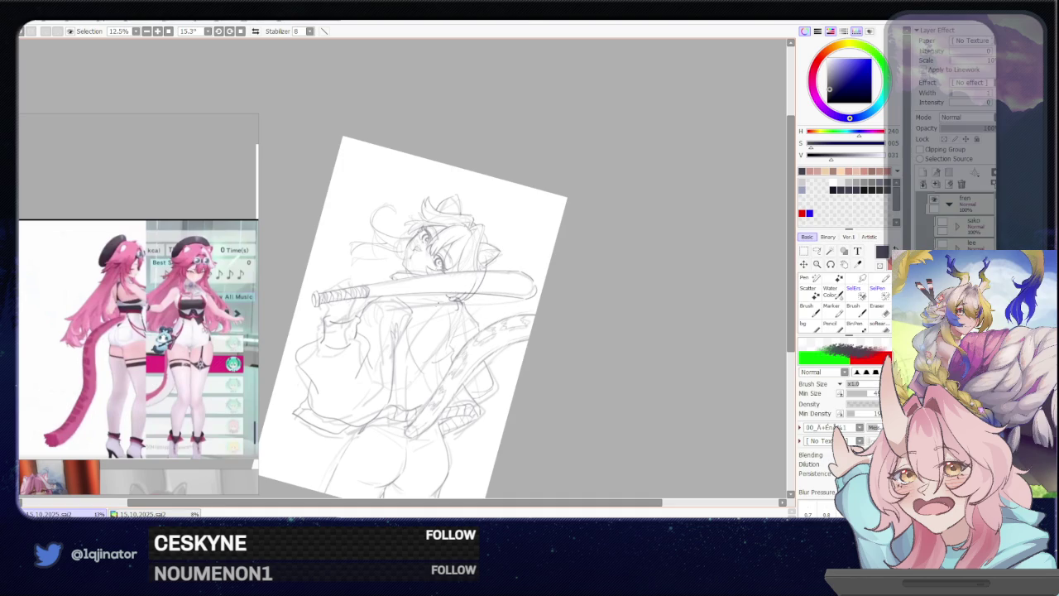
pyautogui.moveTo(455, 299)
pyautogui.mouseDown()
pyautogui.moveTo(482, 298)
pyautogui.moveTo(467, 313)
pyautogui.moveTo(483, 296)
pyautogui.moveTo(474, 288)
pyautogui.moveTo(390, 338)
pyautogui.mouseUp()
pyautogui.hotkey('ctrl', 'z')
pyautogui.hotkey('ctrl', 'z')
pyautogui.hotkey('ctrl', 'z')
pyautogui.hotkey('ctrl', 'z')
pyautogui.hotkey('ctrl', 'z')
pyautogui.moveTo(448, 303)
pyautogui.mouseDown()
pyautogui.moveTo(424, 307)
pyautogui.moveTo(405, 357)
pyautogui.moveTo(406, 427)
pyautogui.mouseUp()
pyautogui.hotkey('ctrl', 'z')
pyautogui.hotkey('ctrl', 'z')
pyautogui.hotkey('ctrl', 'z')
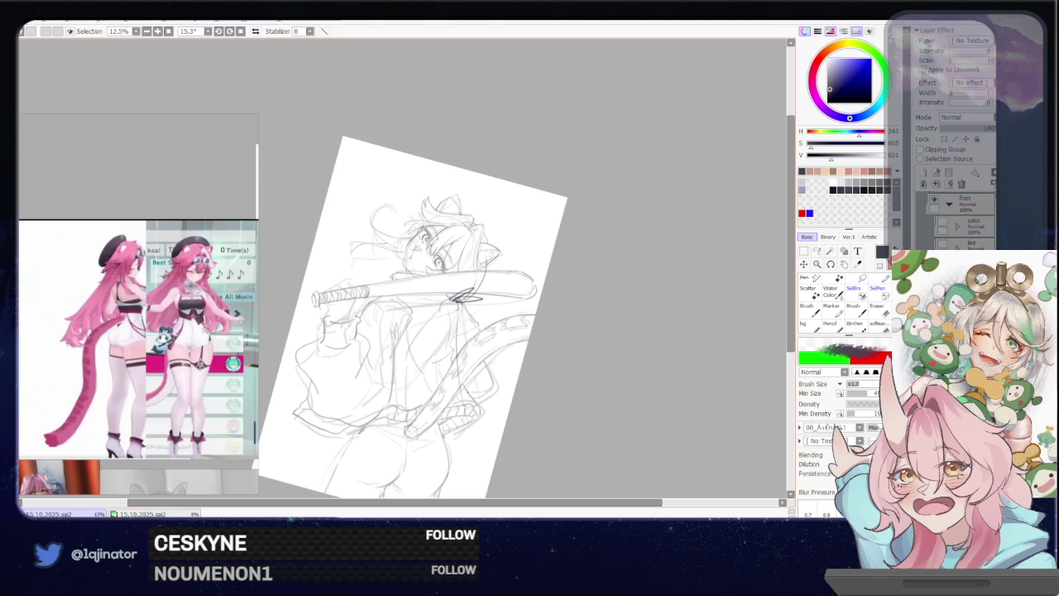
# Sketch the long side line and torso strokes beneath the sword
pyautogui.moveTo(488, 344); pyautogui.dragTo(482, 441)
pyautogui.hotkey('ctrl', 'z')
pyautogui.moveTo(461, 308); pyautogui.dragTo(479, 460)
pyautogui.moveTo(448, 309); pyautogui.dragTo(417, 395)
pyautogui.moveTo(449, 303)
pyautogui.mouseDown()
pyautogui.moveTo(417, 329)
pyautogui.moveTo(405, 404)
pyautogui.mouseUp()
pyautogui.hotkey('ctrl', 'z')
pyautogui.hotkey('ctrl', 'z')
pyautogui.moveTo(452, 316)
pyautogui.mouseDown()
pyautogui.moveTo(416, 410)
pyautogui.moveTo(465, 488)
pyautogui.mouseUp()
pyautogui.moveTo(487, 440); pyautogui.dragTo(465, 483)
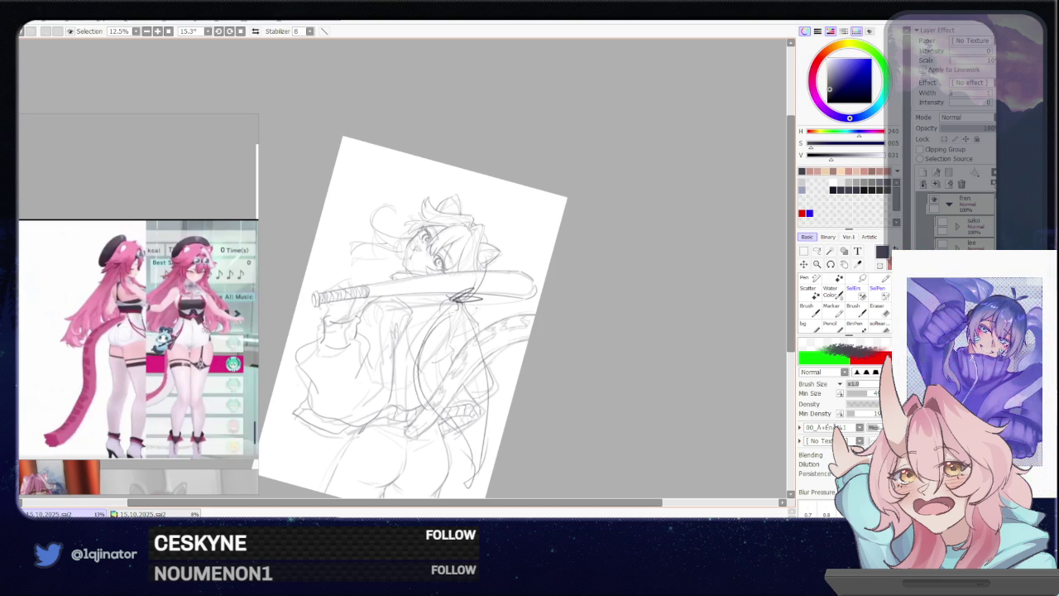
# With the view flipped back, draw long ponytail strands flowing down-left from the shoulder
pyautogui.press('h')
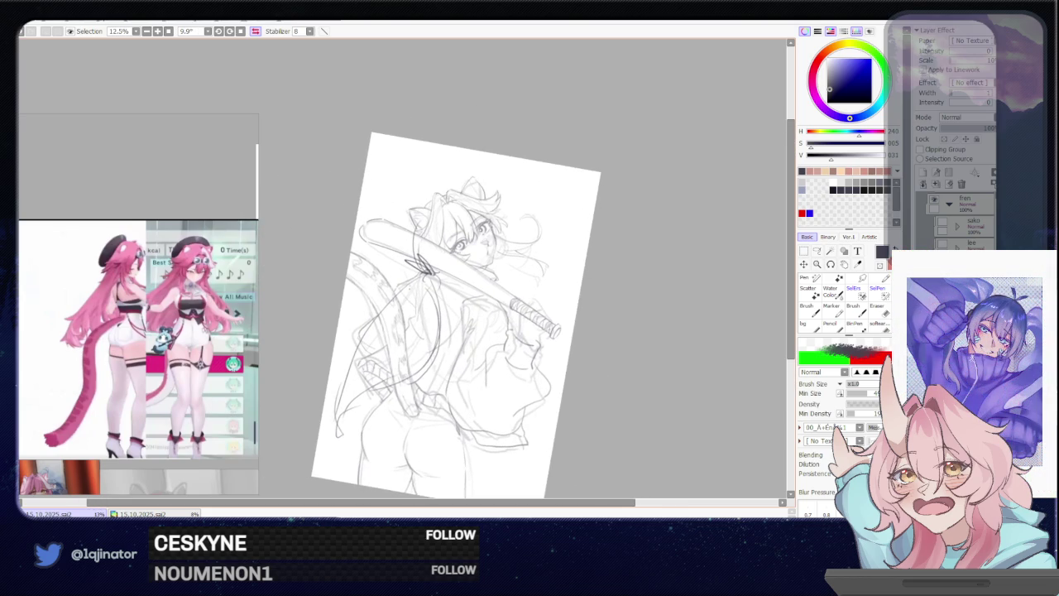
pyautogui.moveTo(416, 277); pyautogui.dragTo(369, 307)
pyautogui.moveTo(435, 288)
pyautogui.mouseDown()
pyautogui.moveTo(449, 349)
pyautogui.moveTo(417, 375)
pyautogui.moveTo(364, 388)
pyautogui.mouseUp()
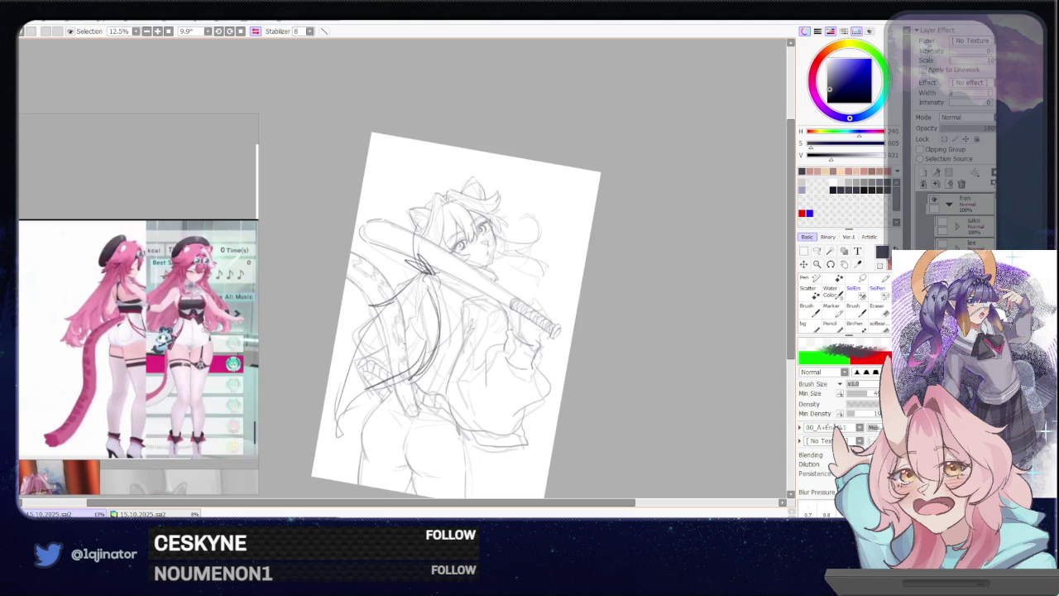
pyautogui.moveTo(408, 361); pyautogui.dragTo(340, 435)
pyautogui.moveTo(356, 394); pyautogui.dragTo(344, 410)
pyautogui.moveTo(379, 319)
pyautogui.mouseDown()
pyautogui.moveTo(353, 356)
pyautogui.moveTo(336, 426)
pyautogui.mouseUp()
pyautogui.moveTo(406, 366); pyautogui.dragTo(398, 358)
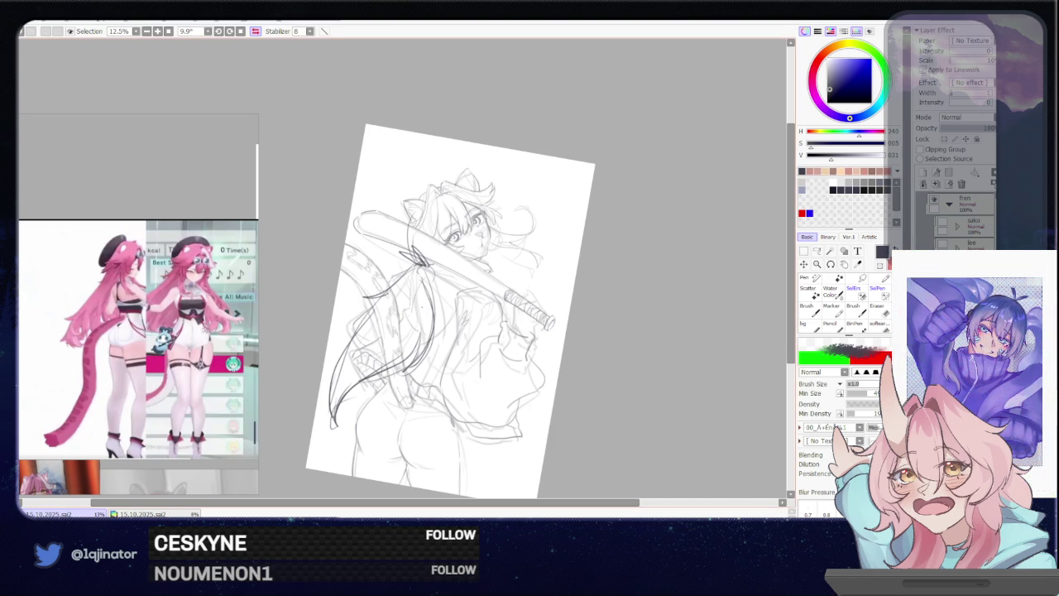
# Darken the ponytail strands from below the bow down to the lower tips
pyautogui.moveTo(412, 266)
pyautogui.mouseDown()
pyautogui.moveTo(401, 307)
pyautogui.moveTo(338, 383)
pyautogui.mouseUp()
pyautogui.moveTo(405, 287); pyautogui.dragTo(333, 401)
pyautogui.press('e')
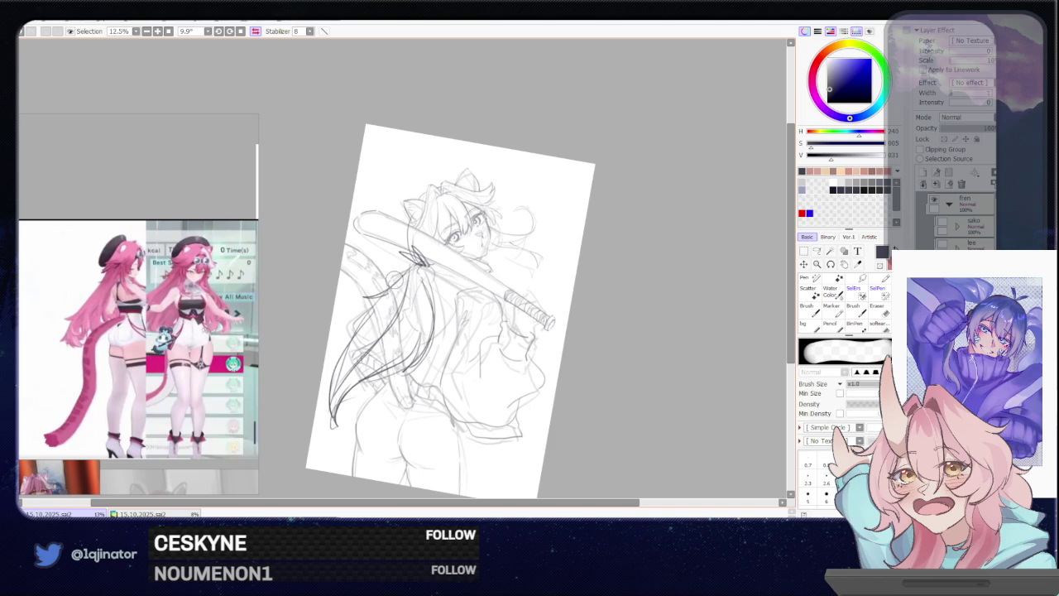
pyautogui.press('e')
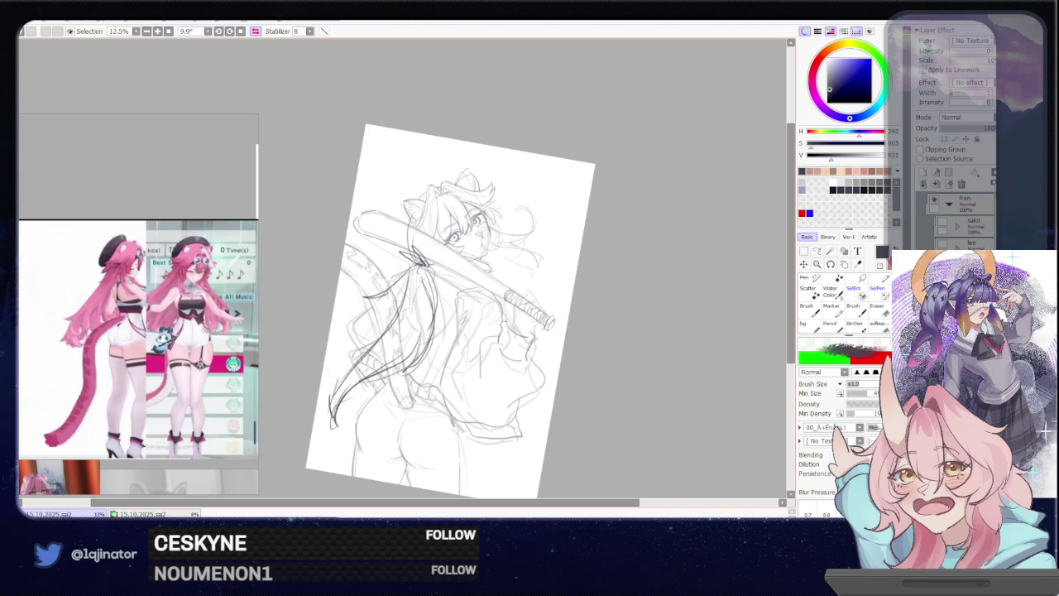
pyautogui.moveTo(419, 267); pyautogui.dragTo(396, 324)
pyautogui.moveTo(417, 268); pyautogui.dragTo(392, 339)
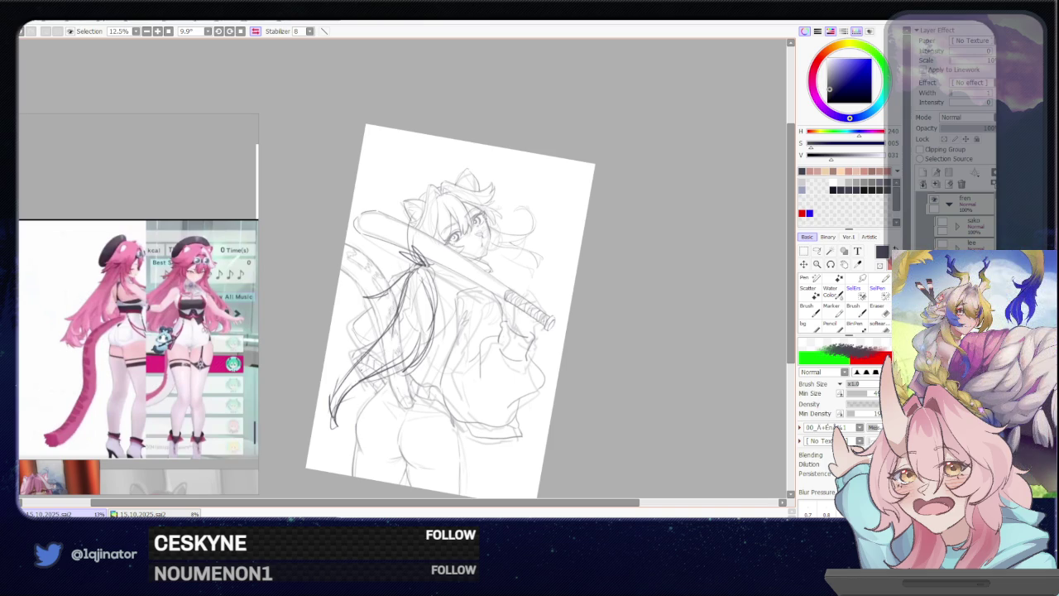
pyautogui.moveTo(374, 370); pyautogui.dragTo(350, 431)
pyautogui.moveTo(346, 362); pyautogui.dragTo(351, 326)
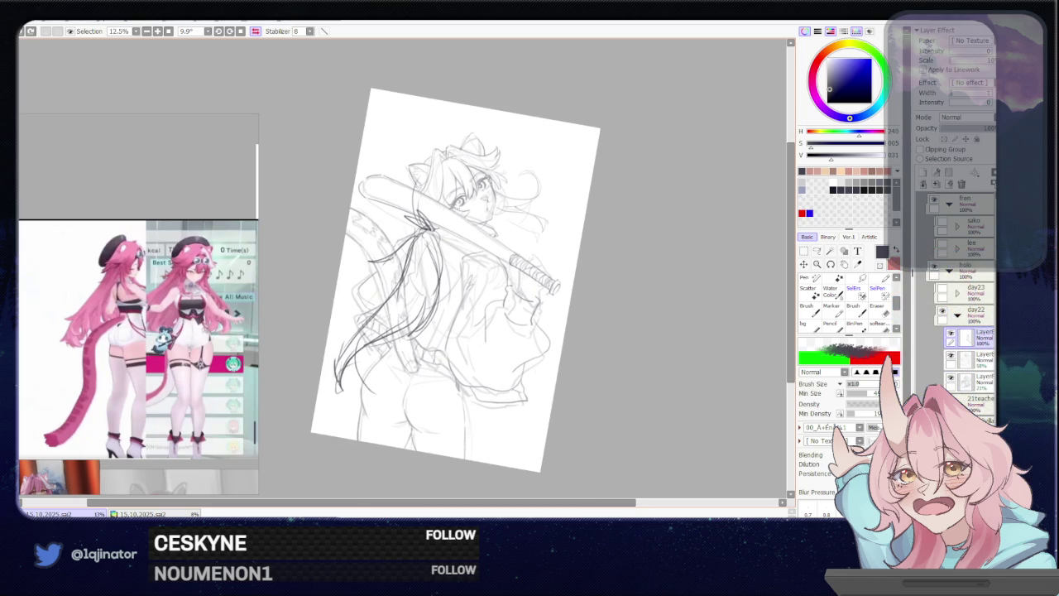
pyautogui.hotkey('ctrl', 'z')
# With the view mirrored back, add bold lines along the ponytail and near the hair tie
pyautogui.press('h')
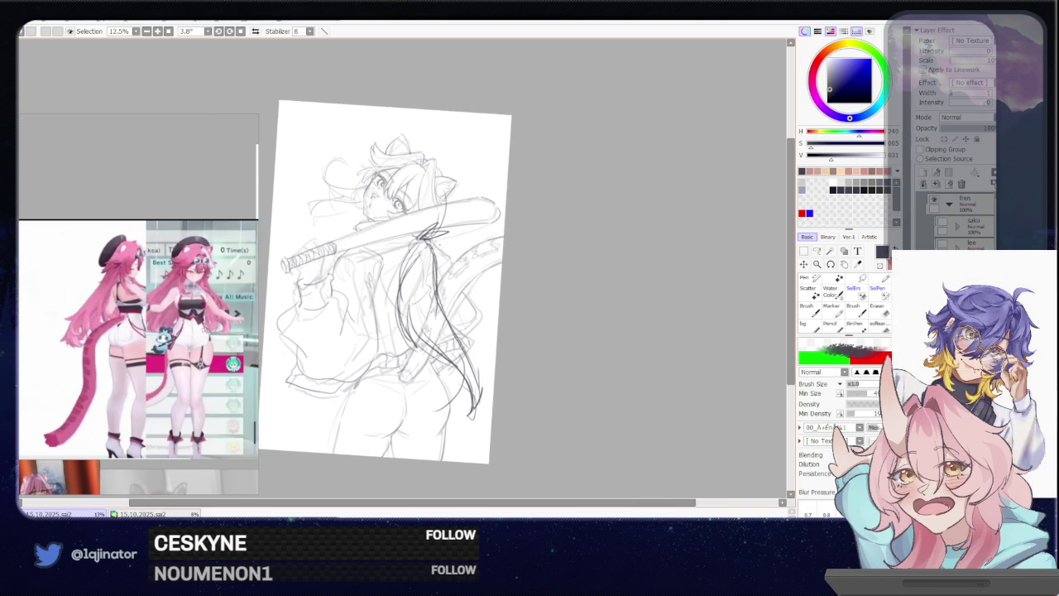
pyautogui.moveTo(432, 245); pyautogui.dragTo(439, 334)
pyautogui.moveTo(434, 289); pyautogui.dragTo(457, 371)
pyautogui.moveTo(427, 246); pyautogui.dragTo(431, 348)
pyautogui.moveTo(427, 302)
pyautogui.mouseDown()
pyautogui.moveTo(481, 384)
pyautogui.moveTo(465, 418)
pyautogui.mouseUp()
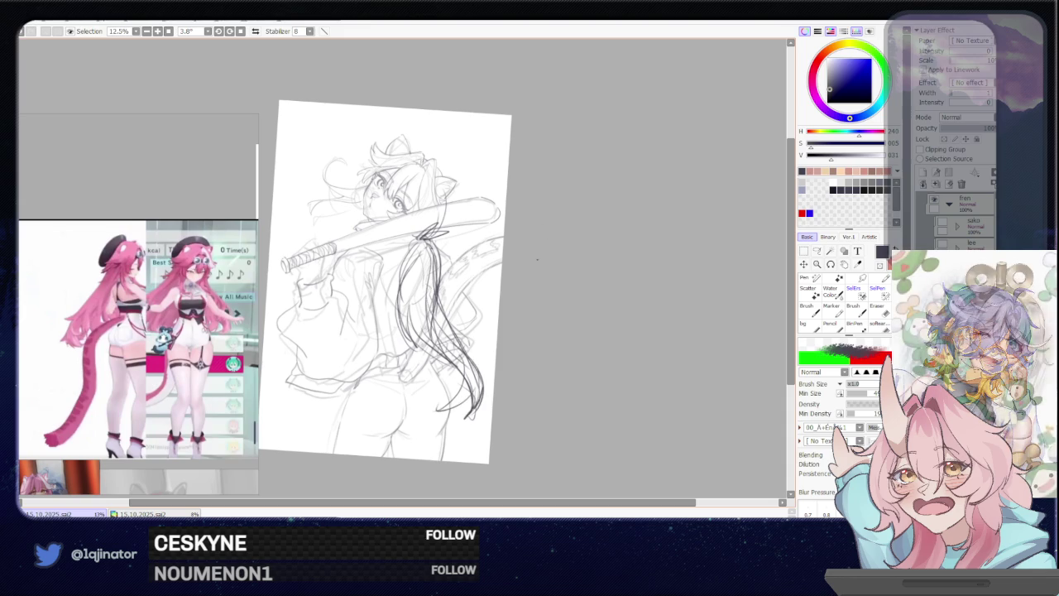
pyautogui.moveTo(442, 223); pyautogui.dragTo(455, 321)
pyautogui.hotkey('ctrl', 'z')
pyautogui.moveTo(452, 270); pyautogui.dragTo(452, 308)
pyautogui.moveTo(428, 269); pyautogui.dragTo(411, 347)
pyautogui.hotkey('ctrl', 'z')
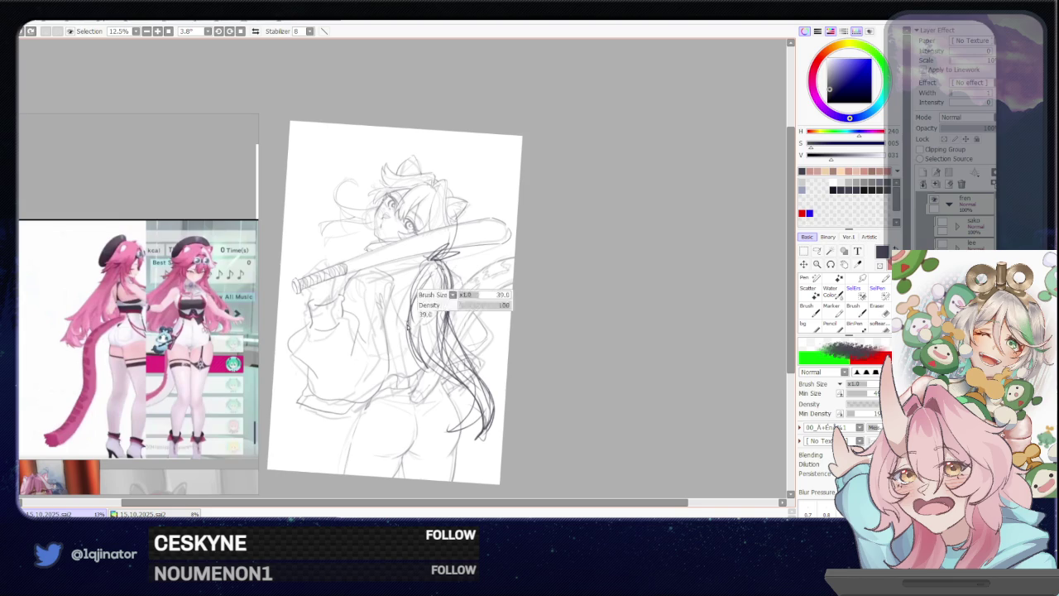
pyautogui.moveTo(422, 308); pyautogui.dragTo(412, 385)
pyautogui.hotkey('ctrl', 'z')
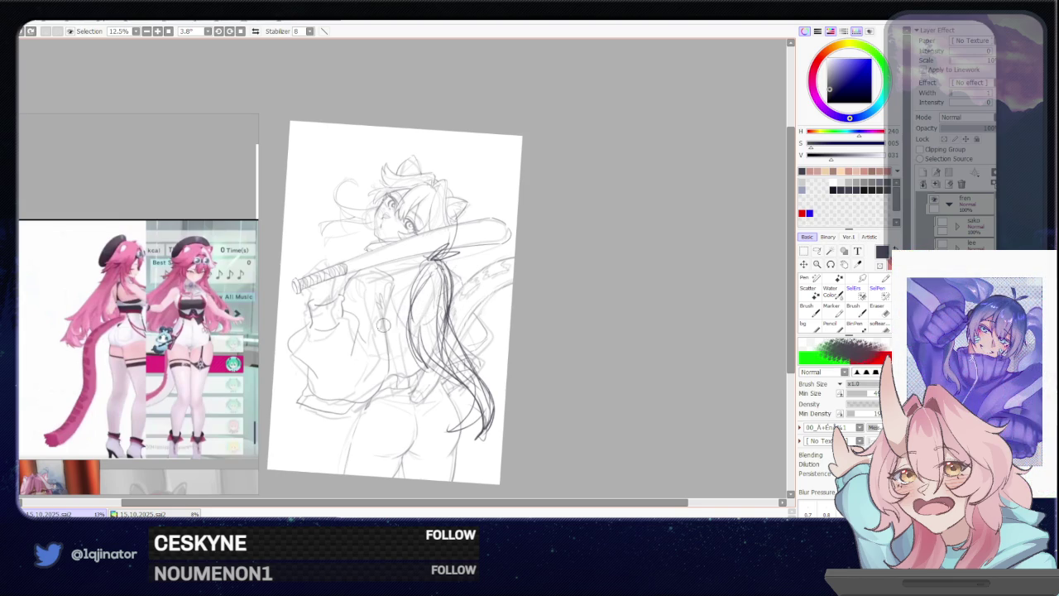
pyautogui.moveTo(386, 281)
pyautogui.mouseDown()
pyautogui.moveTo(403, 355)
pyautogui.moveTo(435, 403)
pyautogui.mouseUp()
pyautogui.hotkey('ctrl', 'z')
pyautogui.moveTo(437, 248); pyautogui.dragTo(493, 430)
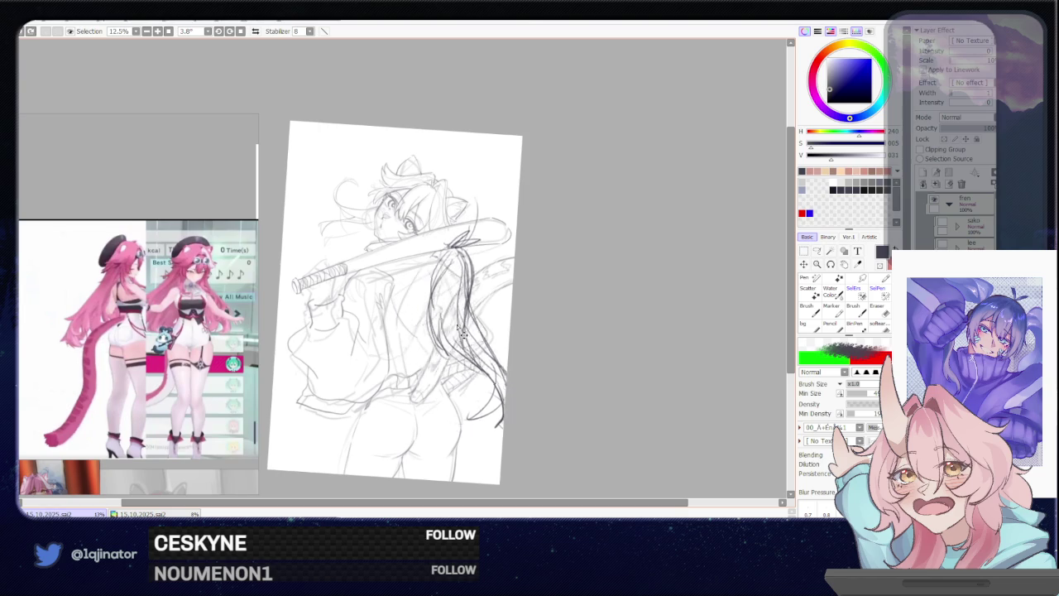
pyautogui.moveTo(430, 257); pyautogui.dragTo(489, 439)
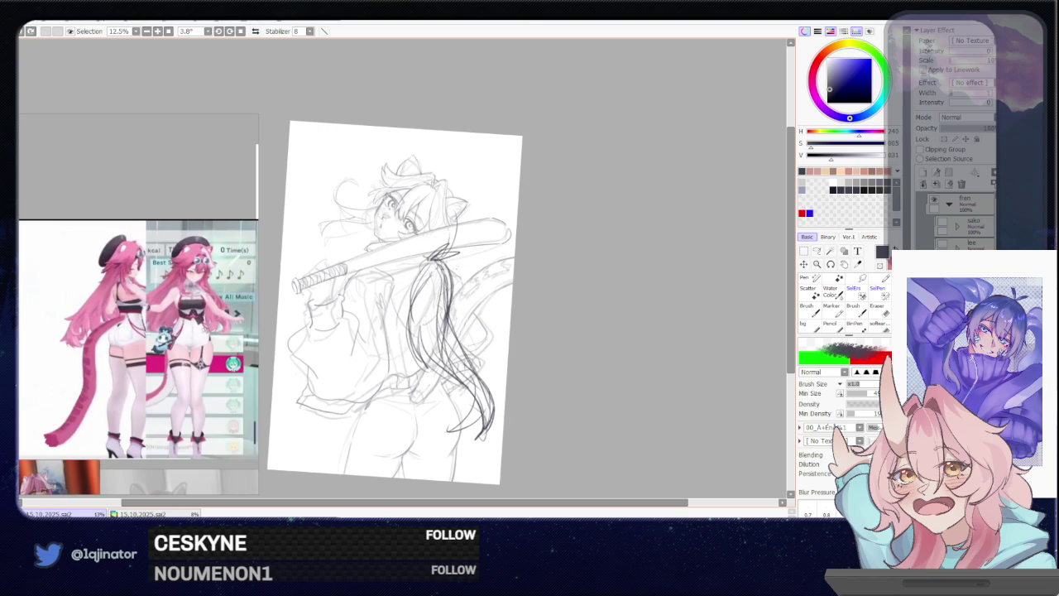
pyautogui.press('e')
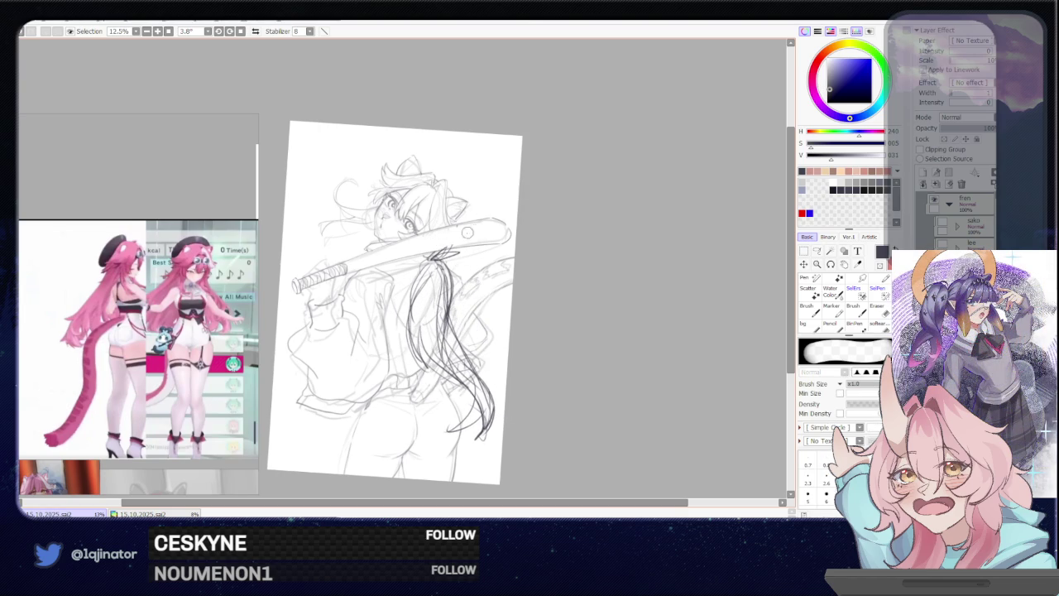
pyautogui.press('b')
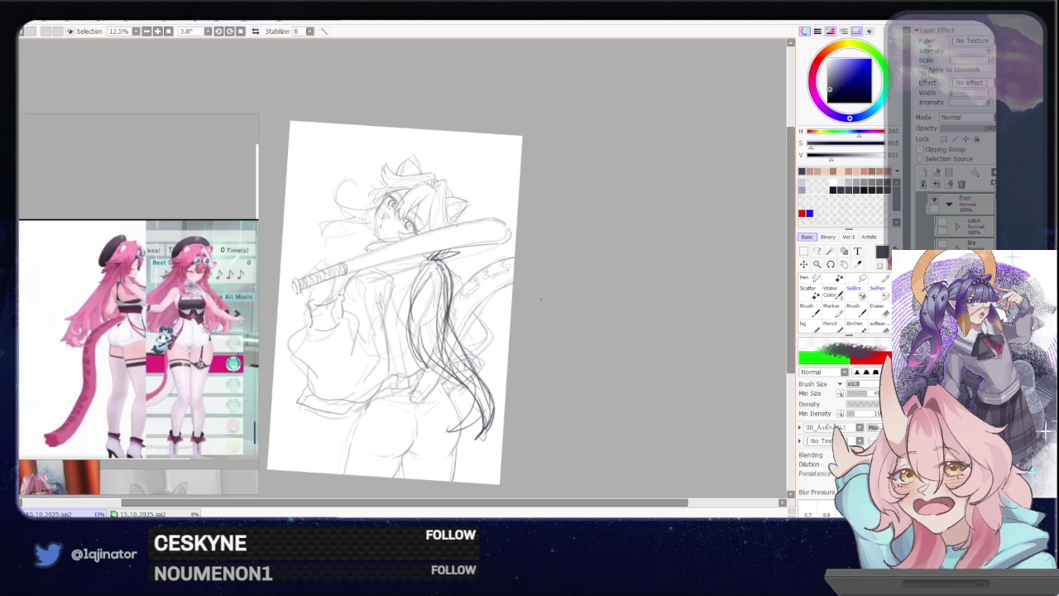
pyautogui.moveTo(544, 295); pyautogui.dragTo(537, 276)
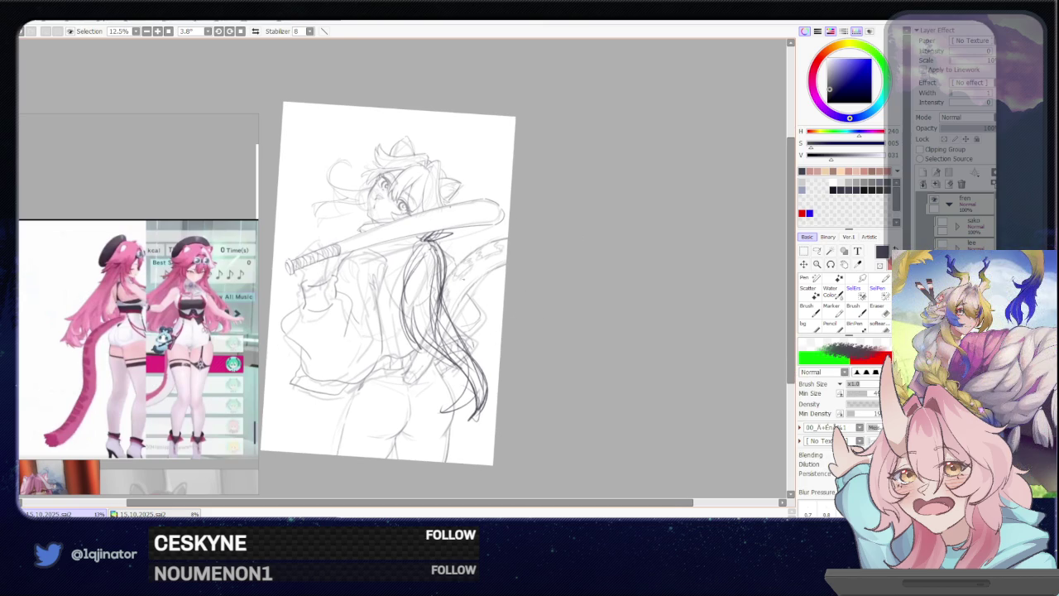
pyautogui.hotkey('ctrl', 't')
pyautogui.moveTo(453, 283); pyautogui.dragTo(451, 284)
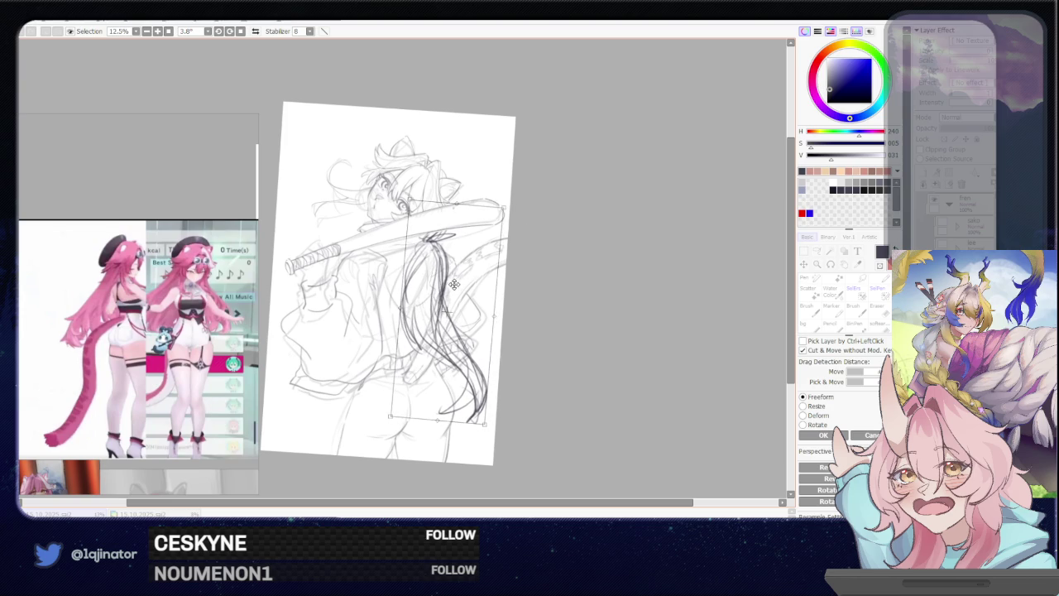
pyautogui.press('Return')
pyautogui.press('b')
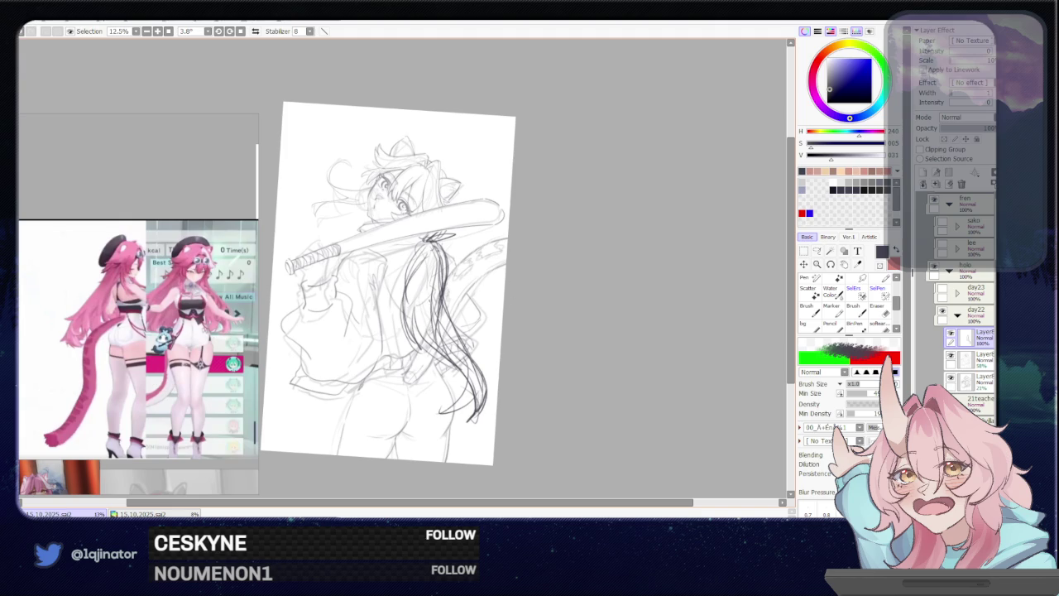
pyautogui.moveTo(424, 327); pyautogui.dragTo(409, 337)
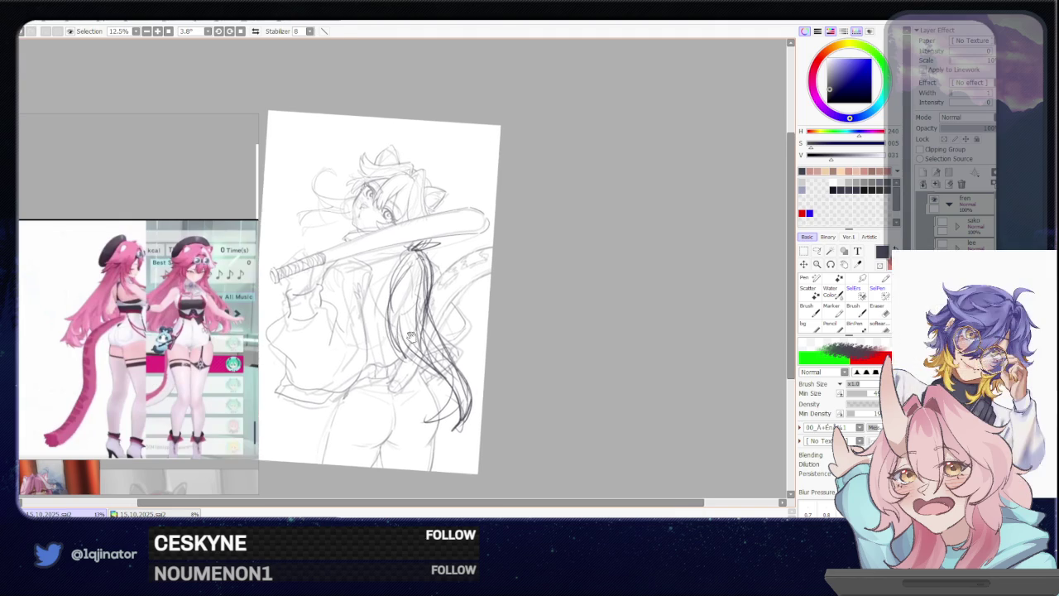
pyautogui.moveTo(478, 371); pyautogui.dragTo(471, 374)
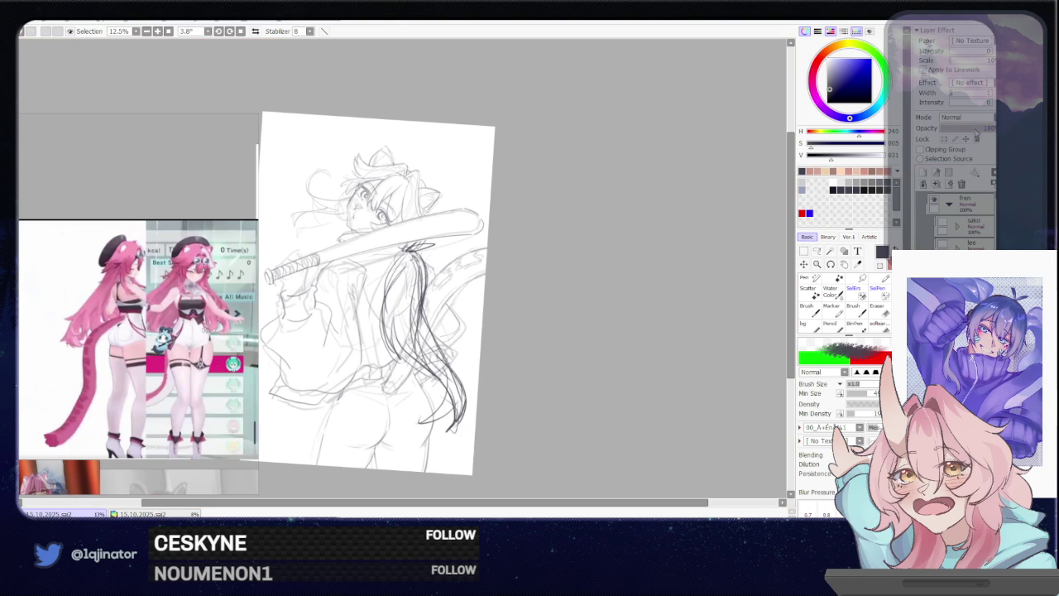
pyautogui.moveTo(968, 131); pyautogui.dragTo(963, 130)
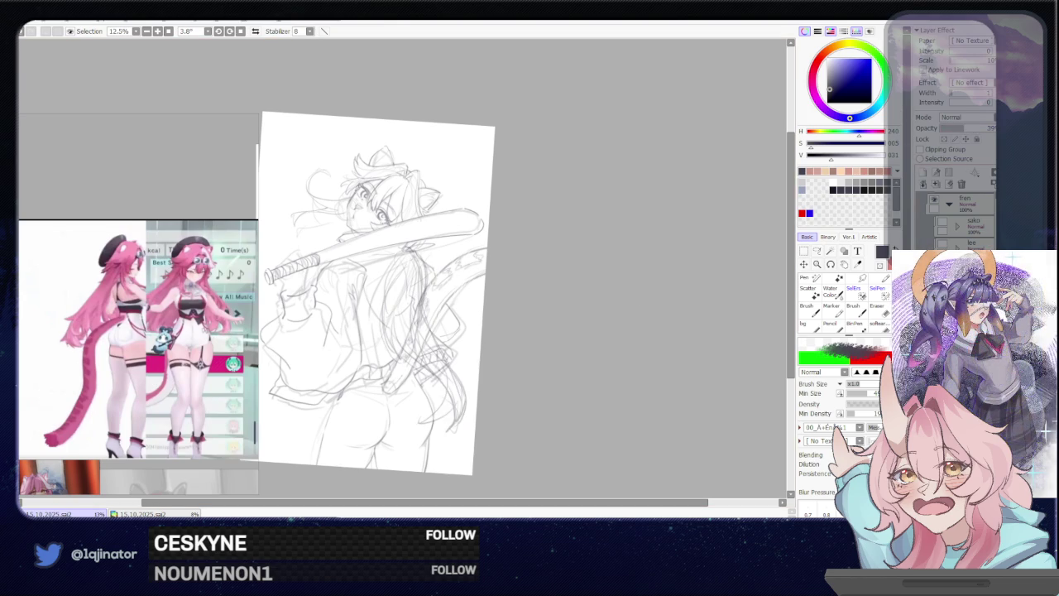
pyautogui.moveTo(975, 130); pyautogui.dragTo(992, 130)
pyautogui.hotkey('ctrl', '+')
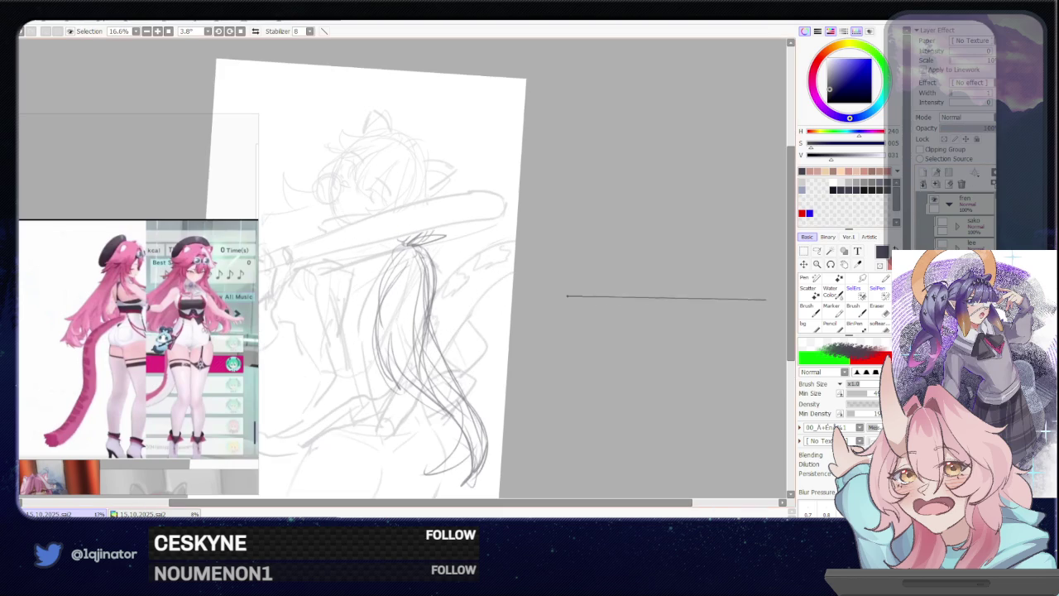
pyautogui.moveTo(400, 247); pyautogui.dragTo(377, 331)
pyautogui.hotkey('ctrl', 'z')
pyautogui.moveTo(394, 252); pyautogui.dragTo(382, 346)
pyautogui.hotkey('ctrl', 'z')
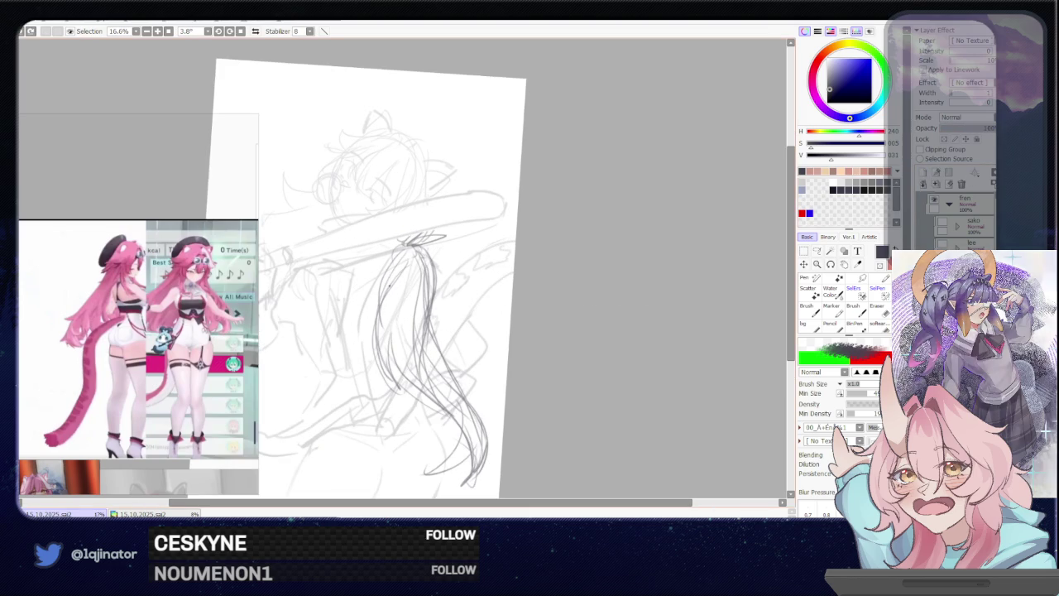
pyautogui.moveTo(420, 243); pyautogui.dragTo(429, 329)
pyautogui.hotkey('ctrl', 'z')
pyautogui.moveTo(422, 246); pyautogui.dragTo(431, 330)
pyautogui.hotkey('ctrl', 'z')
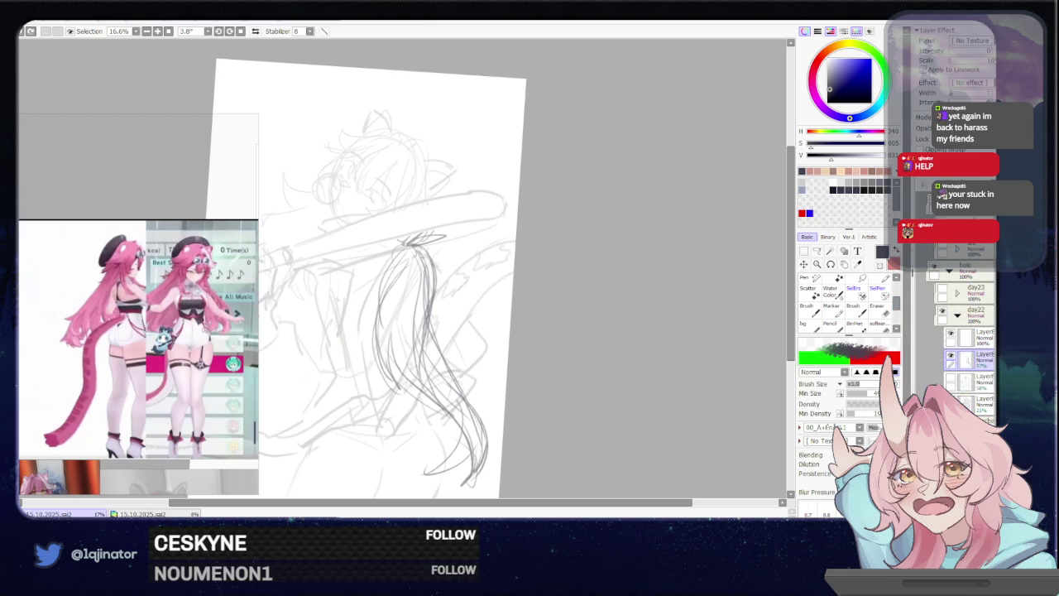
# Remove the old dark ponytail strokes and try a bow loop atop the ponytail
pyautogui.moveTo(573, 319); pyautogui.dragTo(494, 352)
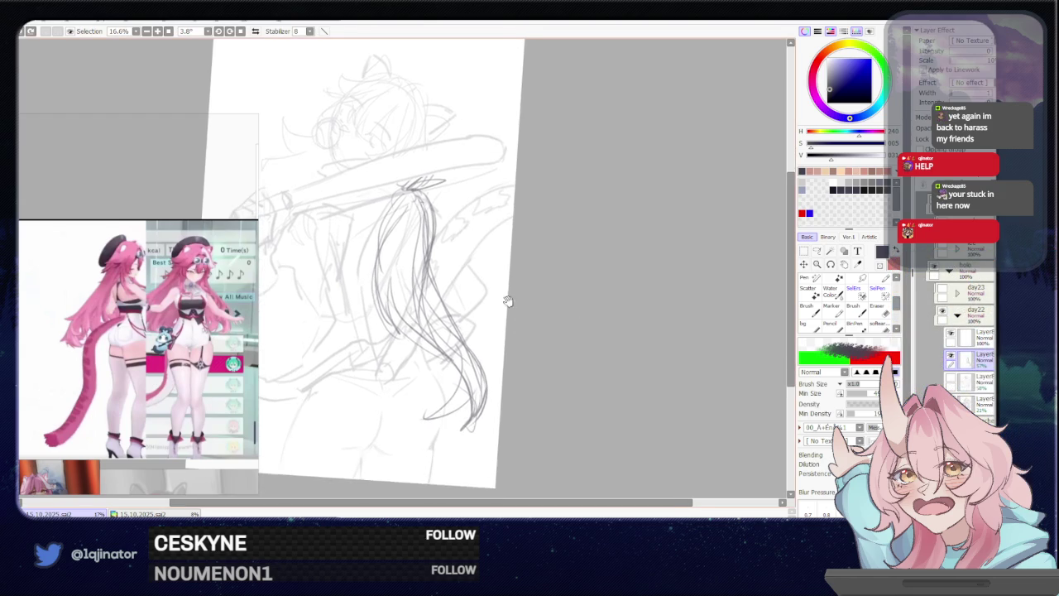
pyautogui.hotkey('ctrl', 'z')
pyautogui.hotkey('ctrl', 'y')
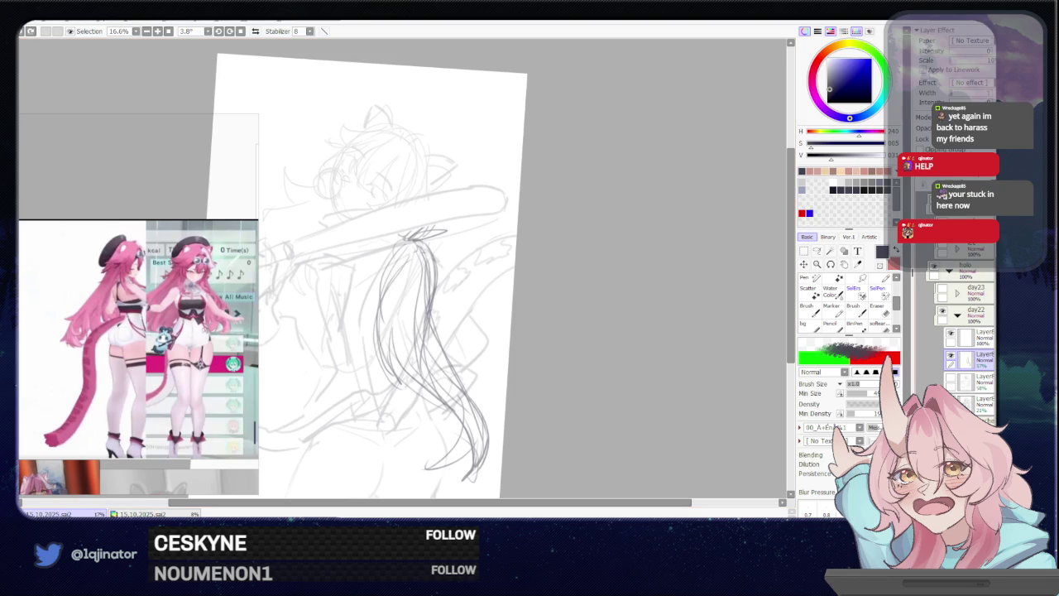
pyautogui.hotkey('ctrl', 'z')
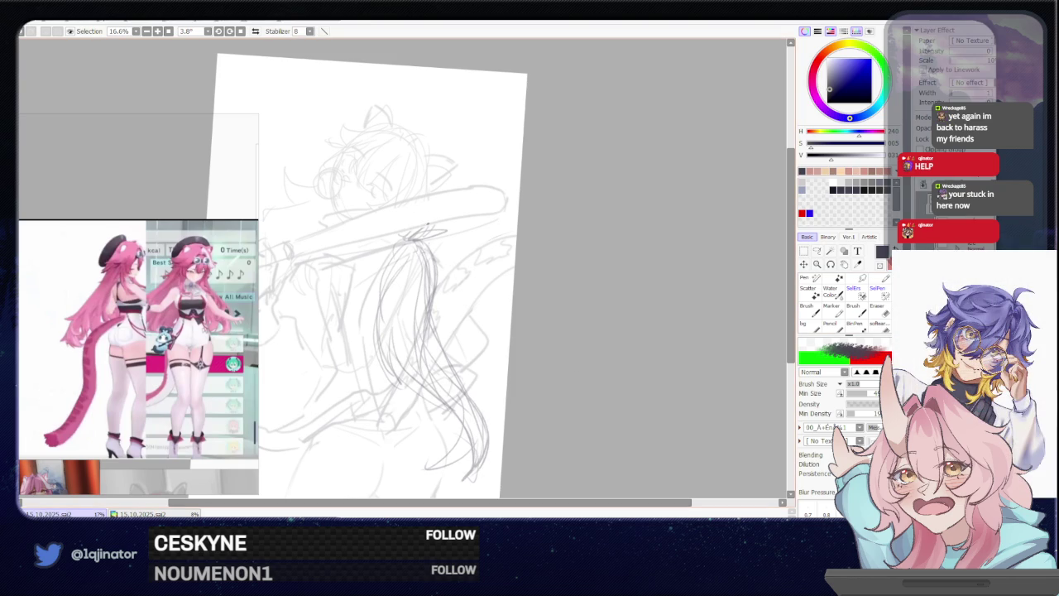
pyautogui.moveTo(405, 240)
pyautogui.mouseDown()
pyautogui.moveTo(429, 220)
pyautogui.moveTo(437, 227)
pyautogui.moveTo(417, 242)
pyautogui.mouseUp()
pyautogui.hotkey('ctrl', 'z')
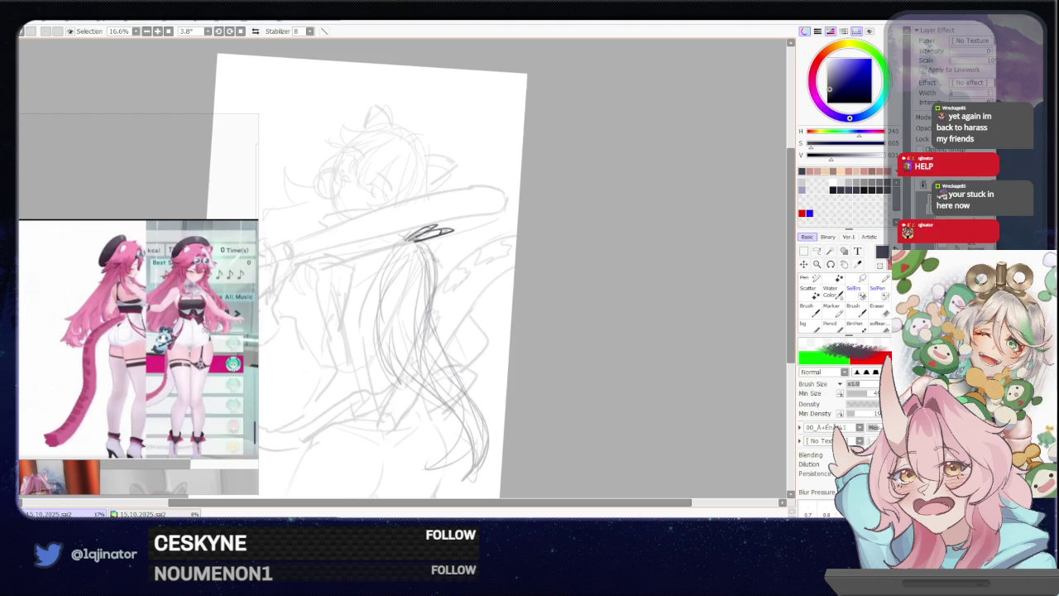
# Redraw the left ponytail strand from the bow, curving down toward the tip
pyautogui.moveTo(410, 242); pyautogui.dragTo(382, 318)
pyautogui.hotkey('ctrl', 'z')
pyautogui.moveTo(410, 241); pyautogui.dragTo(389, 306)
pyautogui.hotkey('ctrl', 'z')
pyautogui.moveTo(405, 242); pyautogui.dragTo(378, 331)
pyautogui.moveTo(405, 260); pyautogui.dragTo(379, 377)
pyautogui.hotkey('ctrl', 'z')
pyautogui.moveTo(383, 302)
pyautogui.mouseDown()
pyautogui.moveTo(361, 326)
pyautogui.moveTo(380, 389)
pyautogui.mouseUp()
pyautogui.hotkey('ctrl', 'z')
pyautogui.moveTo(382, 308); pyautogui.dragTo(422, 385)
pyautogui.hotkey('ctrl', 'z')
pyautogui.moveTo(382, 321); pyautogui.dragTo(437, 399)
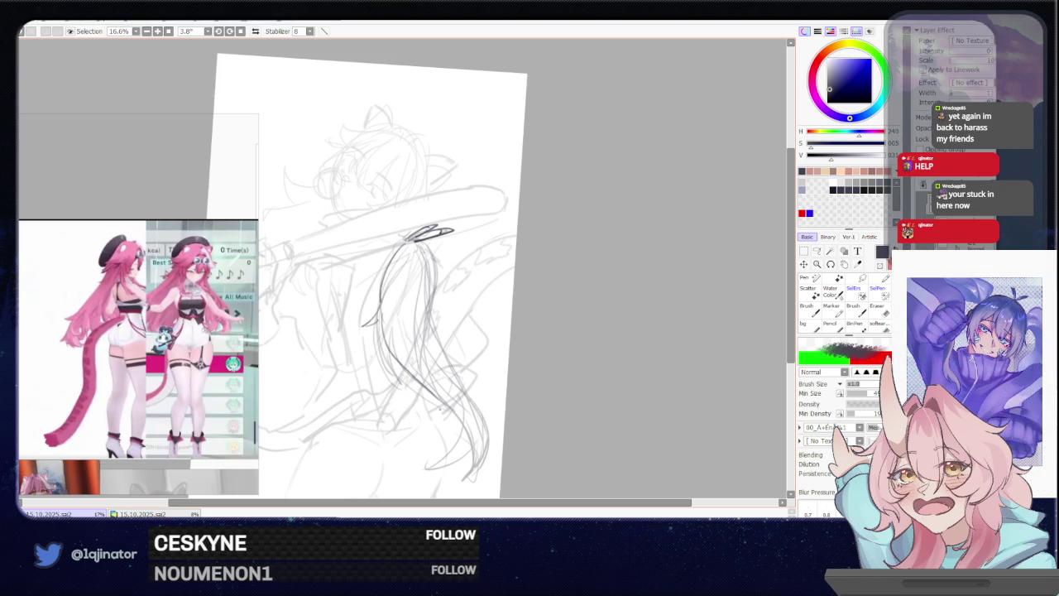
# Redraw the right-side ponytail strands and a short strand just below the bow
pyautogui.moveTo(422, 258); pyautogui.dragTo(415, 402)
pyautogui.hotkey('ctrl', 'z')
pyautogui.moveTo(422, 241); pyautogui.dragTo(416, 382)
pyautogui.hotkey('ctrl', 'z')
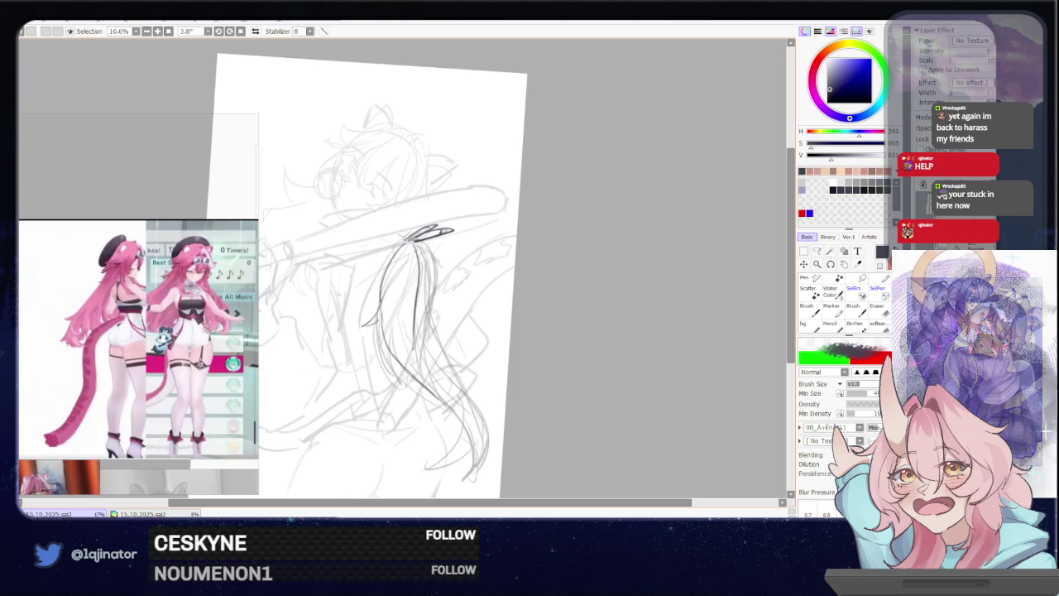
pyautogui.hotkey('ctrl', 'z')
pyautogui.moveTo(418, 246); pyautogui.dragTo(415, 345)
pyautogui.hotkey('ctrl', 'z')
pyautogui.moveTo(420, 270); pyautogui.dragTo(418, 312)
pyautogui.hotkey('ctrl', 'z')
pyautogui.moveTo(420, 243); pyautogui.dragTo(413, 326)
pyautogui.moveTo(434, 240)
pyautogui.mouseDown()
pyautogui.moveTo(420, 271)
pyautogui.moveTo(425, 381)
pyautogui.mouseUp()
# Level the view and try a strand near the ponytail tip, rotating to follow the hair
pyautogui.moveTo(397, 273)
pyautogui.mouseDown()
pyautogui.moveTo(373, 257)
pyautogui.moveTo(435, 324)
pyautogui.moveTo(451, 418)
pyautogui.mouseUp()
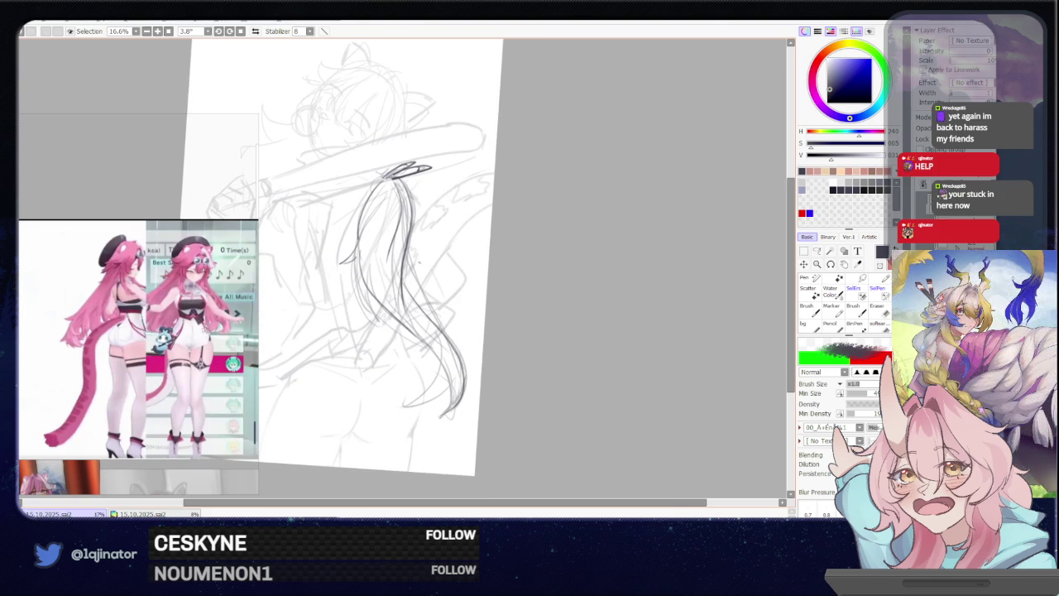
pyautogui.moveTo(445, 338); pyautogui.dragTo(427, 408)
pyautogui.hotkey('ctrl', 'z')
pyautogui.moveTo(315, 308)
pyautogui.mouseDown()
pyautogui.moveTo(427, 309)
pyautogui.moveTo(420, 335)
pyautogui.mouseUp()
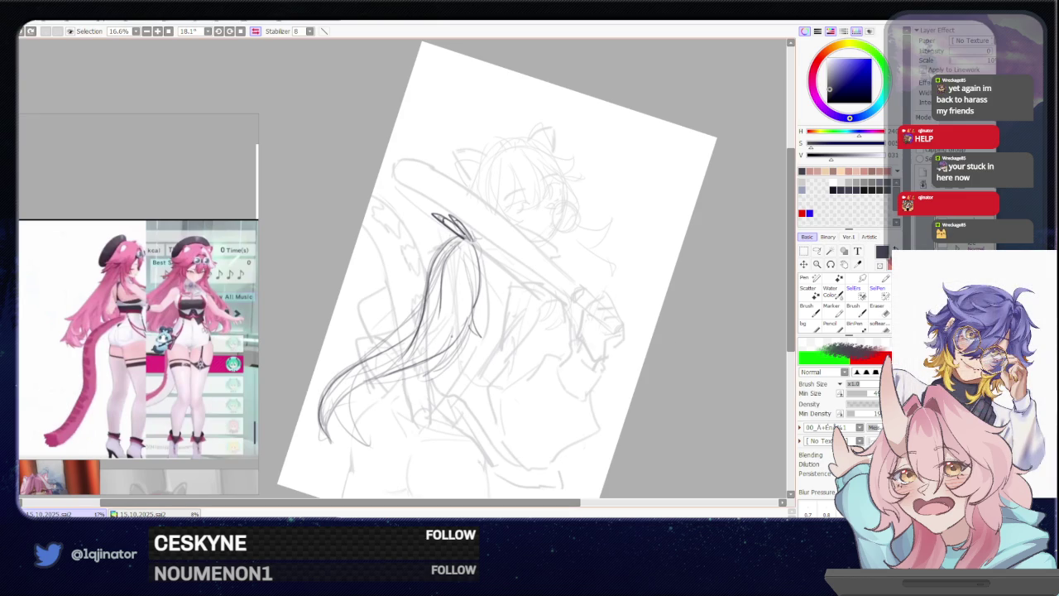
# Rotate the view and draw a longer strand down the ponytail
pyautogui.moveTo(396, 362); pyautogui.dragTo(398, 315)
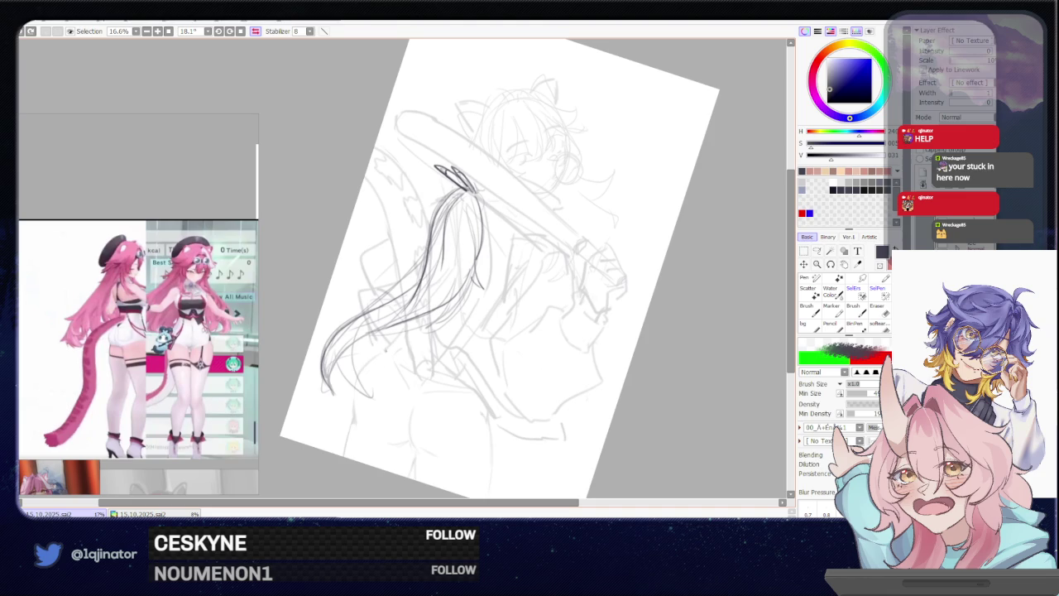
pyautogui.press('End')
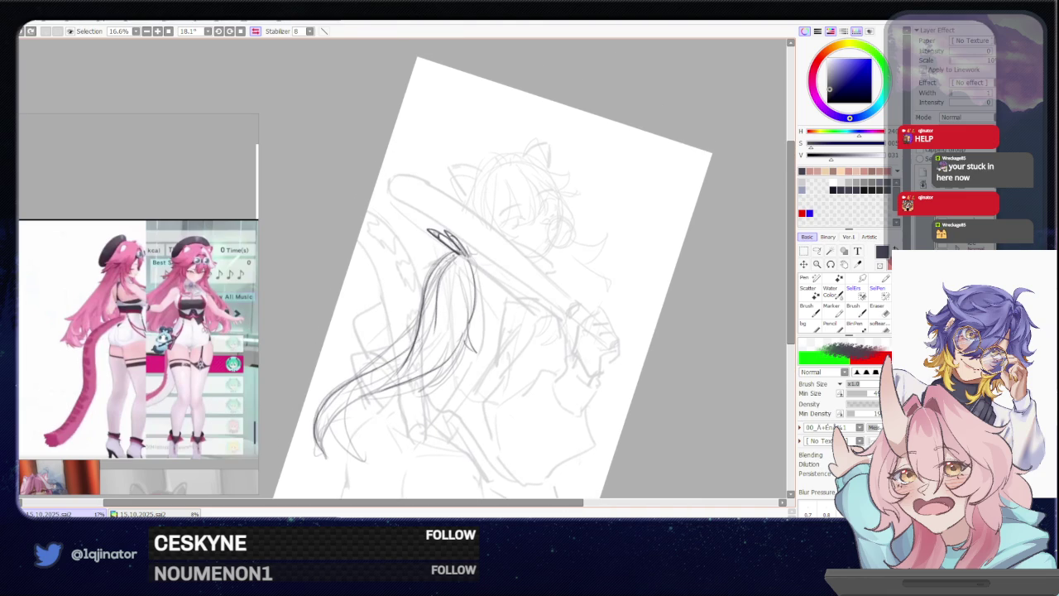
pyautogui.press('Delete')
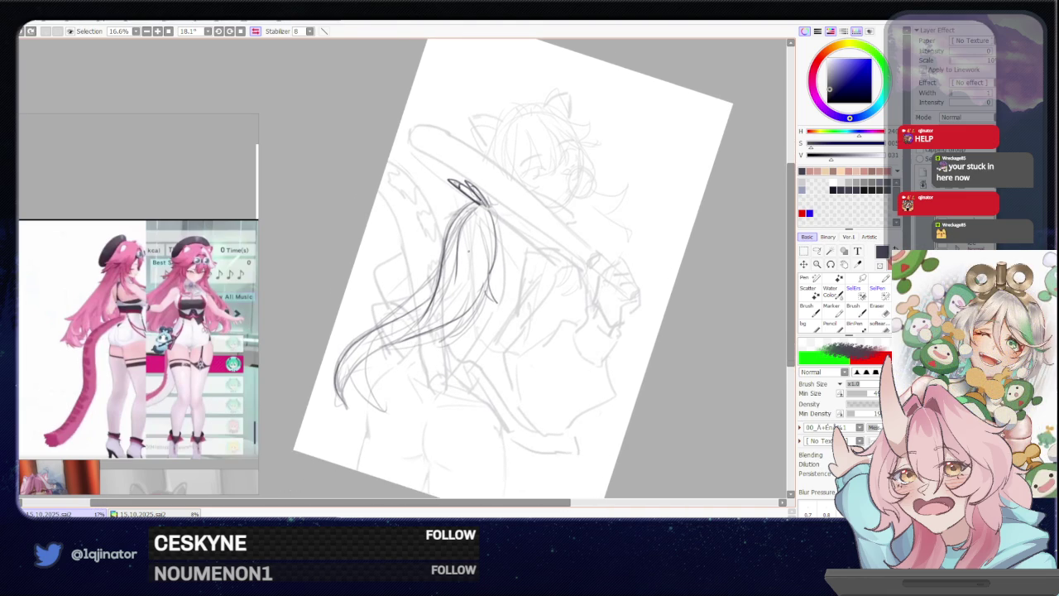
pyautogui.moveTo(475, 200)
pyautogui.mouseDown()
pyautogui.moveTo(434, 229)
pyautogui.moveTo(428, 278)
pyautogui.mouseUp()
pyautogui.hotkey('ctrl', 'z')
pyautogui.moveTo(430, 247); pyautogui.dragTo(414, 328)
# Draw curved strands toward the ponytail tip and add a short strand at its end
pyautogui.press('e')
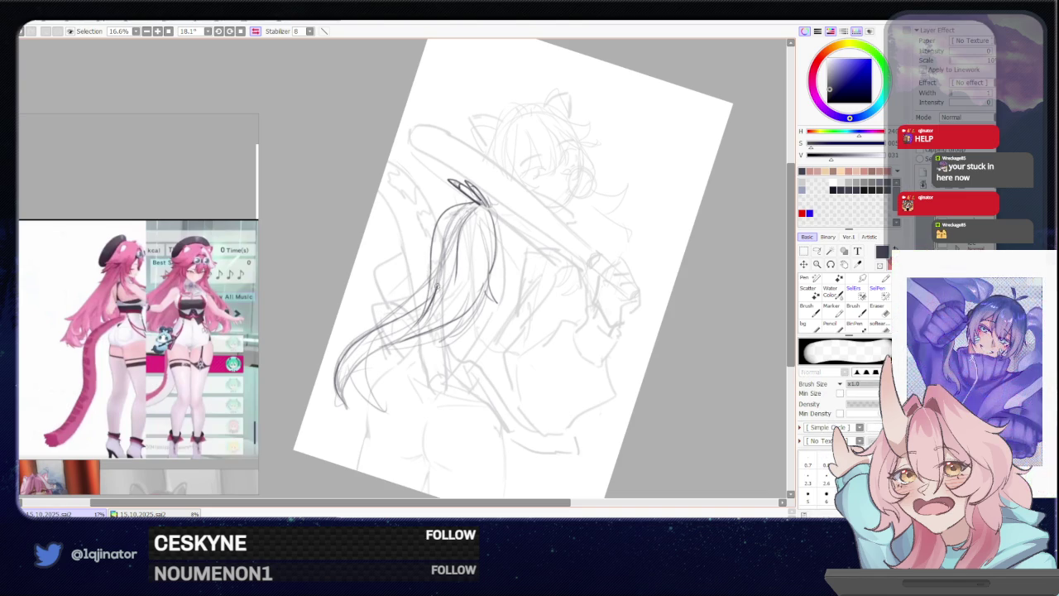
pyautogui.press('b')
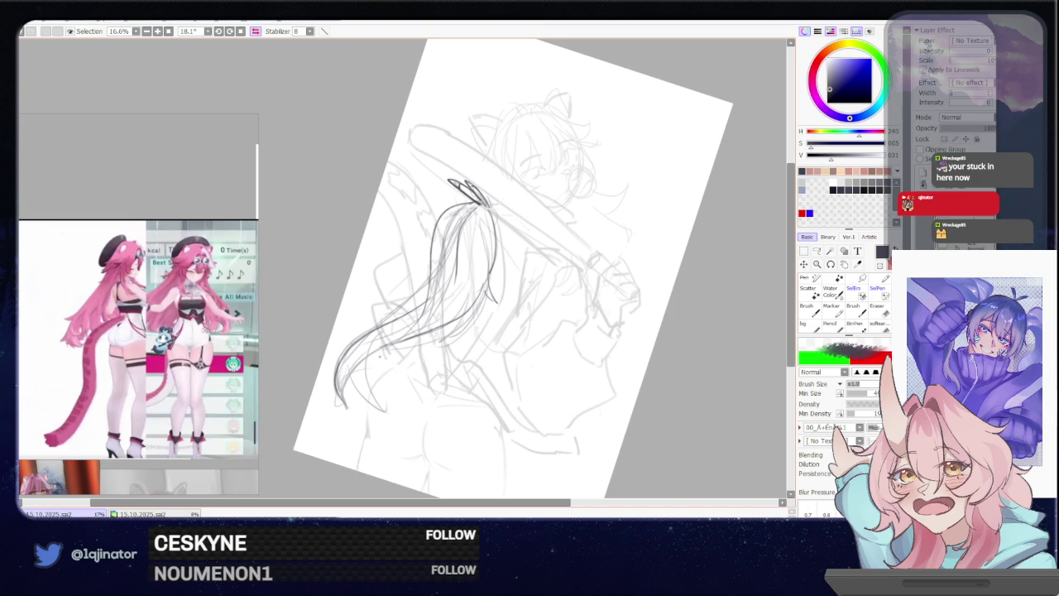
pyautogui.moveTo(405, 324); pyautogui.dragTo(382, 407)
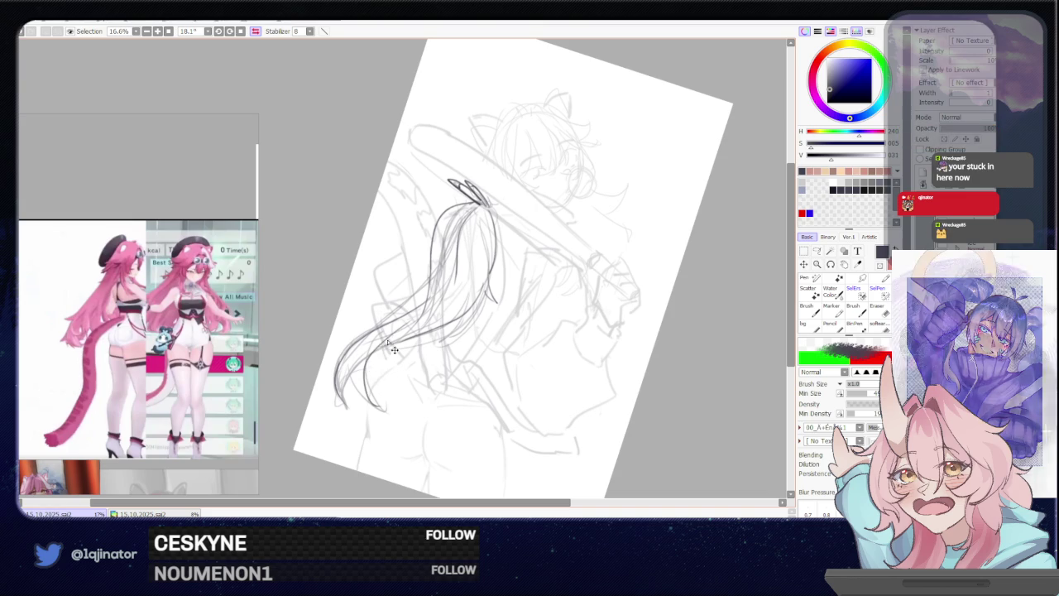
pyautogui.moveTo(373, 331); pyautogui.dragTo(394, 418)
pyautogui.hotkey('ctrl', 'z')
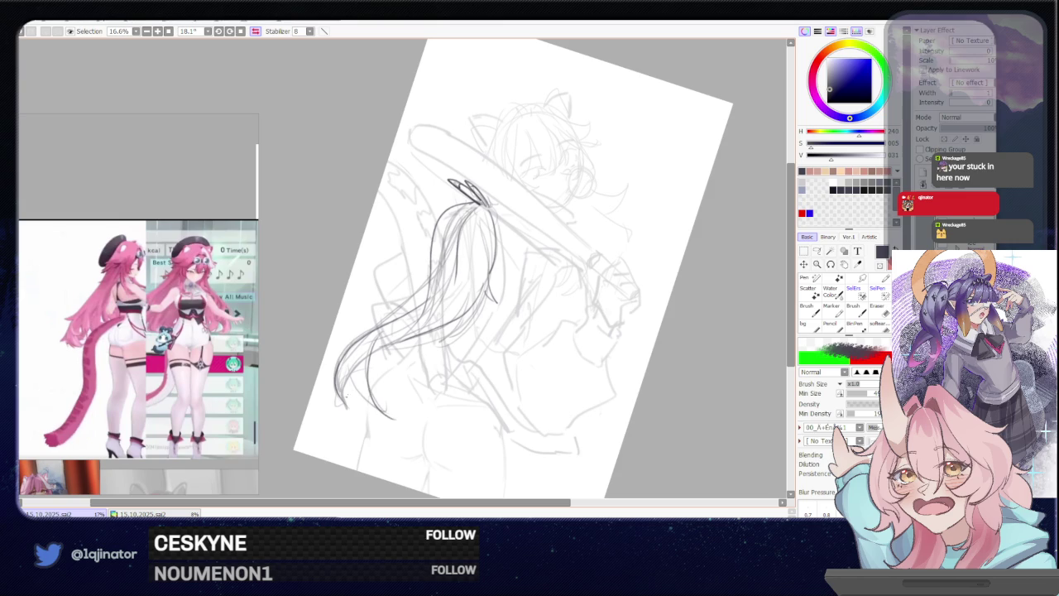
pyautogui.moveTo(345, 394); pyautogui.dragTo(383, 414)
# Redraw the long strand through the ponytail, then add two more strands after a slight rotation
pyautogui.moveTo(373, 377); pyautogui.dragTo(394, 343)
pyautogui.hotkey('ctrl', 'z')
pyautogui.moveTo(374, 384)
pyautogui.mouseDown()
pyautogui.moveTo(369, 358)
pyautogui.moveTo(440, 300)
pyautogui.mouseUp()
pyautogui.hotkey('ctrl', 'z')
pyautogui.moveTo(369, 378); pyautogui.dragTo(440, 296)
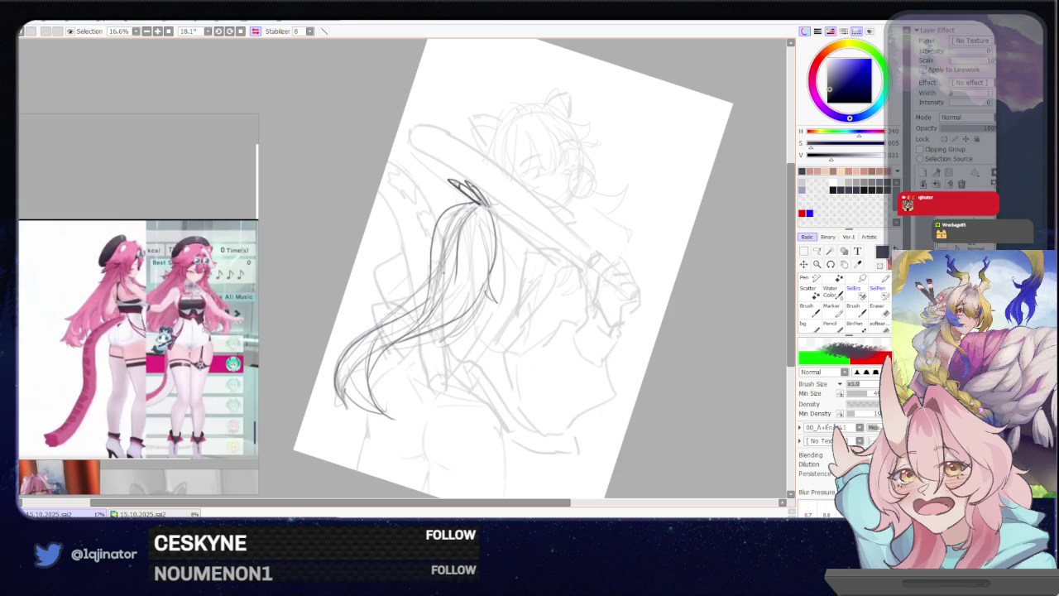
pyautogui.press('End')
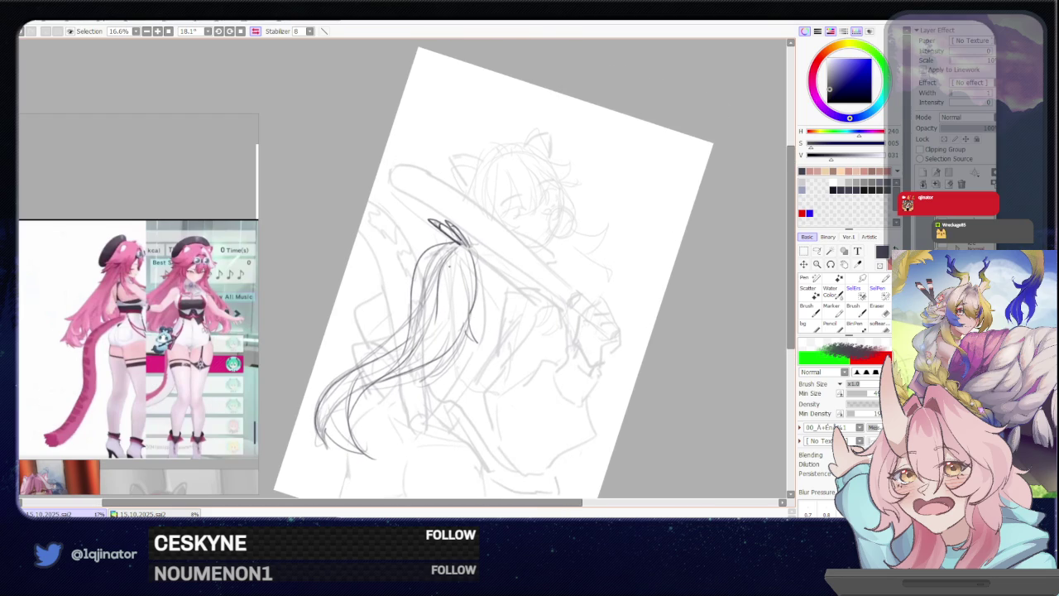
pyautogui.moveTo(416, 292)
pyautogui.mouseDown()
pyautogui.moveTo(440, 292)
pyautogui.moveTo(405, 343)
pyautogui.mouseUp()
pyautogui.moveTo(440, 292)
pyautogui.mouseDown()
pyautogui.moveTo(496, 295)
pyautogui.moveTo(570, 279)
pyautogui.moveTo(532, 353)
pyautogui.moveTo(541, 357)
pyautogui.mouseUp()
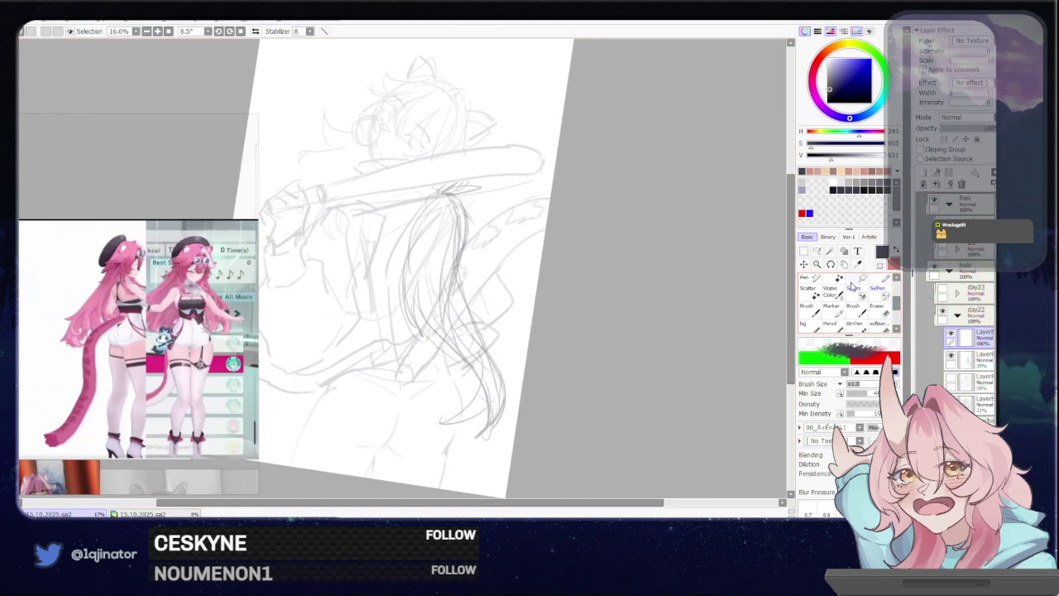
# Hide the dark hair-line layer and select the top layer in the day22 group
pyautogui.click(960, 364)
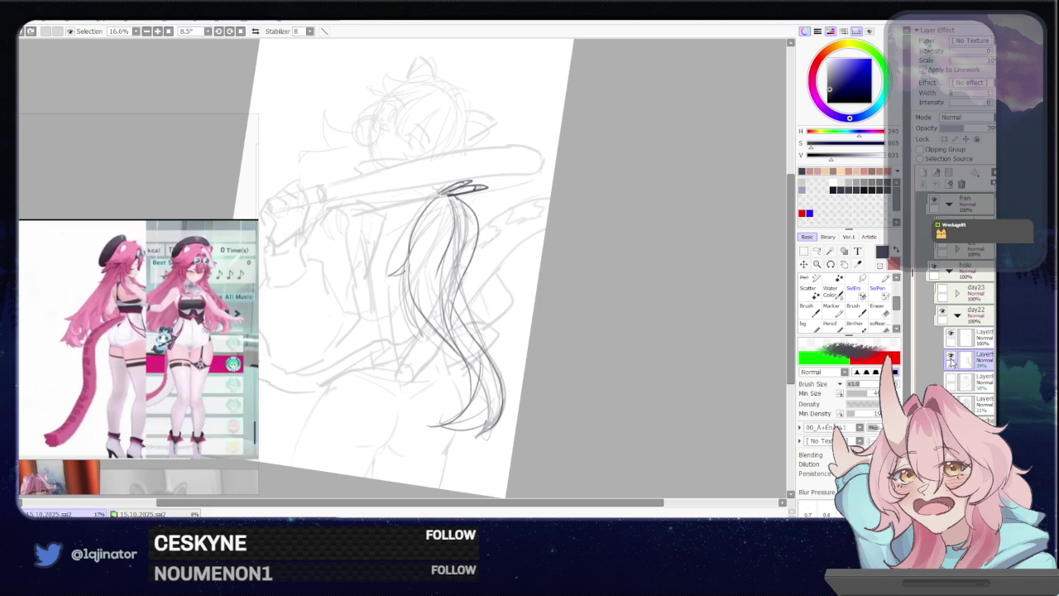
pyautogui.click(951, 359)
pyautogui.click(982, 338)
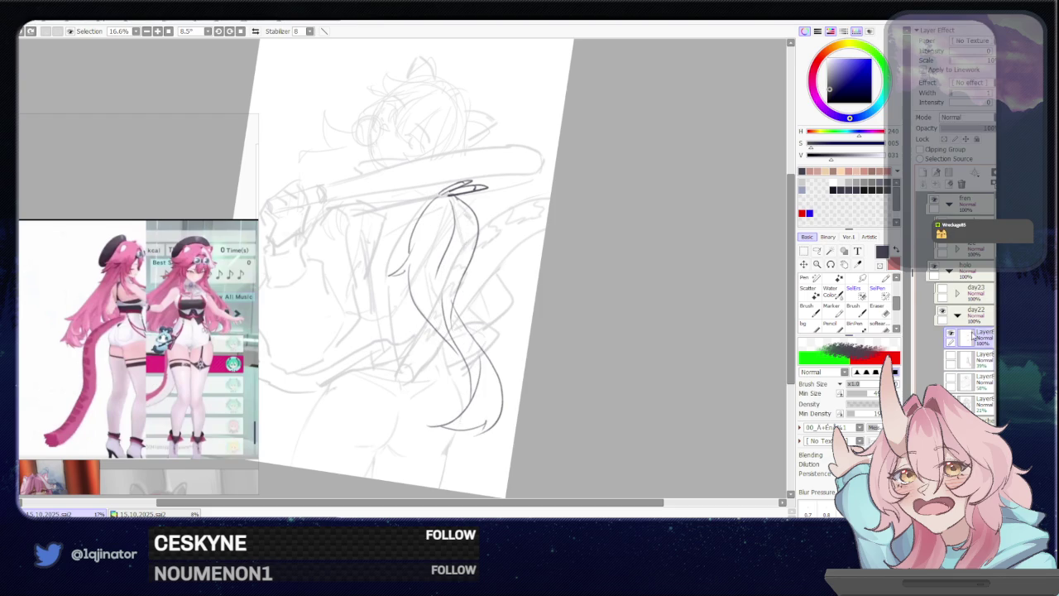
# Toggle undo and redo repeatedly to compare the short hair stroke
pyautogui.hotkey('ctrl', 'y')
pyautogui.hotkey('ctrl', 'z')
pyautogui.hotkey('ctrl', 'y')
pyautogui.hotkey('ctrl', 'z')
pyautogui.hotkey('ctrl', 'y')
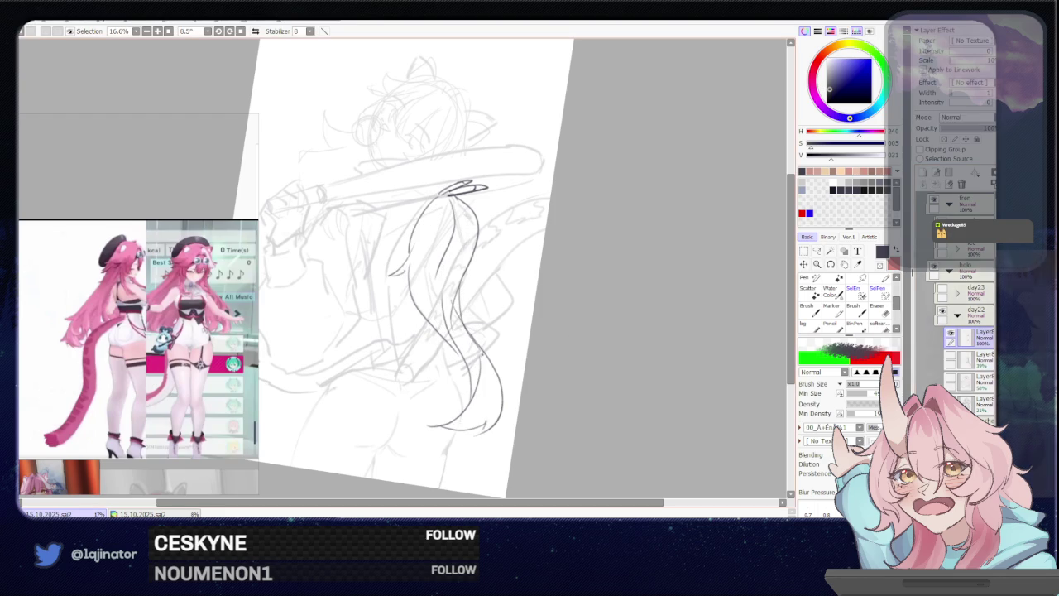
pyautogui.hotkey('ctrl', 'z')
pyautogui.hotkey('ctrl', 'y')
pyautogui.hotkey('ctrl', 'z')
pyautogui.hotkey('ctrl', 'y')
pyautogui.hotkey('ctrl', 'z')
pyautogui.hotkey('ctrl', 'y')
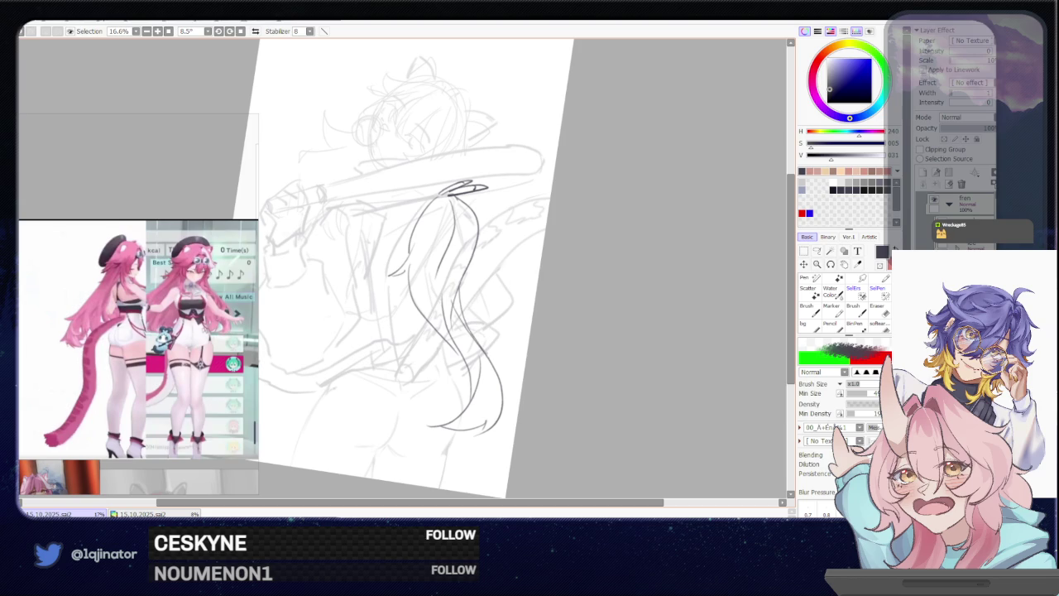
# Draw an inner hair stroke, then undo and erase it before returning to the blending brush
pyautogui.hotkey('ctrl', 'y')
pyautogui.press('e')
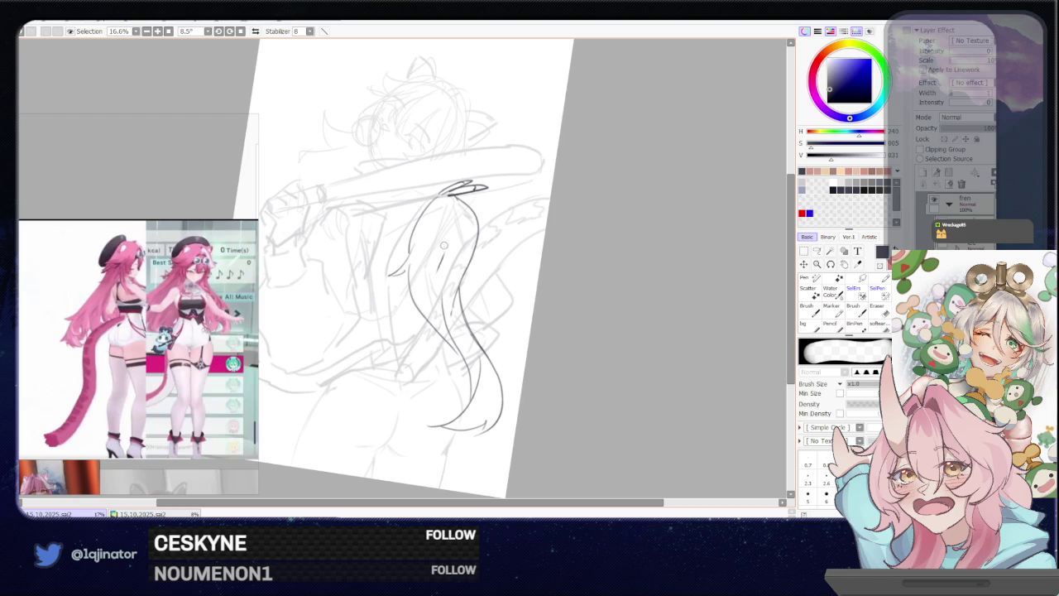
pyautogui.press('b')
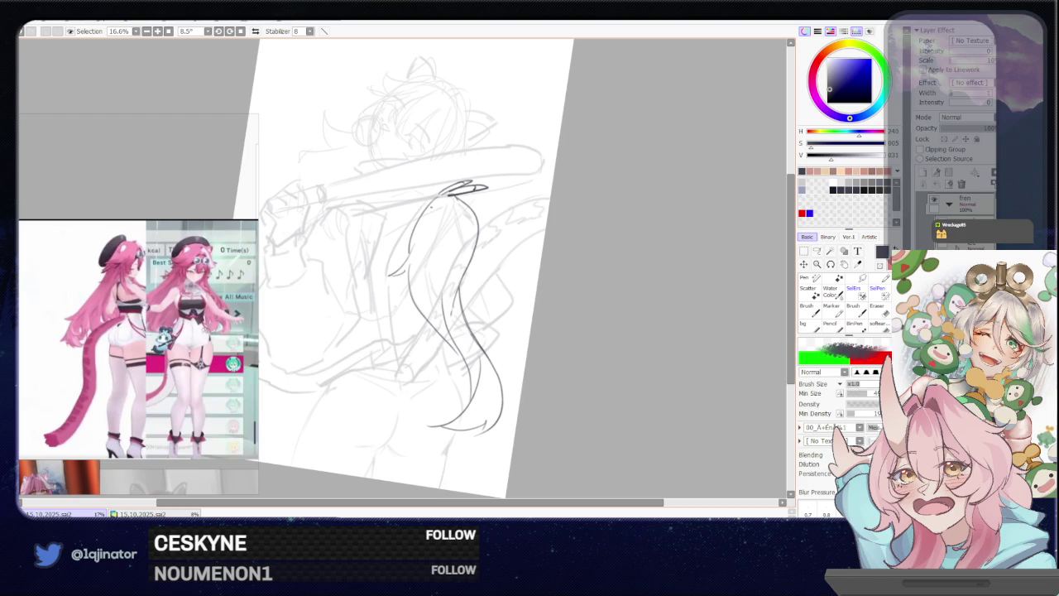
pyautogui.press('ctrl')
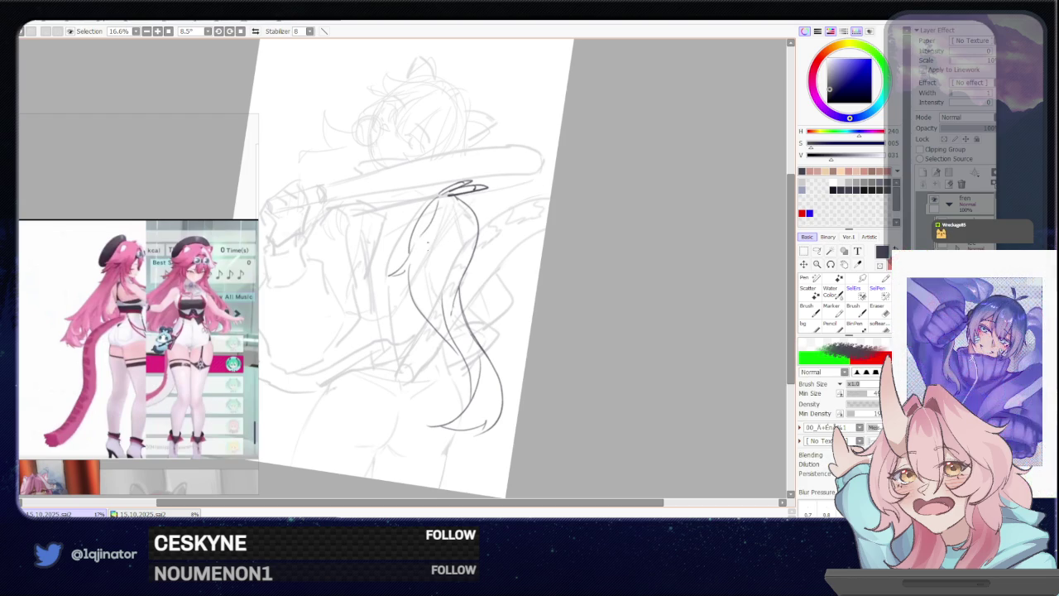
pyautogui.press('ctrl')
pyautogui.press('ctrl')
pyautogui.press('ctrl')
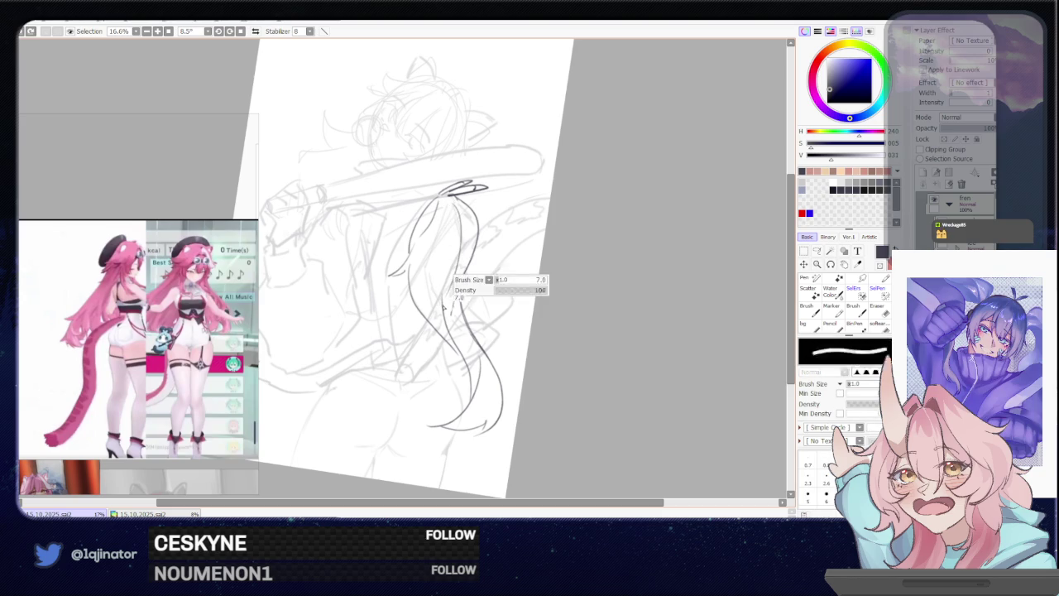
pyautogui.moveTo(410, 266)
pyautogui.mouseDown()
pyautogui.moveTo(459, 356)
pyautogui.moveTo(420, 307)
pyautogui.moveTo(460, 363)
pyautogui.moveTo(409, 288)
pyautogui.mouseUp()
pyautogui.hotkey('ctrl', 'z')
pyautogui.press('e')
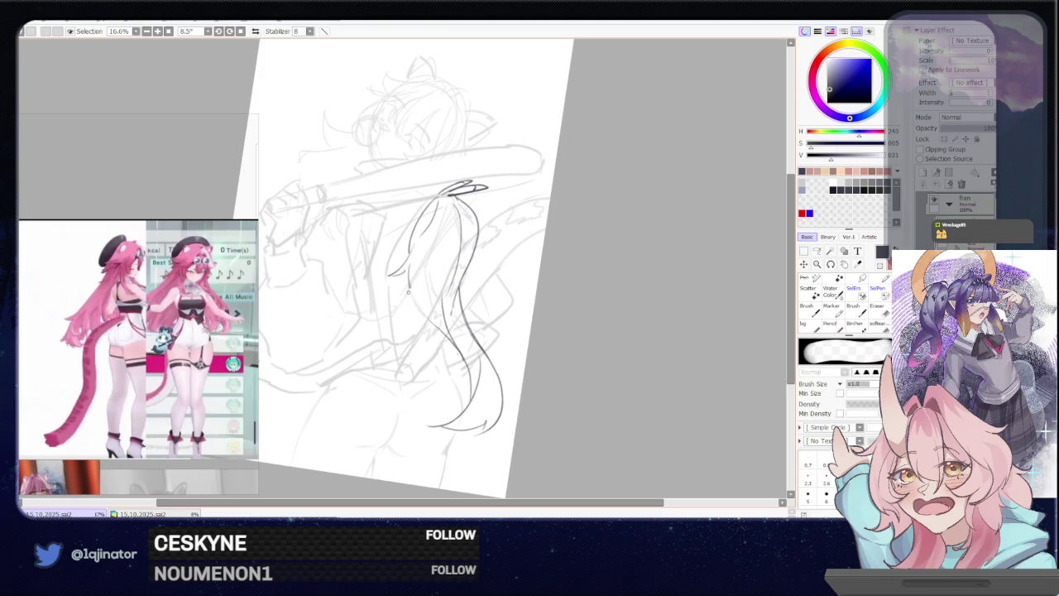
pyautogui.press('b')
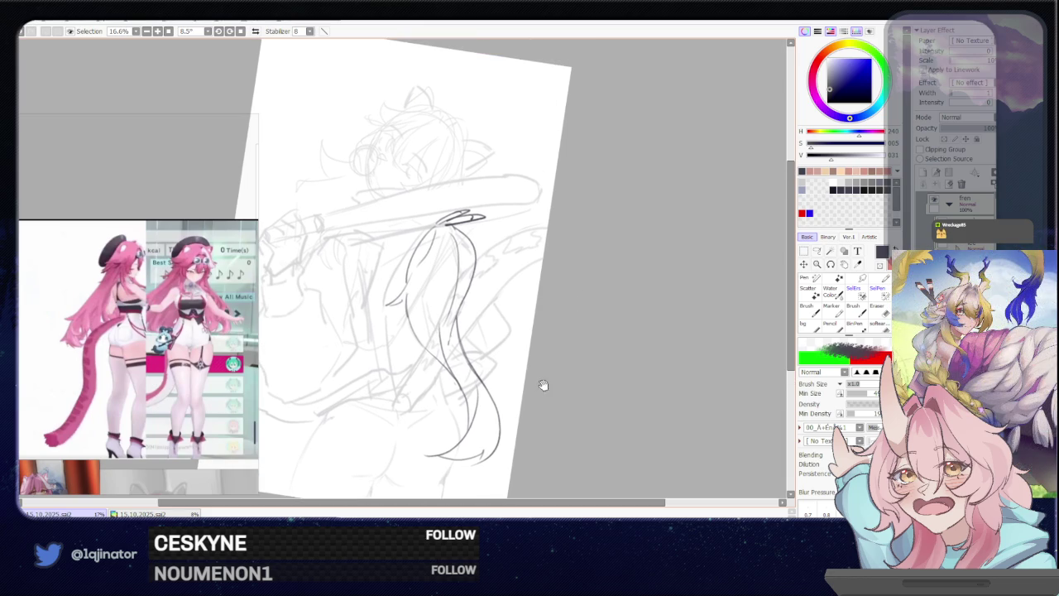
# Lighten faint sketch lines along the hair, then draw a faint line on the tail
pyautogui.scroll(1, 455, 252)
pyautogui.press('e')
pyautogui.moveTo(448, 245); pyautogui.dragTo(446, 352)
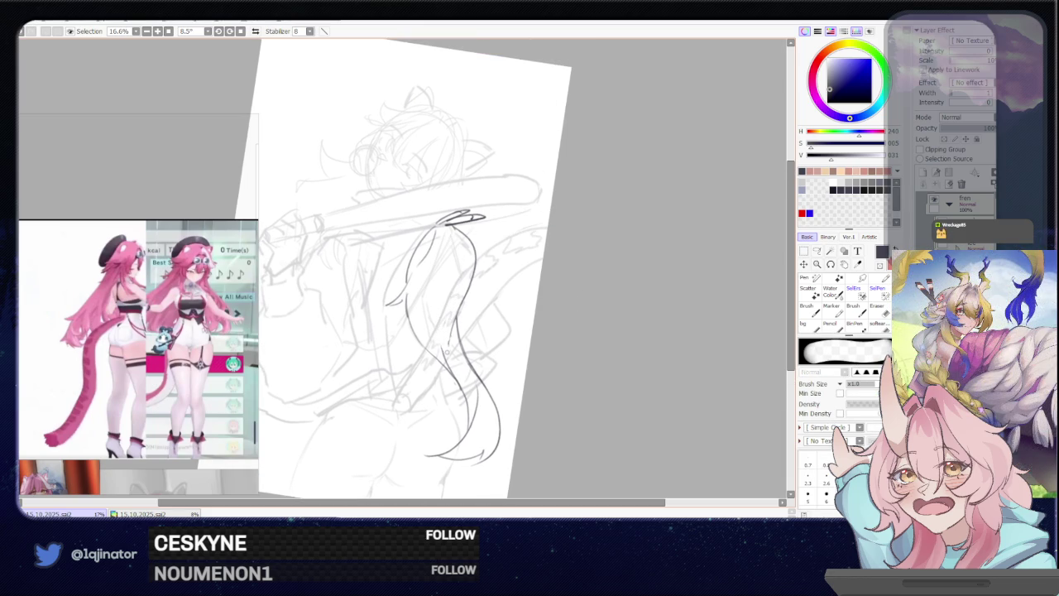
pyautogui.press('b')
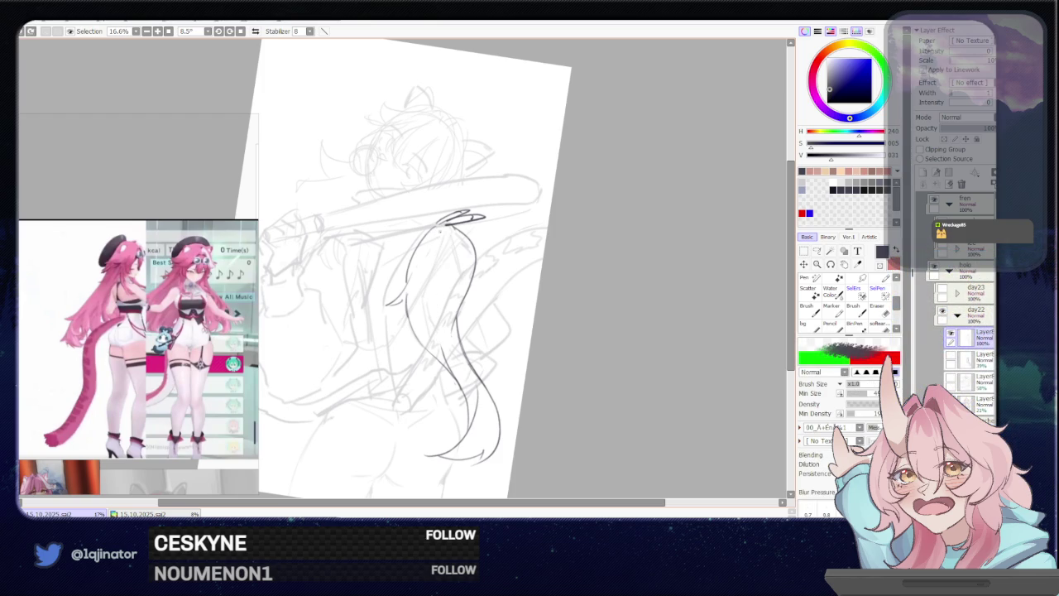
pyautogui.moveTo(444, 240); pyautogui.dragTo(447, 305)
# Redraw the tail's right-side contour several times, finally removing it
pyautogui.hotkey('ctrl', 'z')
pyautogui.moveTo(461, 224); pyautogui.dragTo(483, 283)
pyautogui.hotkey('ctrl', 'z')
pyautogui.moveTo(460, 225); pyautogui.dragTo(483, 285)
pyautogui.hotkey('ctrl', 'z')
pyautogui.moveTo(460, 225); pyautogui.dragTo(484, 283)
pyautogui.hotkey('ctrl', 'z')
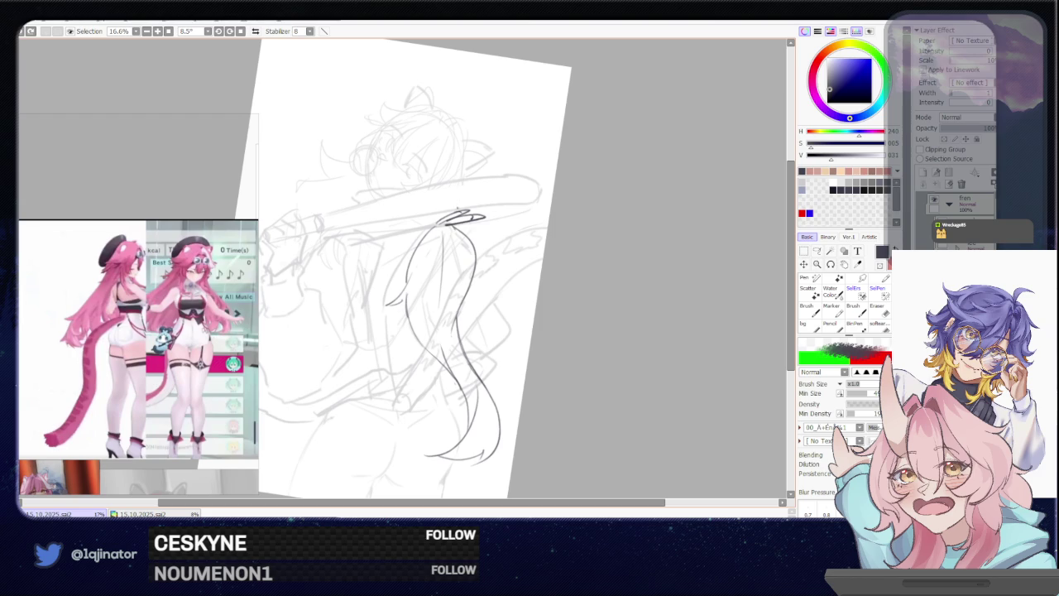
# Bring the lower ponytail into view and draw a line down inside the hair strand
pyautogui.moveTo(538, 398); pyautogui.dragTo(538, 344)
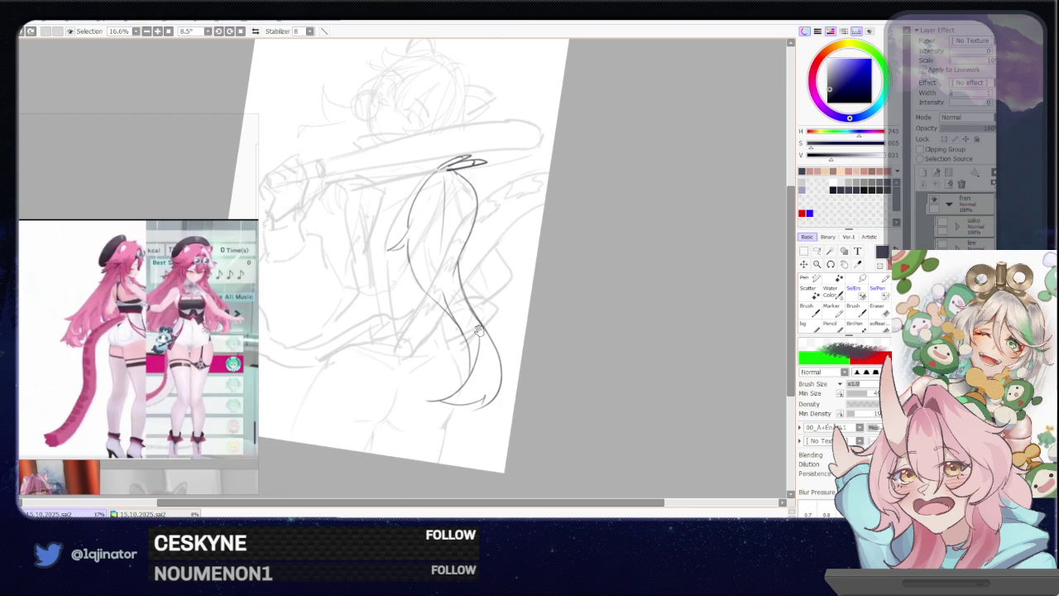
pyautogui.moveTo(489, 342); pyautogui.dragTo(511, 328)
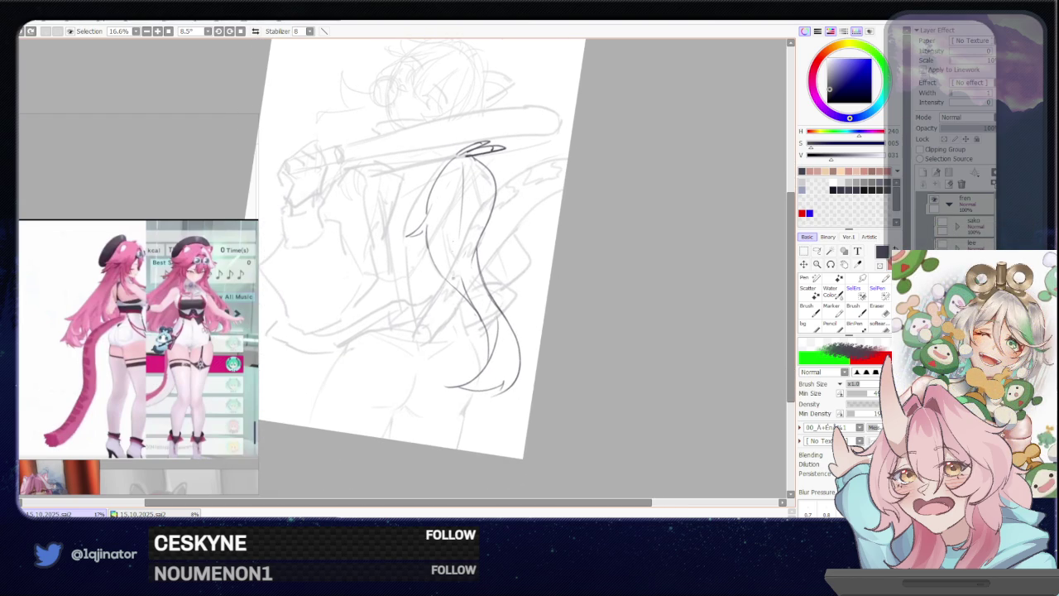
pyautogui.moveTo(433, 211)
pyautogui.mouseDown()
pyautogui.moveTo(453, 322)
pyautogui.moveTo(485, 341)
pyautogui.mouseUp()
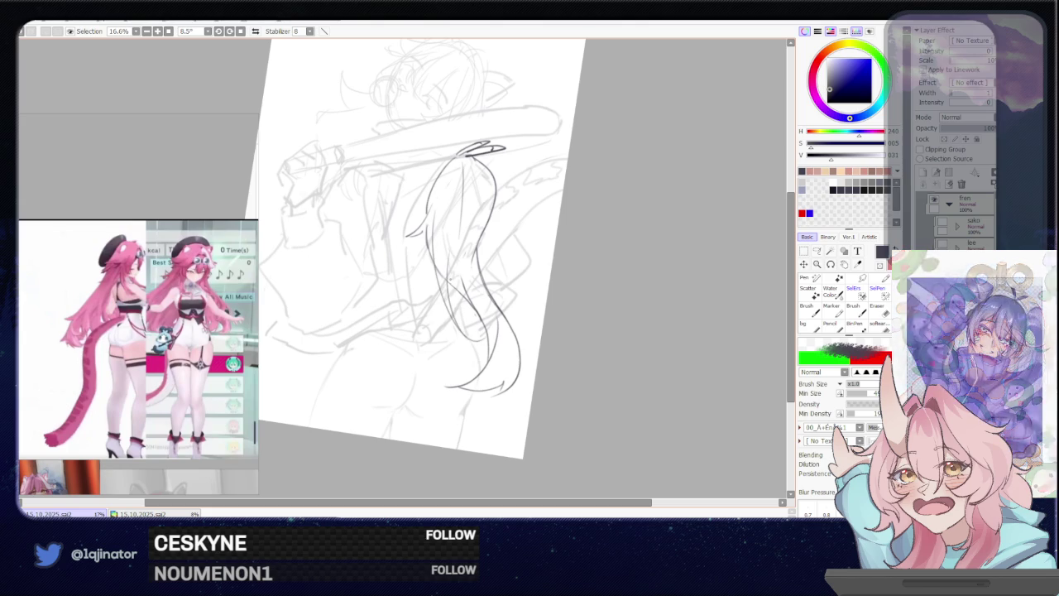
pyautogui.moveTo(481, 326); pyautogui.dragTo(490, 336)
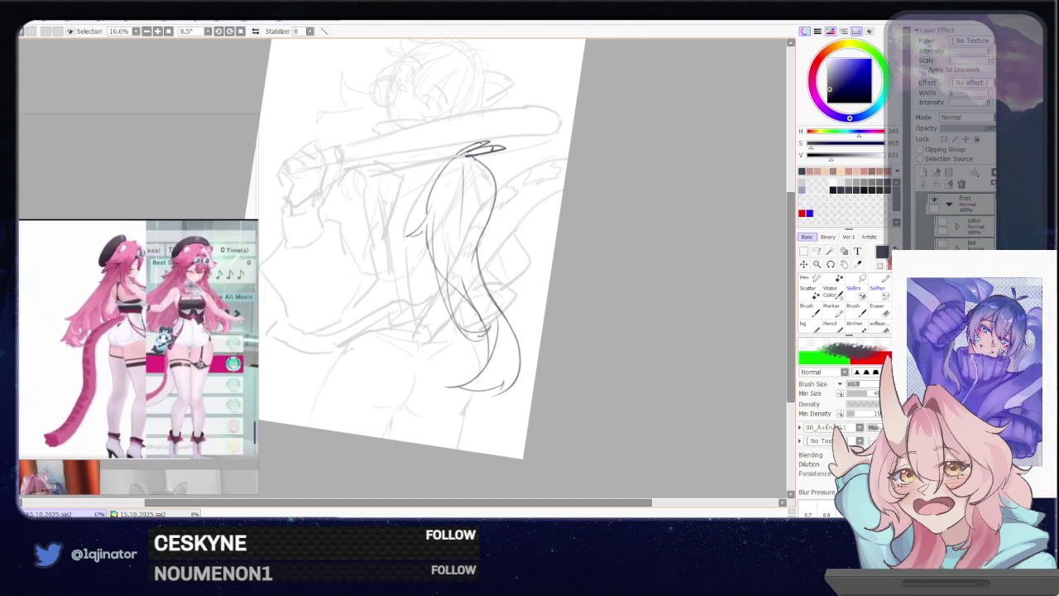
pyautogui.hotkey('ctrl', 'z')
pyautogui.moveTo(485, 330); pyautogui.dragTo(491, 340)
pyautogui.hotkey('ctrl', 'z')
# Rotate to a better angle and refine the hair lines on the strand
pyautogui.moveTo(480, 299)
pyautogui.mouseDown()
pyautogui.moveTo(426, 366)
pyautogui.moveTo(419, 349)
pyautogui.moveTo(568, 326)
pyautogui.moveTo(534, 375)
pyautogui.mouseUp()
pyautogui.hotkey('ctrl', 'z')
pyautogui.hotkey('ctrl', 'z')
pyautogui.hotkey('ctrl', 'z')
pyautogui.hotkey('ctrl', 'z')
pyautogui.press('e')
pyautogui.press('n')
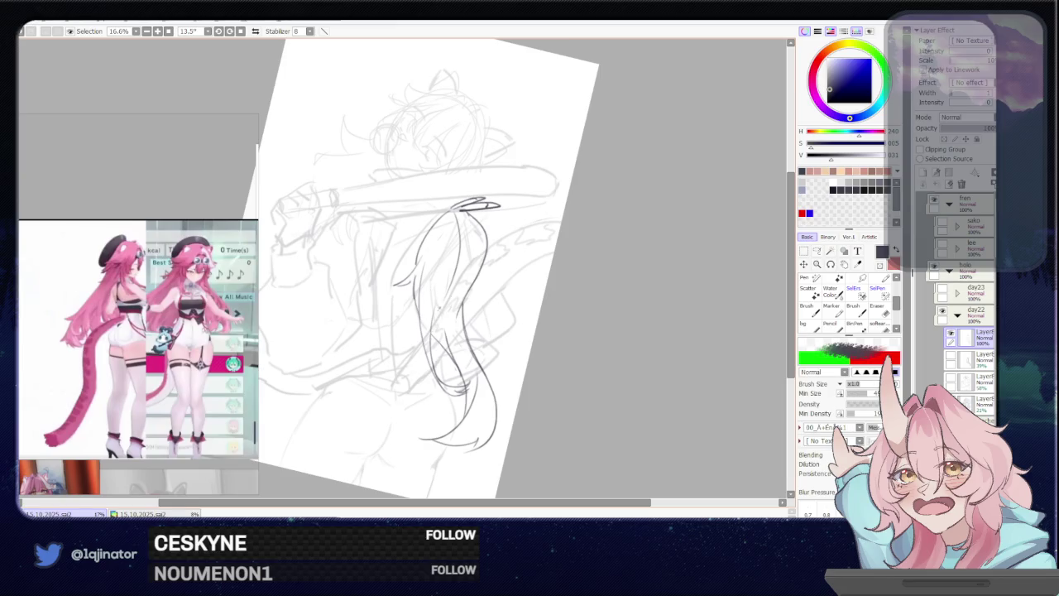
pyautogui.press('e')
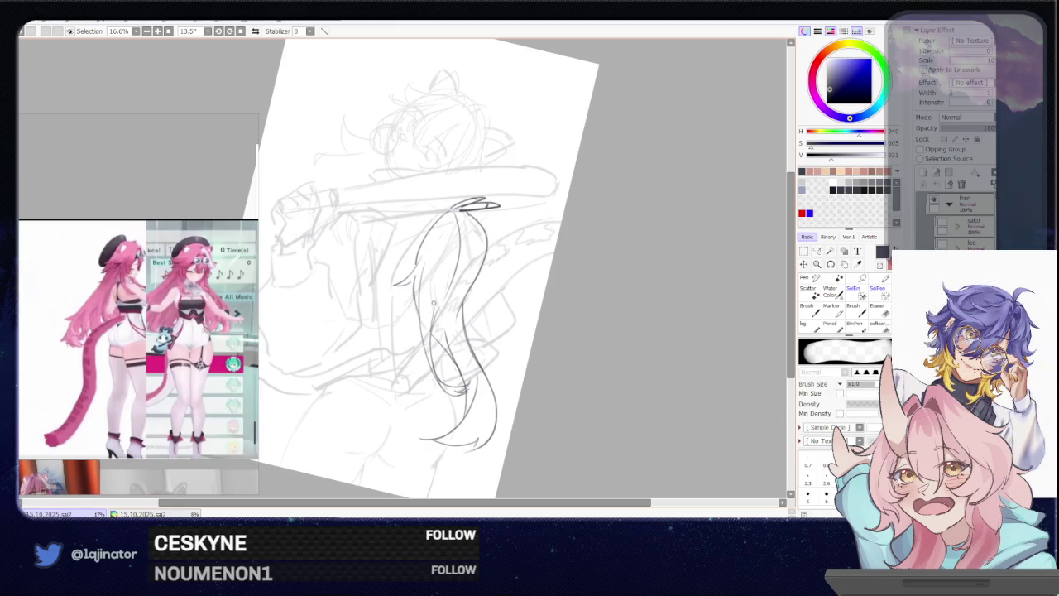
pyautogui.press('b')
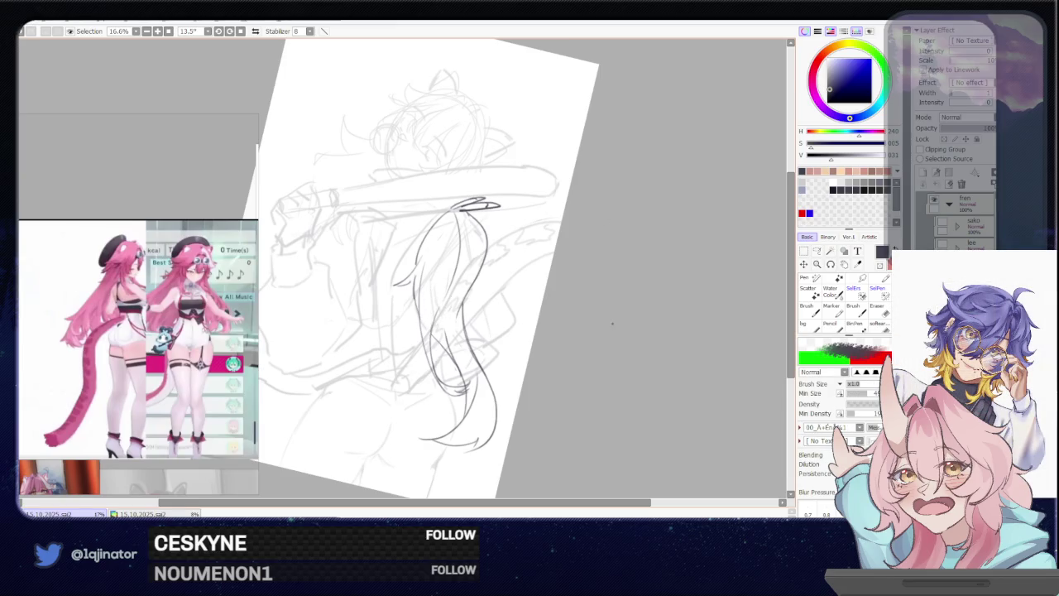
pyautogui.moveTo(565, 367)
pyautogui.mouseDown()
pyautogui.moveTo(557, 321)
pyautogui.moveTo(524, 348)
pyautogui.mouseUp()
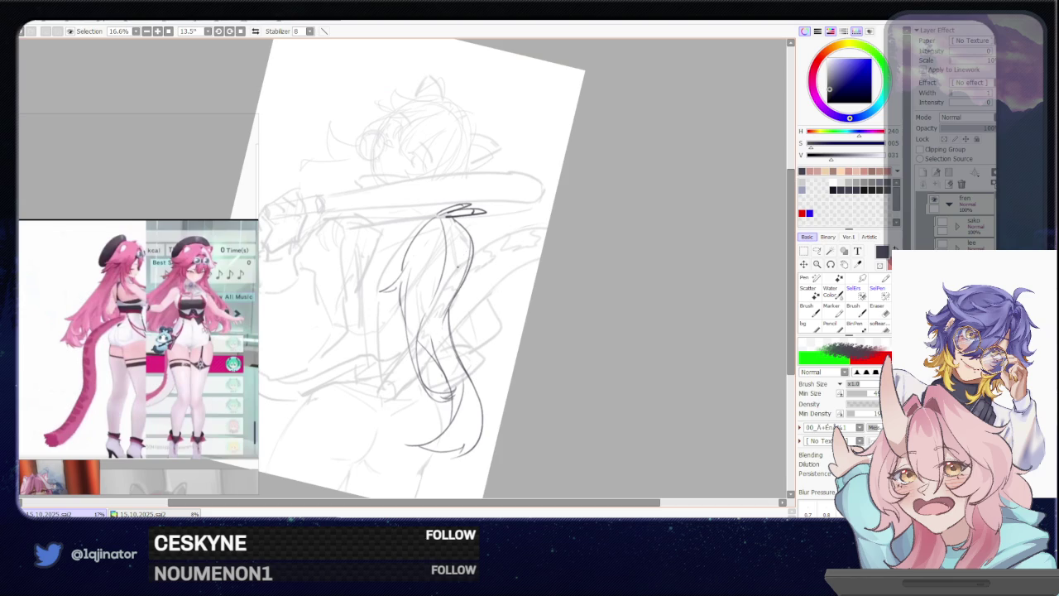
pyautogui.moveTo(468, 240); pyautogui.dragTo(454, 304)
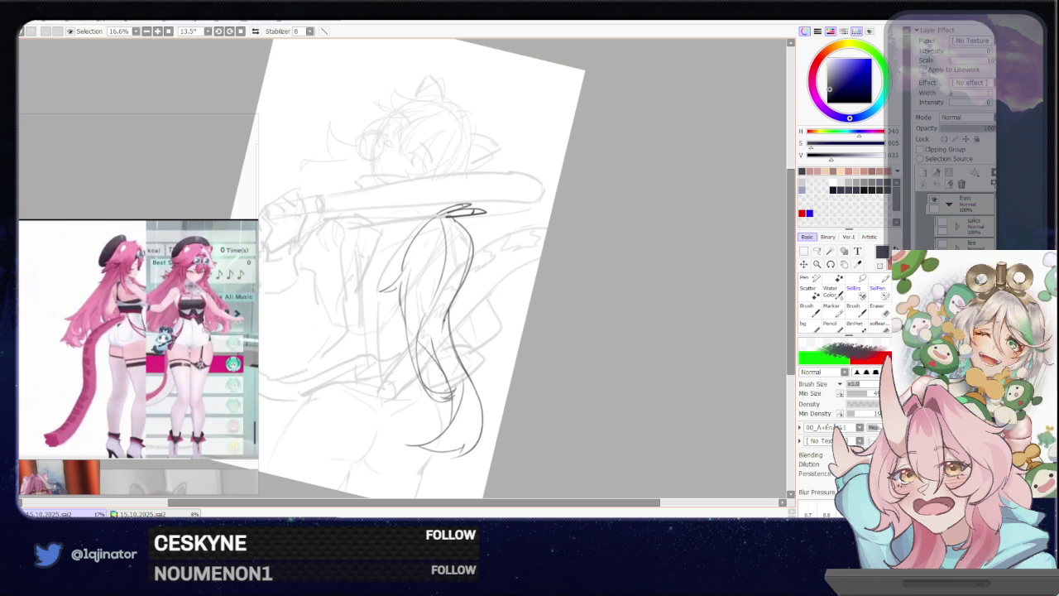
pyautogui.press('e')
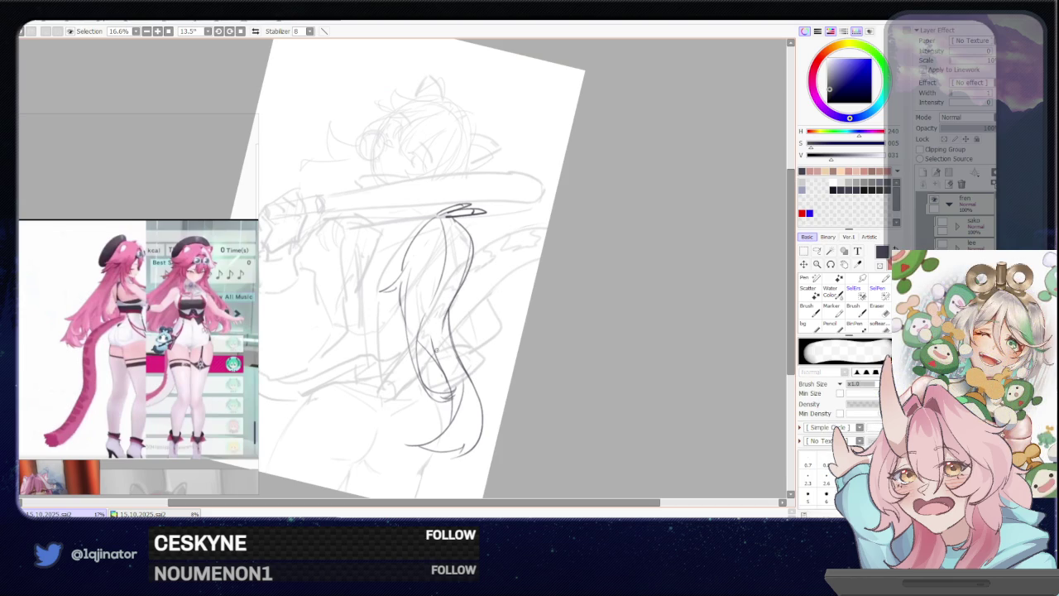
pyautogui.press('b')
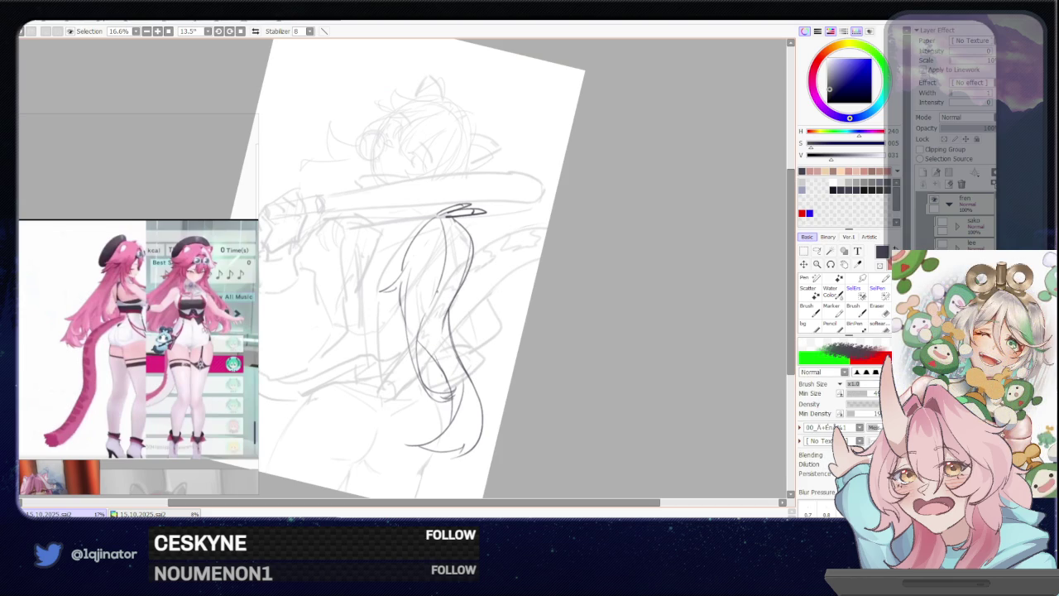
# Rotate the page near upright and reposition it for drawing the hair
pyautogui.moveTo(548, 325); pyautogui.dragTo(540, 287)
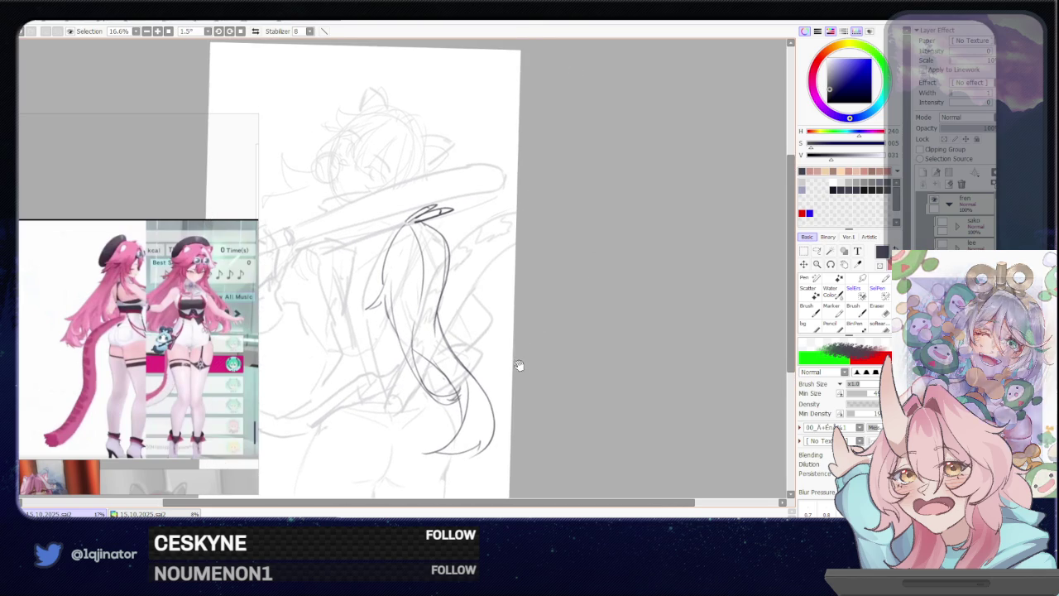
pyautogui.moveTo(512, 314)
pyautogui.mouseDown()
pyautogui.moveTo(484, 307)
pyautogui.moveTo(530, 286)
pyautogui.moveTo(439, 329)
pyautogui.mouseUp()
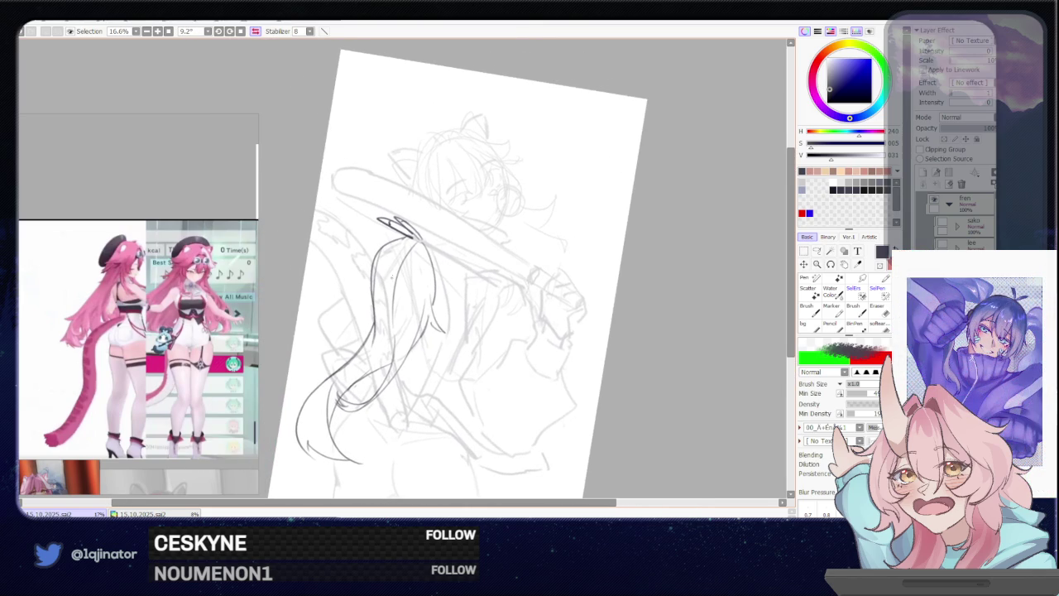
pyautogui.press('e')
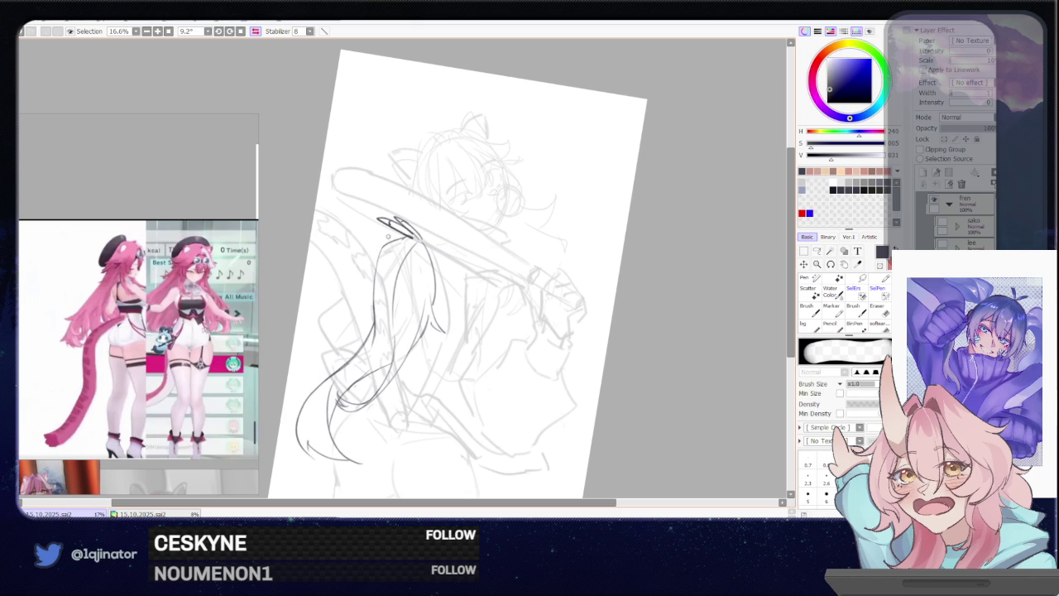
pyautogui.press('b')
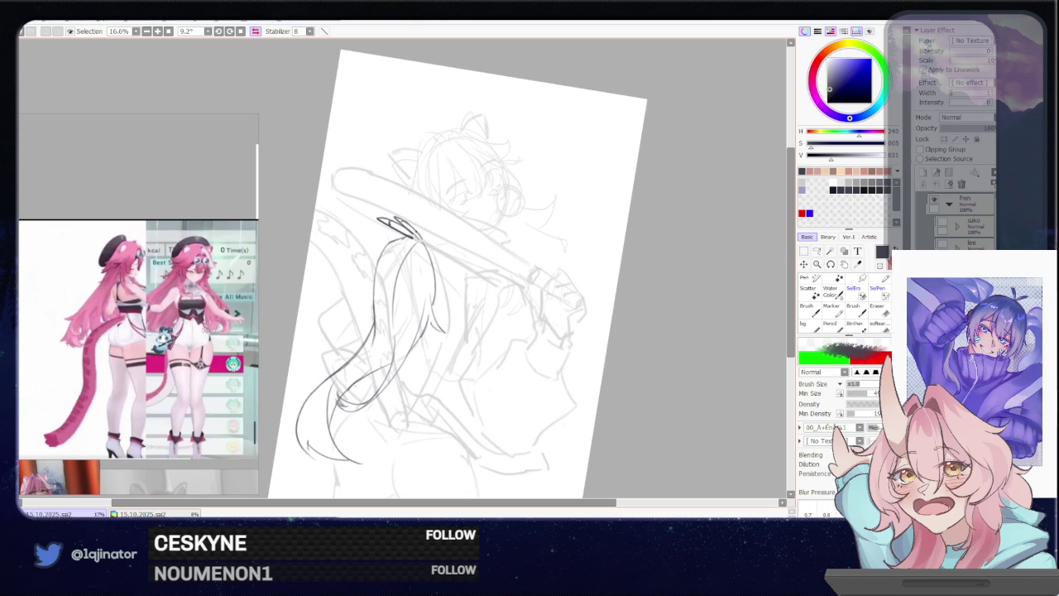
pyautogui.moveTo(463, 273); pyautogui.dragTo(496, 232)
# Draw a pencil line along the hair strand and lighten it with the eraser
pyautogui.moveTo(395, 263); pyautogui.dragTo(348, 351)
pyautogui.hotkey('ctrl', 'z')
pyautogui.moveTo(394, 265); pyautogui.dragTo(363, 331)
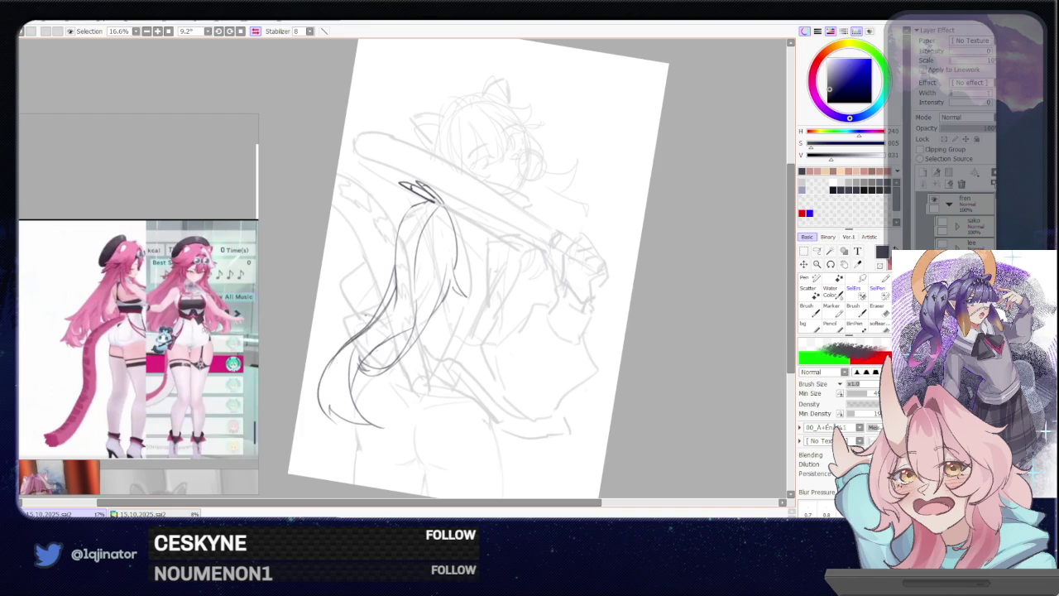
pyautogui.press('e')
pyautogui.moveTo(394, 288)
pyautogui.mouseDown()
pyautogui.moveTo(328, 367)
pyautogui.moveTo(374, 322)
pyautogui.mouseUp()
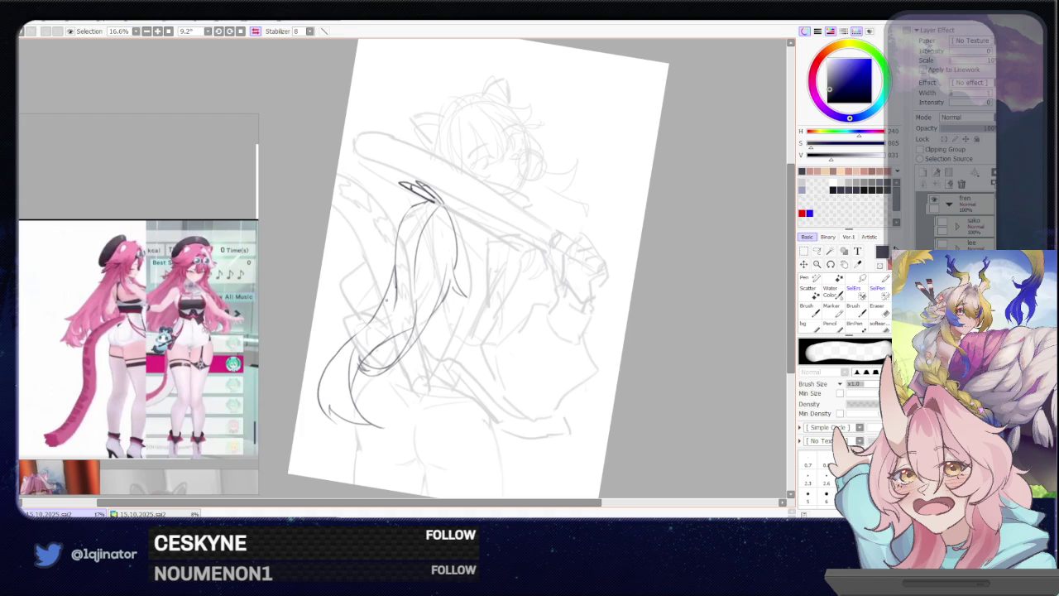
pyautogui.moveTo(445, 322); pyautogui.dragTo(469, 318)
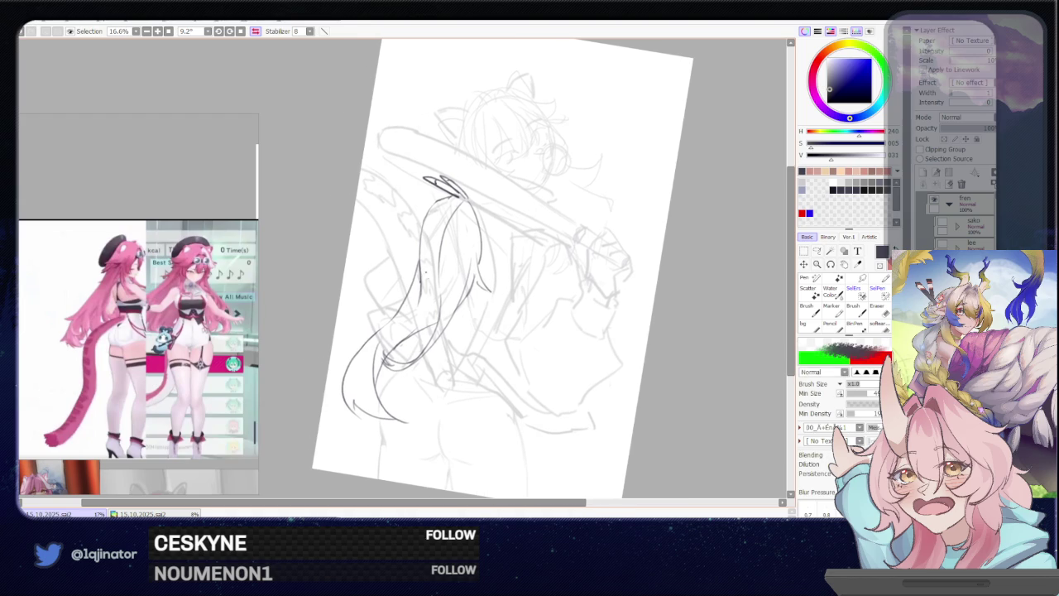
# Add a short dark line on the hair and zoom out to check the whole page
pyautogui.press('b')
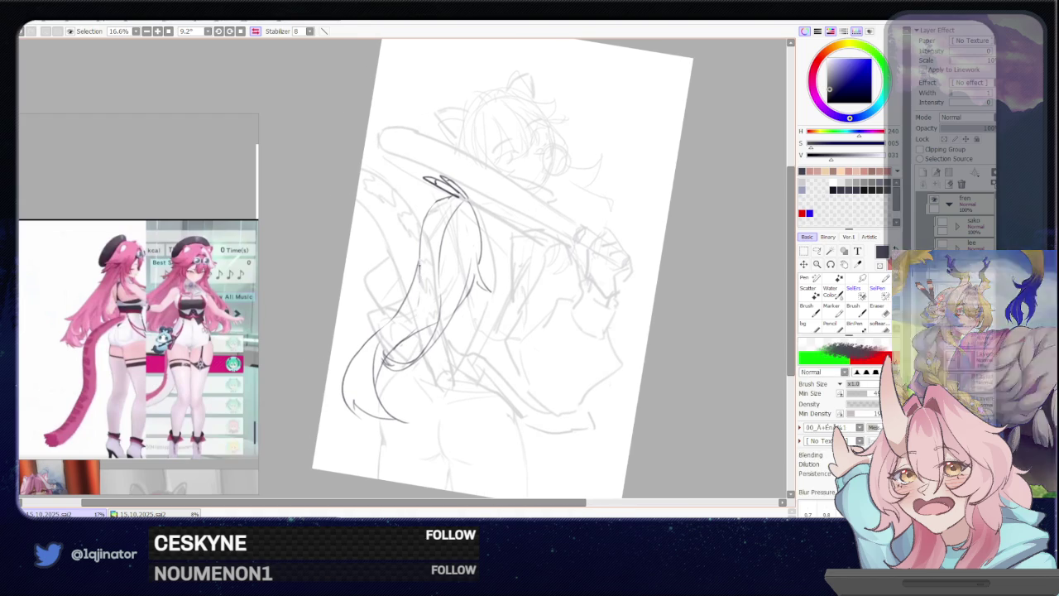
pyautogui.moveTo(420, 238); pyautogui.dragTo(418, 265)
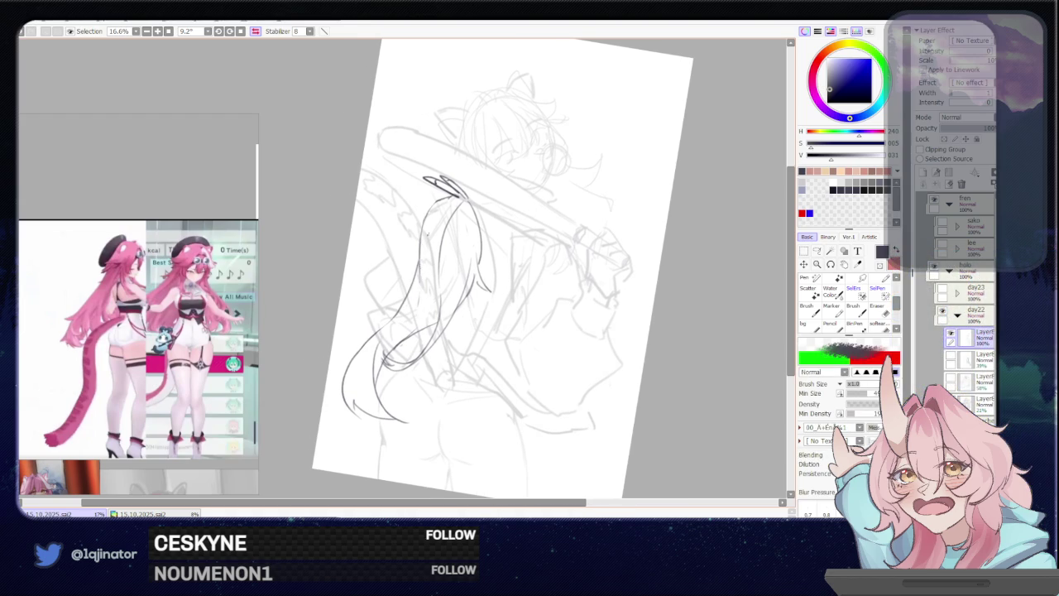
pyautogui.hotkey('ctrl', '-')
pyautogui.hotkey('ctrl', '-')
pyautogui.hotkey('ctrl', '-')
pyautogui.moveTo(599, 293); pyautogui.dragTo(505, 286)
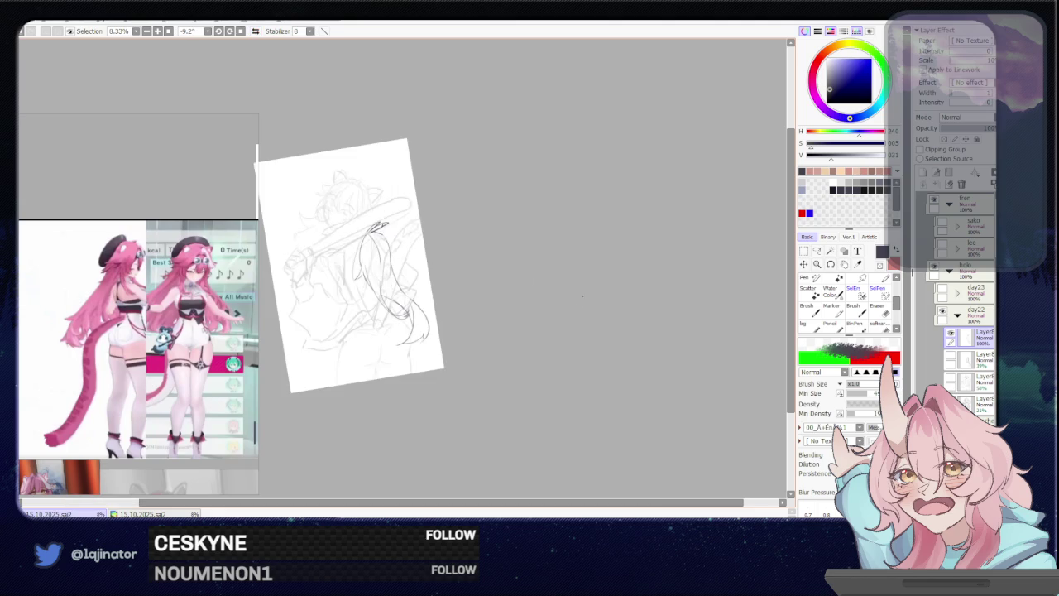
# Draw a stroke along the tail's left side, then erase parts of it
pyautogui.moveTo(563, 331)
pyautogui.mouseDown()
pyautogui.moveTo(489, 378)
pyautogui.moveTo(428, 244)
pyautogui.mouseUp()
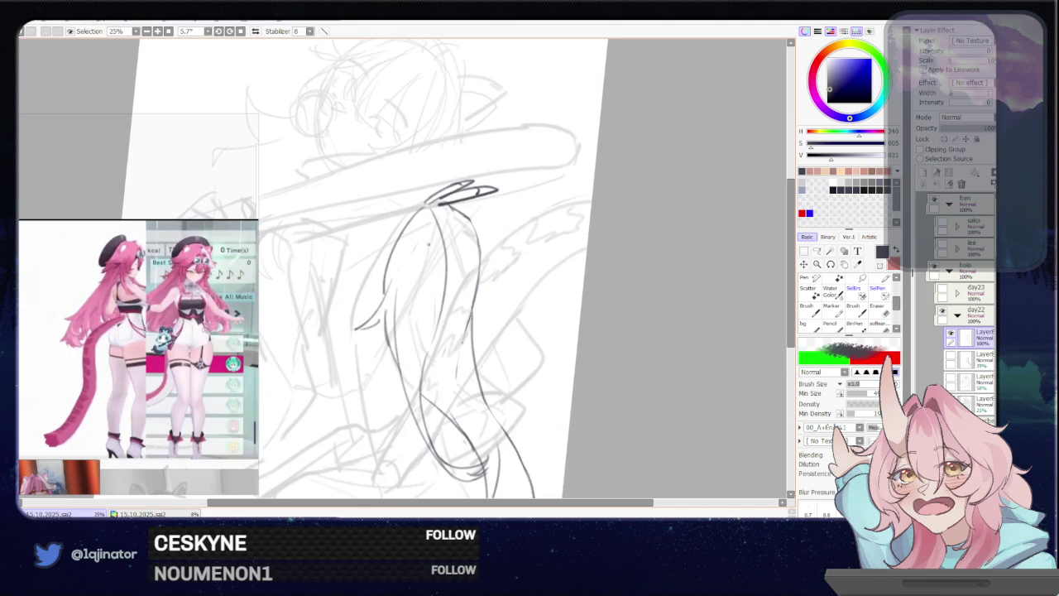
pyautogui.moveTo(419, 209); pyautogui.dragTo(403, 273)
pyautogui.hotkey('ctrl', 'z')
pyautogui.moveTo(419, 210); pyautogui.dragTo(390, 286)
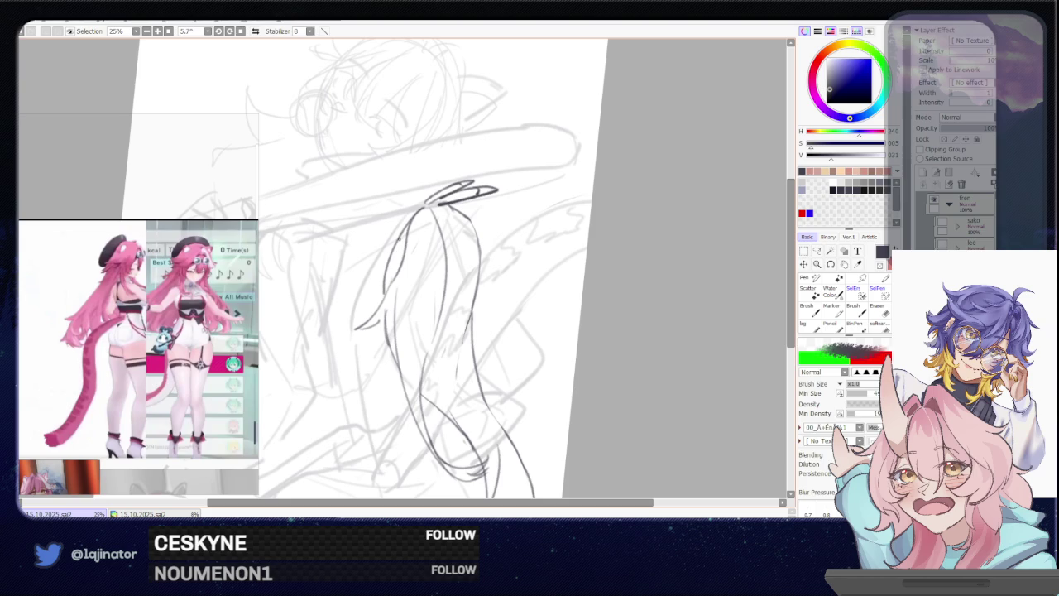
pyautogui.press('e')
pyautogui.moveTo(408, 222); pyautogui.dragTo(379, 305)
pyautogui.moveTo(392, 256); pyautogui.dragTo(364, 335)
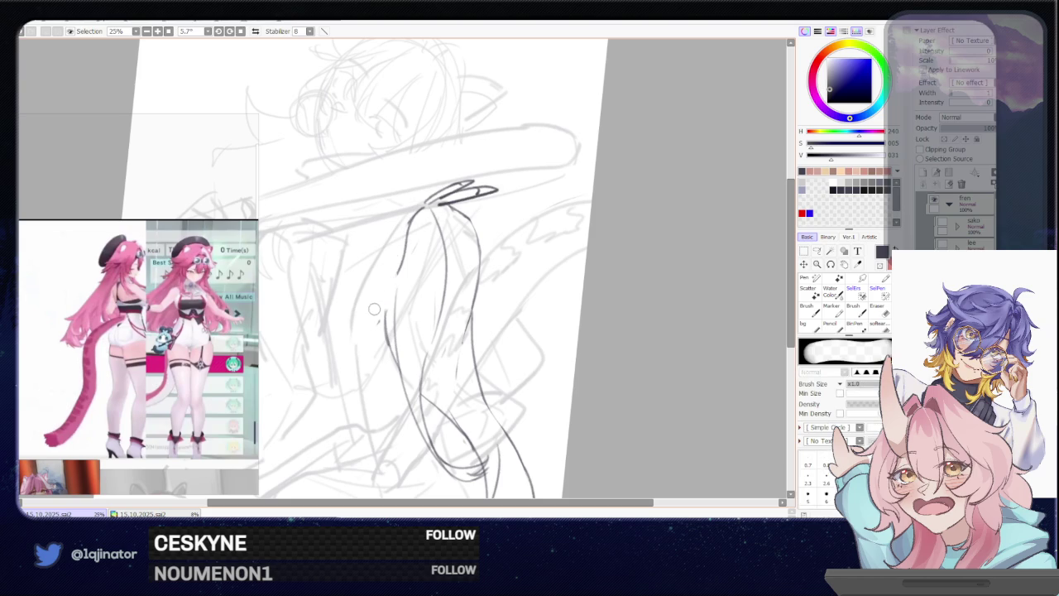
pyautogui.press('b')
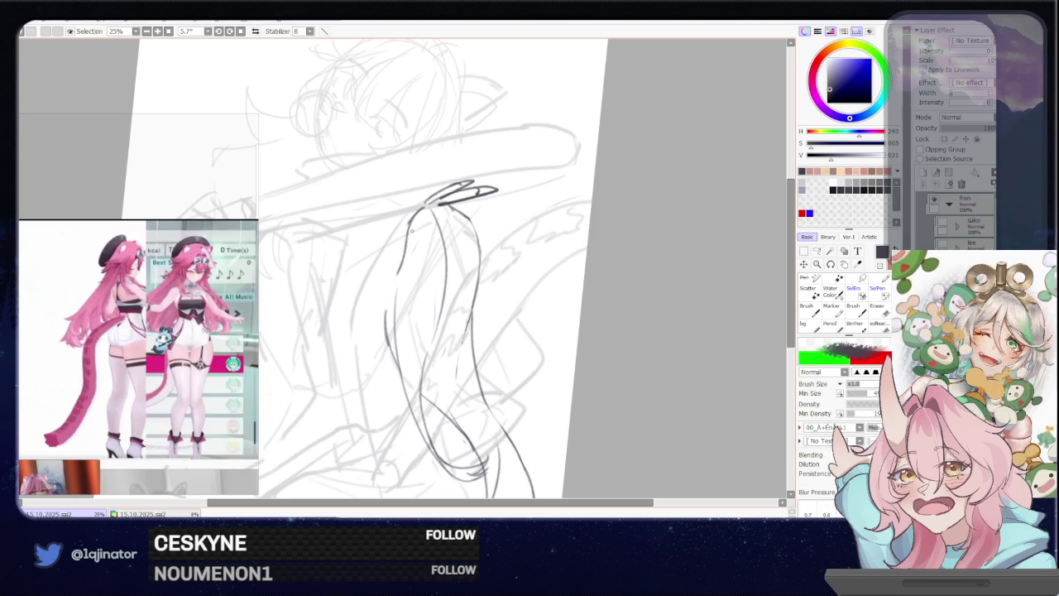
# Redraw the tail's left outline as one curve extending downward
pyautogui.moveTo(407, 212)
pyautogui.mouseDown()
pyautogui.moveTo(384, 306)
pyautogui.moveTo(396, 351)
pyautogui.mouseUp()
pyautogui.moveTo(393, 283); pyautogui.dragTo(399, 379)
pyautogui.hotkey('ctrl', 'z')
pyautogui.moveTo(395, 283); pyautogui.dragTo(402, 385)
pyautogui.scroll(-3, 396, 365)
pyautogui.scroll(3, 405, 314)
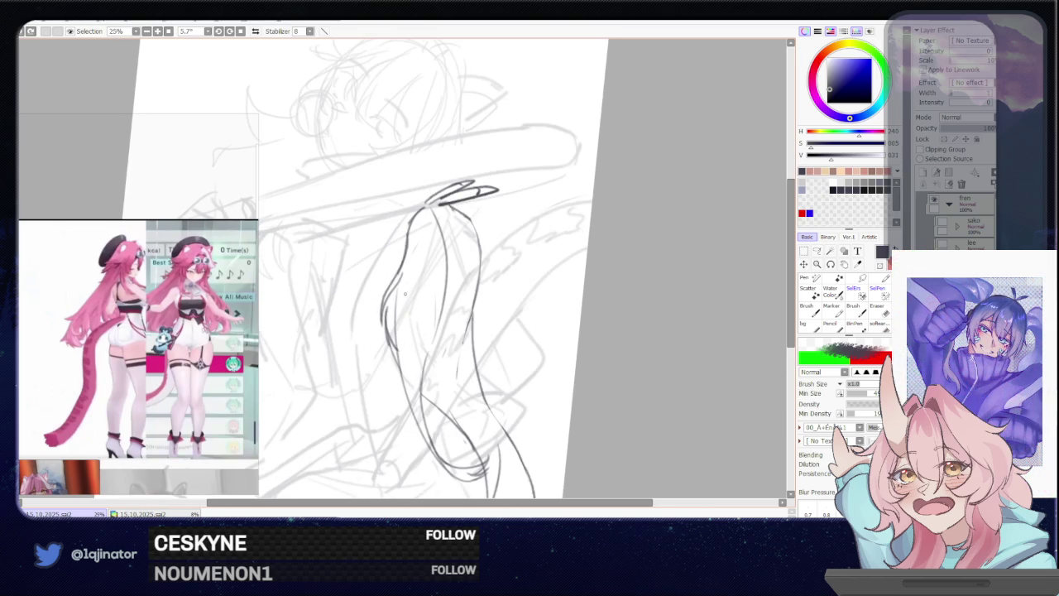
# Try a line along the ponytail's left edge, undo it, and zoom out
pyautogui.moveTo(407, 320); pyautogui.dragTo(418, 242)
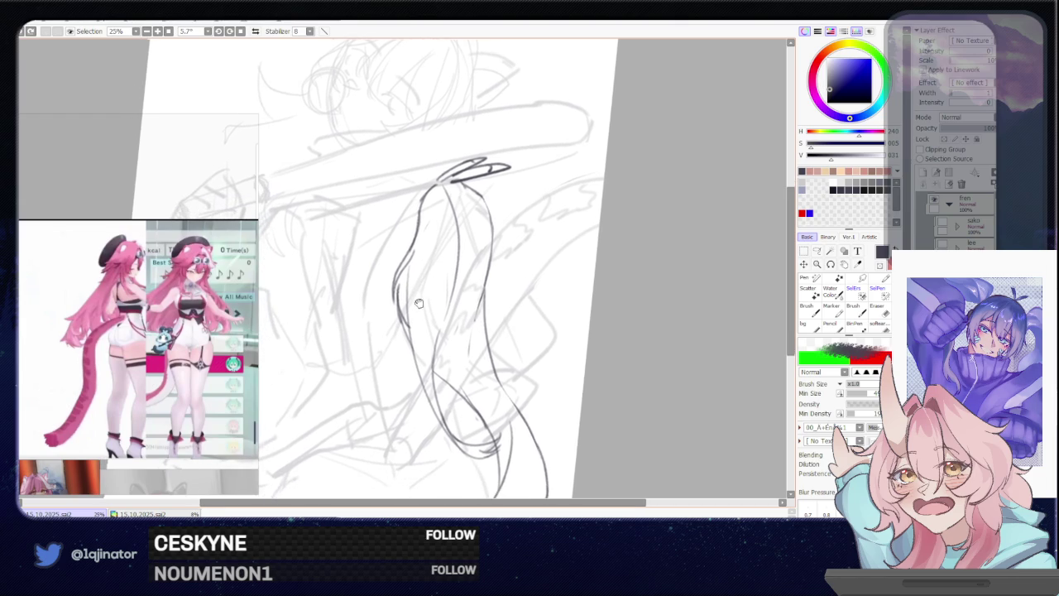
pyautogui.moveTo(439, 183); pyautogui.dragTo(413, 334)
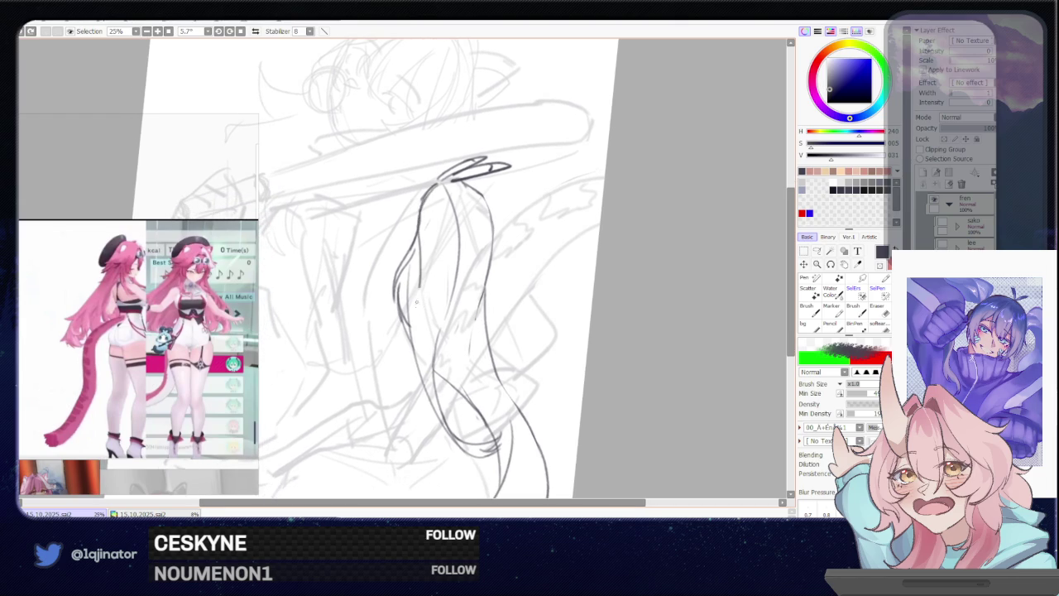
pyautogui.hotkey('ctrl', 'z')
pyautogui.press('-')
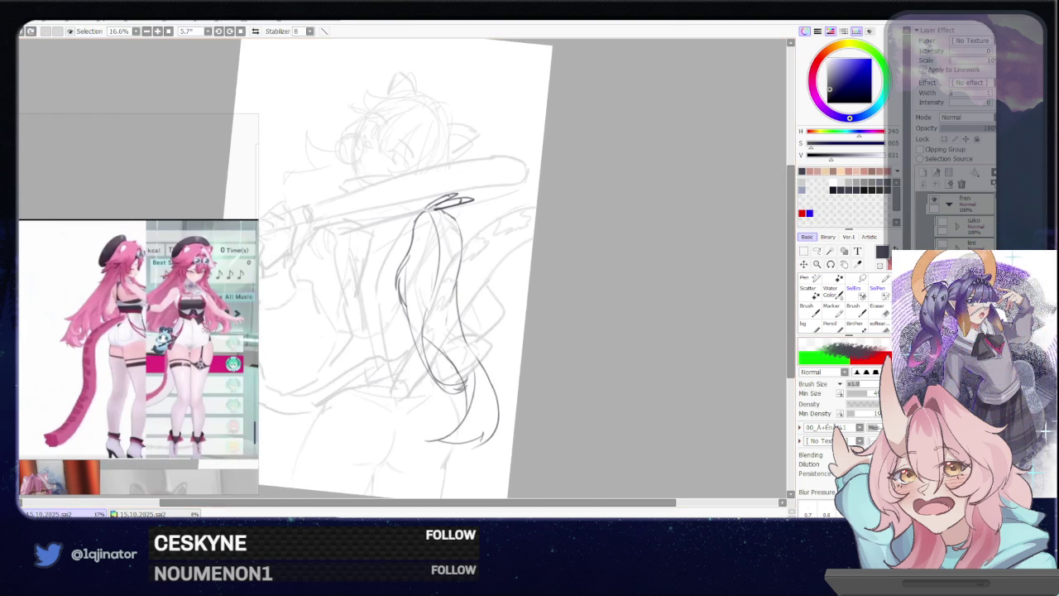
# Undo the dark left ponytail strands after comparing them with redo
pyautogui.hotkey('ctrl', 'y')
pyautogui.hotkey('ctrl', 'z')
pyautogui.hotkey('ctrl', 'y')
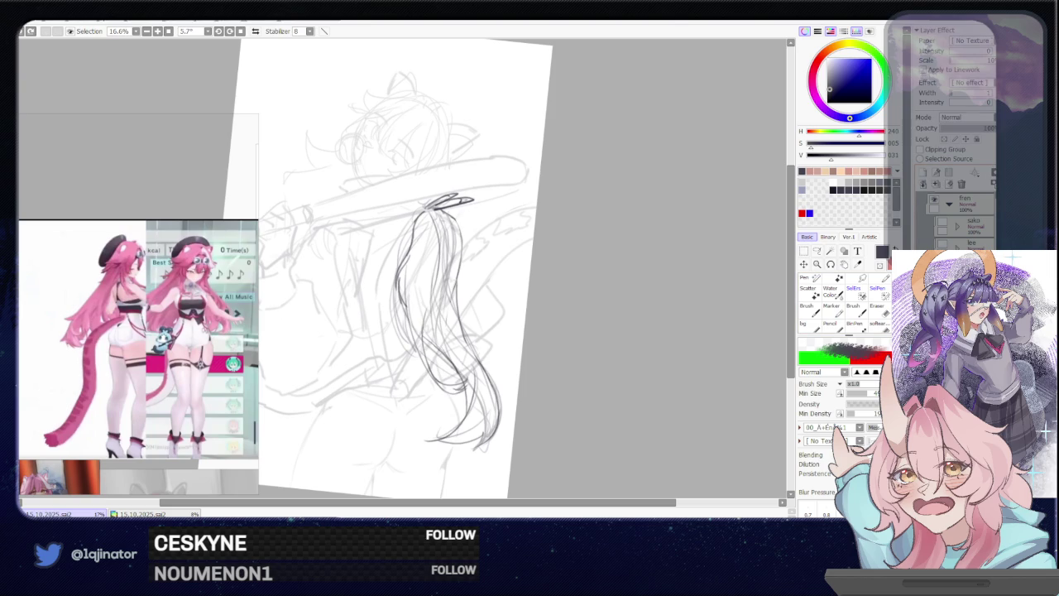
pyautogui.hotkey('ctrl', 'z')
pyautogui.press('e')
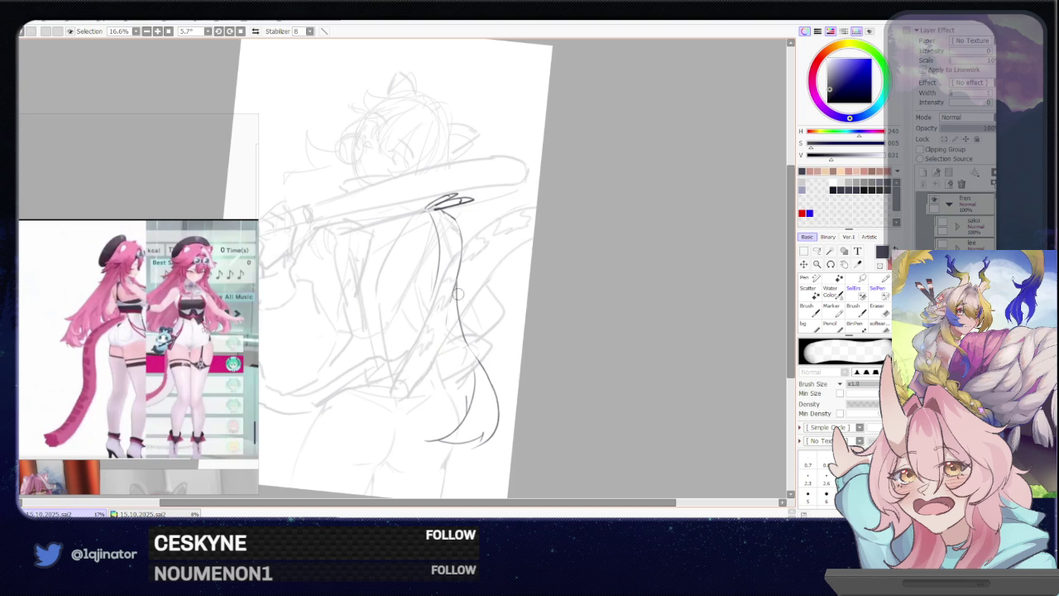
pyautogui.press('b')
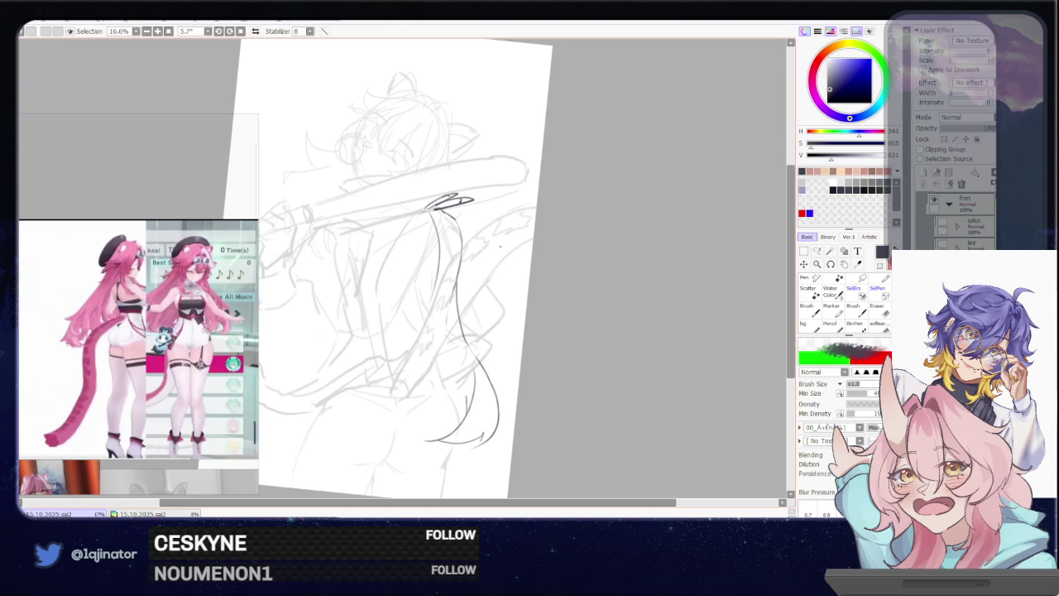
pyautogui.press('e')
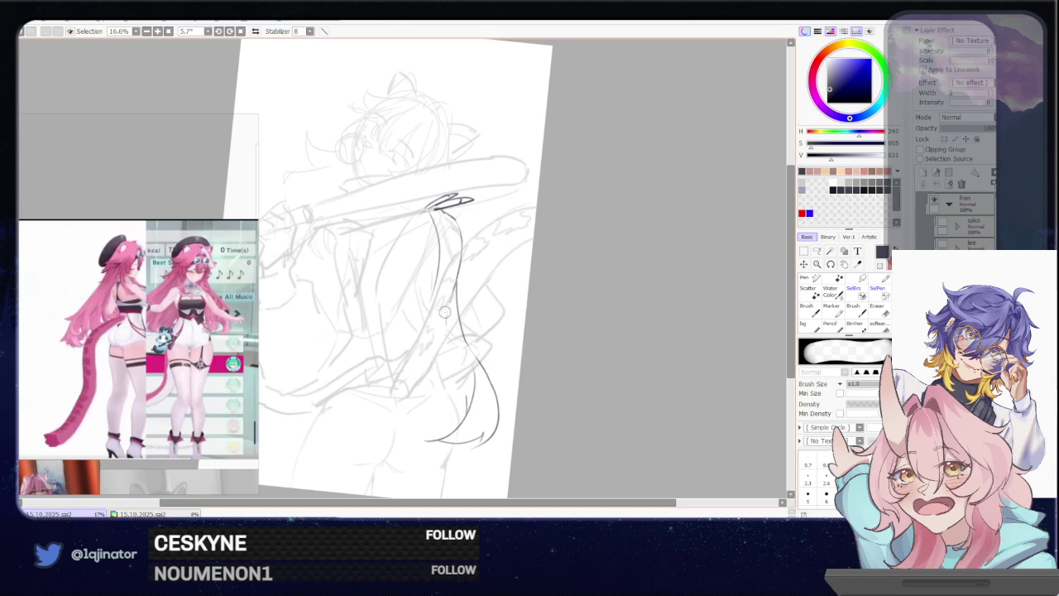
pyautogui.press('b')
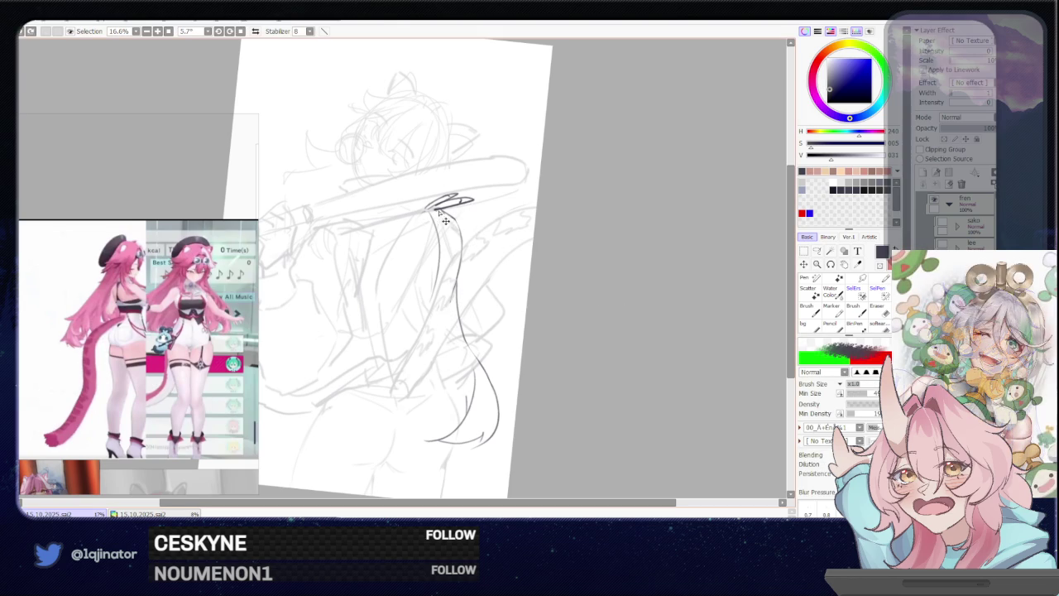
# Draw a strand beside the tail connecting it to the lower curve
pyautogui.moveTo(449, 208)
pyautogui.mouseDown()
pyautogui.moveTo(473, 312)
pyautogui.moveTo(468, 351)
pyautogui.mouseUp()
pyautogui.hotkey('ctrl', 'z')
pyautogui.moveTo(464, 299); pyautogui.dragTo(469, 351)
pyautogui.press('e')
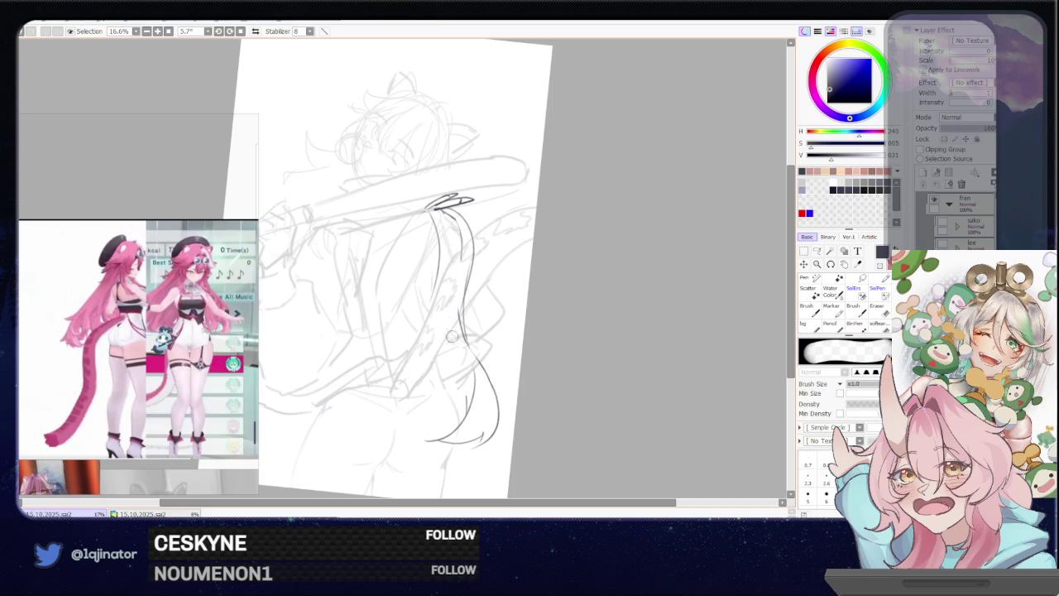
pyautogui.press('b')
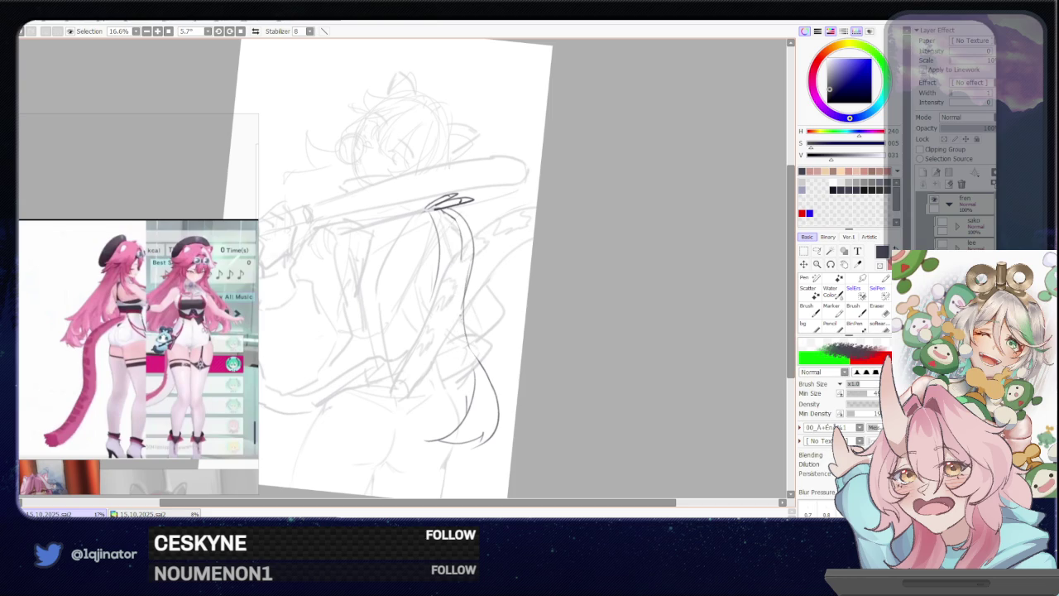
pyautogui.moveTo(464, 331); pyautogui.dragTo(483, 370)
pyautogui.moveTo(457, 296); pyautogui.dragTo(483, 369)
pyautogui.hotkey('ctrl', 'z')
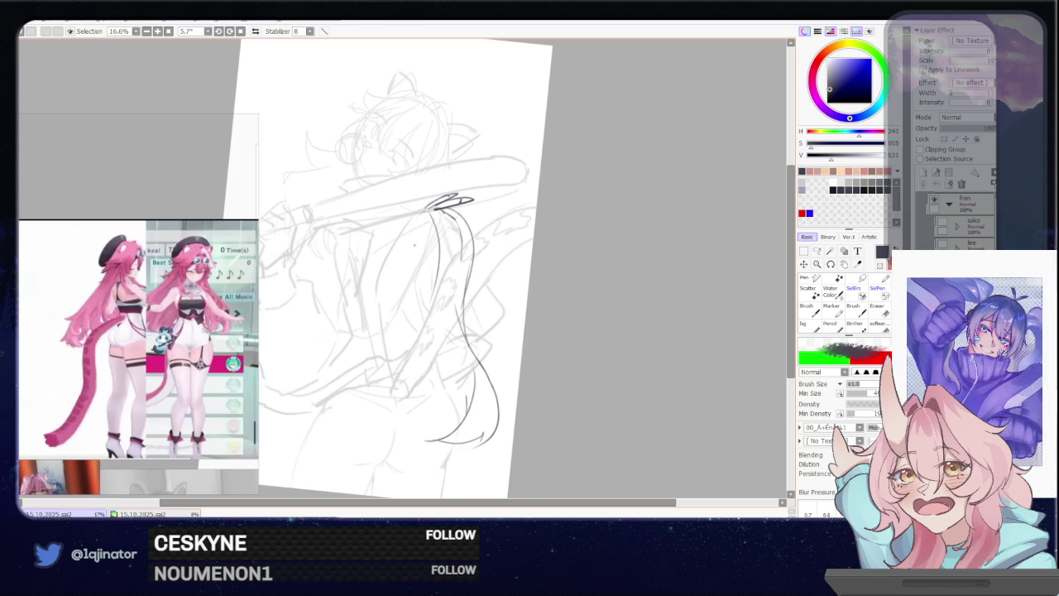
# Try several versions of a line left of the tail, undoing each
pyautogui.moveTo(423, 212); pyautogui.dragTo(420, 320)
pyautogui.hotkey('ctrl', 'z')
pyautogui.hotkey('ctrl', 'z')
pyautogui.moveTo(424, 212); pyautogui.dragTo(420, 291)
pyautogui.hotkey('ctrl', 'z')
pyautogui.moveTo(427, 221); pyautogui.dragTo(415, 311)
pyautogui.hotkey('ctrl', 'z')
pyautogui.moveTo(431, 224); pyautogui.dragTo(416, 311)
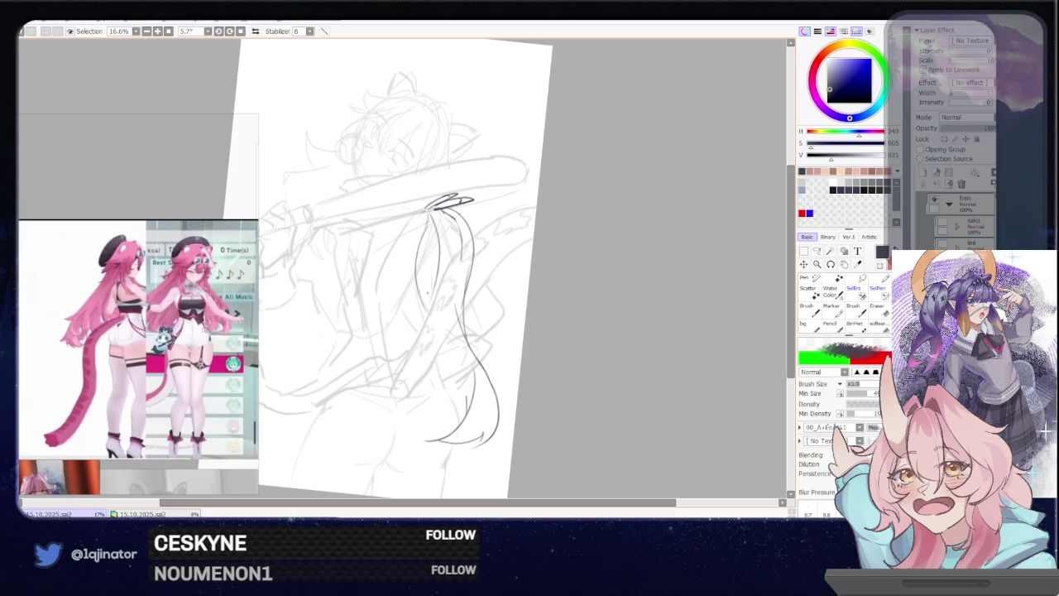
pyautogui.moveTo(432, 253); pyautogui.dragTo(412, 389)
pyautogui.hotkey('ctrl', 'z')
pyautogui.moveTo(430, 285); pyautogui.dragTo(413, 401)
pyautogui.hotkey('ctrl', 'z')
# Set the eraser to size 106 and brush to 24, then extend the tail contour down
pyautogui.press('e')
pyautogui.moveTo(429, 308); pyautogui.dragTo(430, 298)
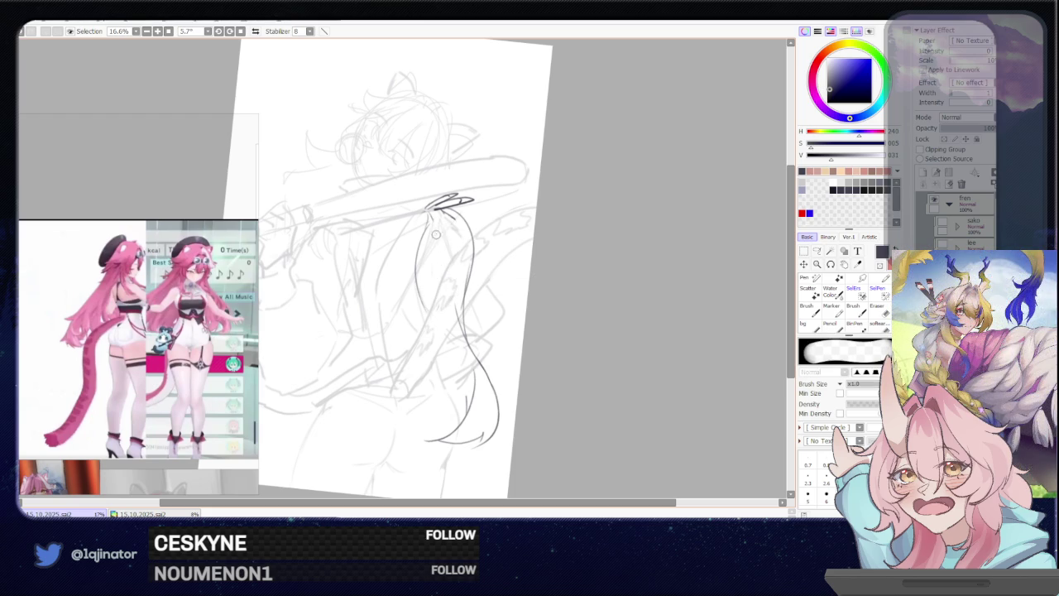
pyautogui.moveTo(436, 228); pyautogui.dragTo(436, 226)
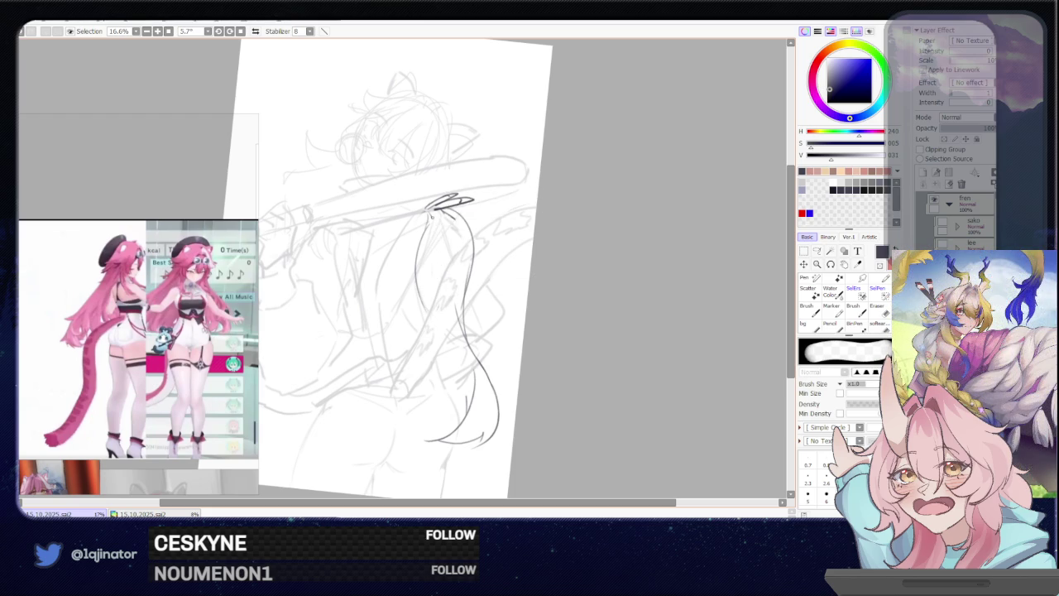
pyautogui.press('b')
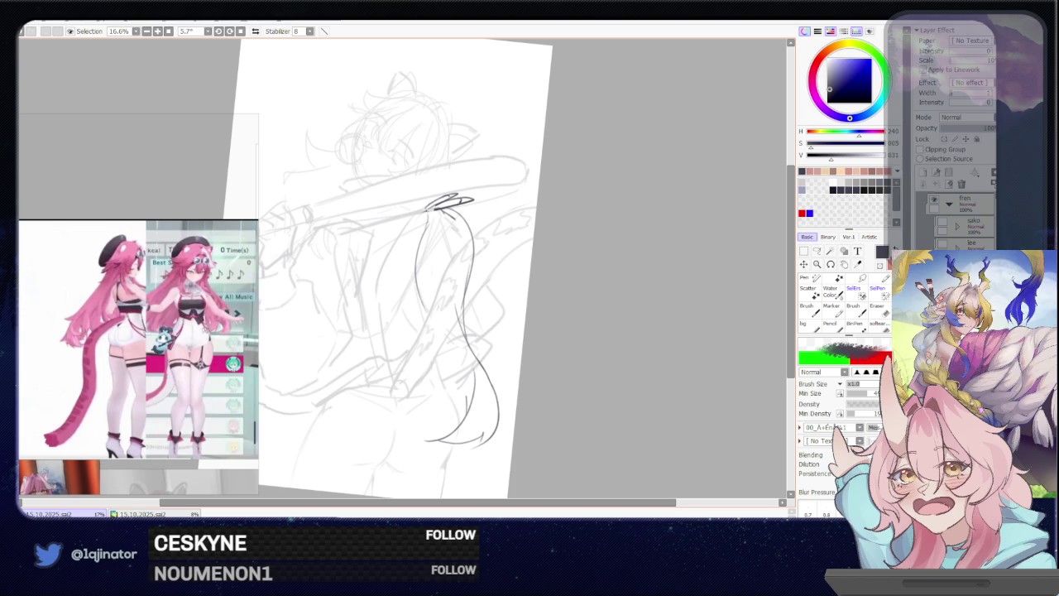
pyautogui.moveTo(418, 285); pyautogui.dragTo(424, 364)
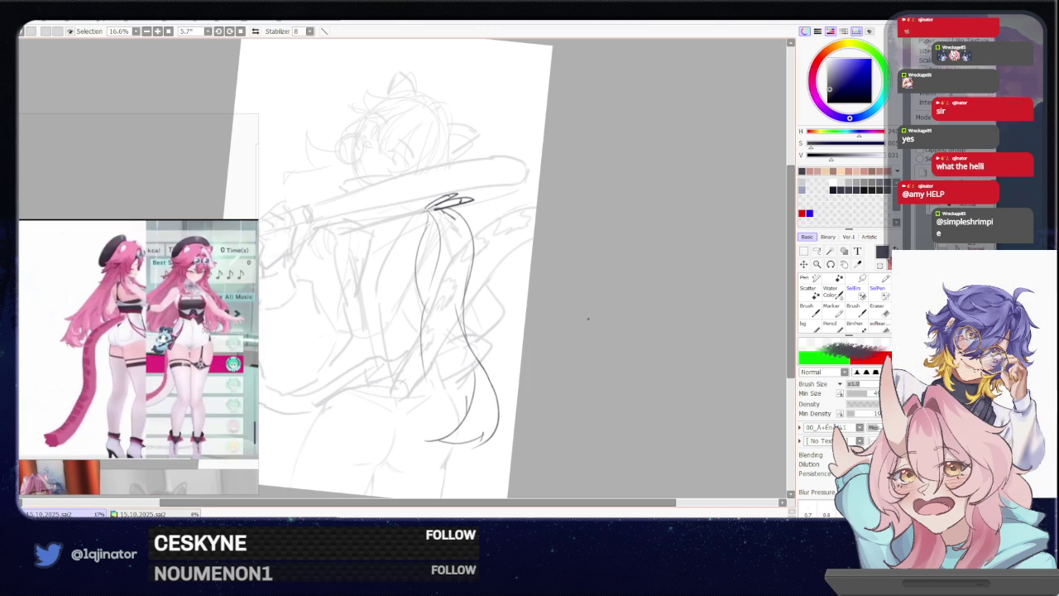
pyautogui.moveTo(571, 327); pyautogui.dragTo(445, 342)
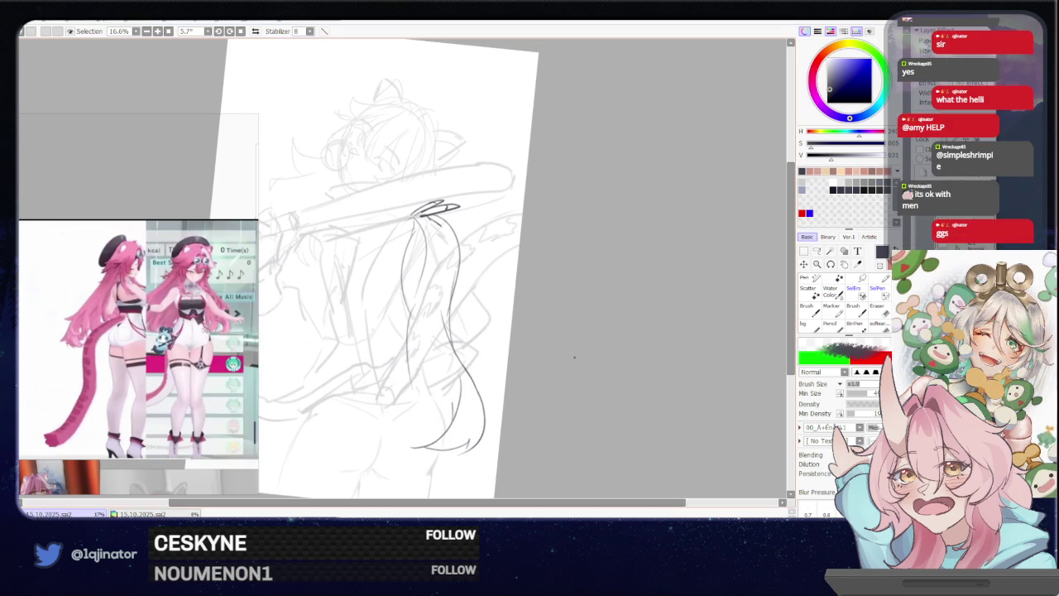
# Lasso the ponytail strand and free-transform it into a better curve, then deselect
pyautogui.click(816, 250)
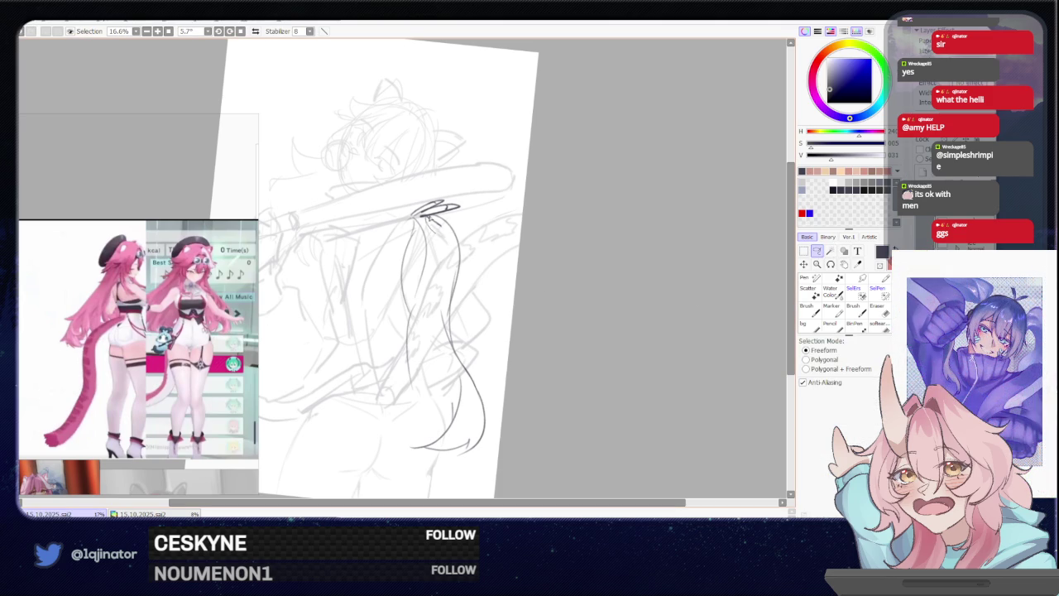
pyautogui.moveTo(429, 218)
pyautogui.mouseDown()
pyautogui.moveTo(503, 301)
pyautogui.moveTo(387, 484)
pyautogui.moveTo(409, 447)
pyautogui.mouseUp()
pyautogui.hotkey('ctrl', 't')
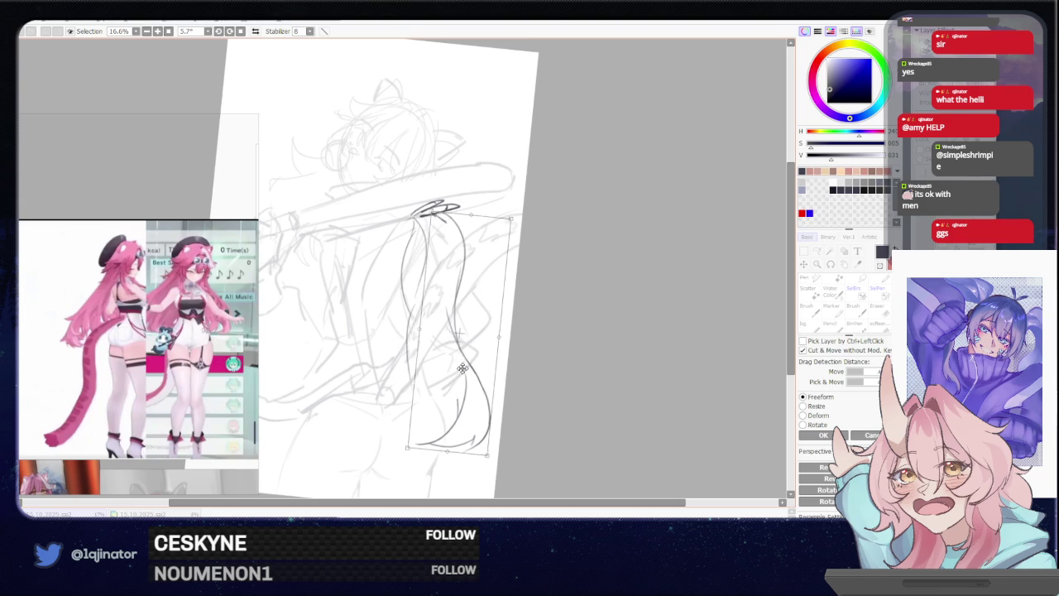
pyautogui.moveTo(462, 368); pyautogui.dragTo(476, 364)
pyautogui.press('Return')
pyautogui.hotkey('ctrl', 'd')
# Rework the lower hair line and draw a curving strand line down the hair
pyautogui.press('n')
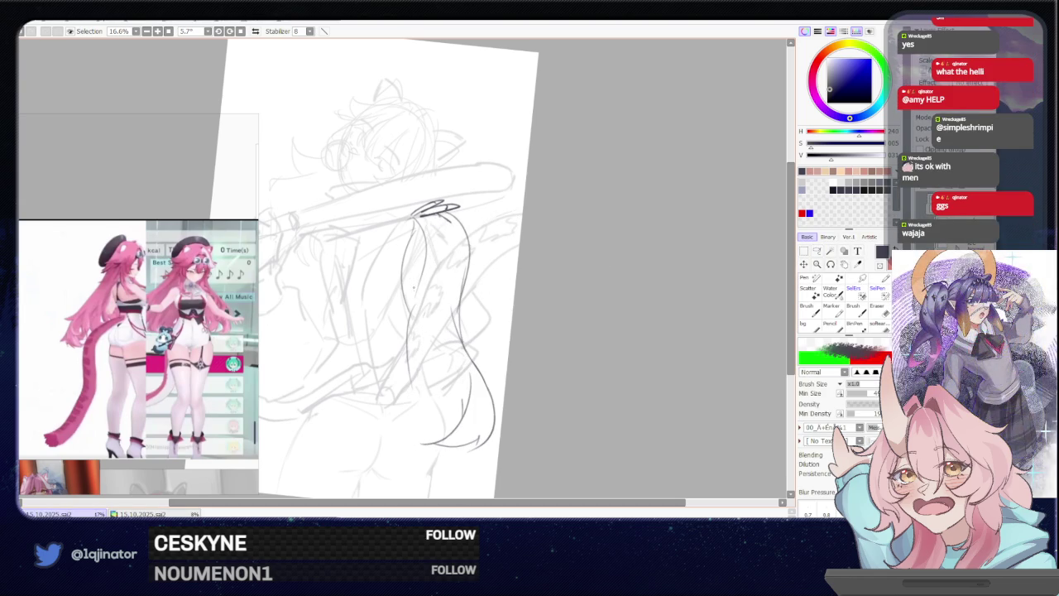
pyautogui.moveTo(415, 306); pyautogui.dragTo(409, 372)
pyautogui.moveTo(418, 253); pyautogui.dragTo(396, 400)
pyautogui.hotkey('ctrl', 'z')
pyautogui.moveTo(417, 288)
pyautogui.mouseDown()
pyautogui.moveTo(386, 367)
pyautogui.moveTo(404, 379)
pyautogui.mouseUp()
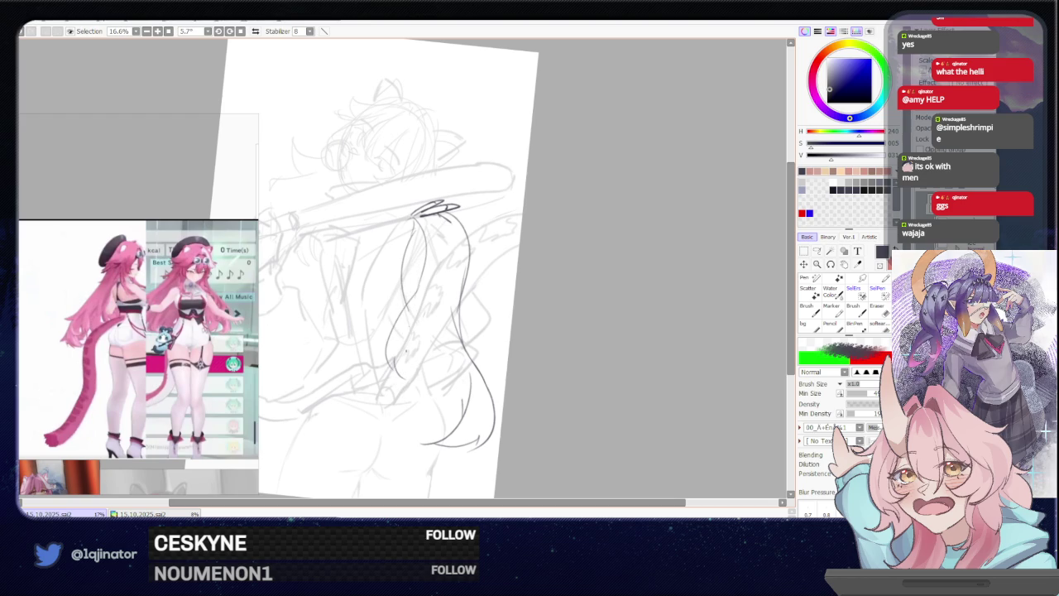
# Add dark strand lines, hatch strokes and a thin inner strand, and darken the hair's right edge
pyautogui.press('e')
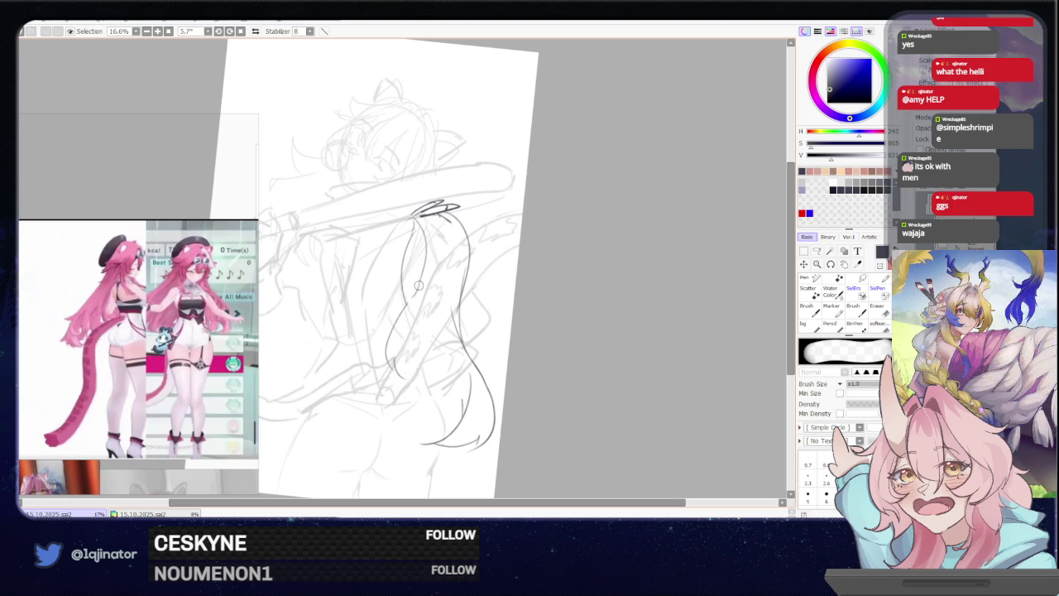
pyautogui.press('b')
pyautogui.press('e')
pyautogui.press('b')
pyautogui.moveTo(412, 219); pyautogui.dragTo(404, 302)
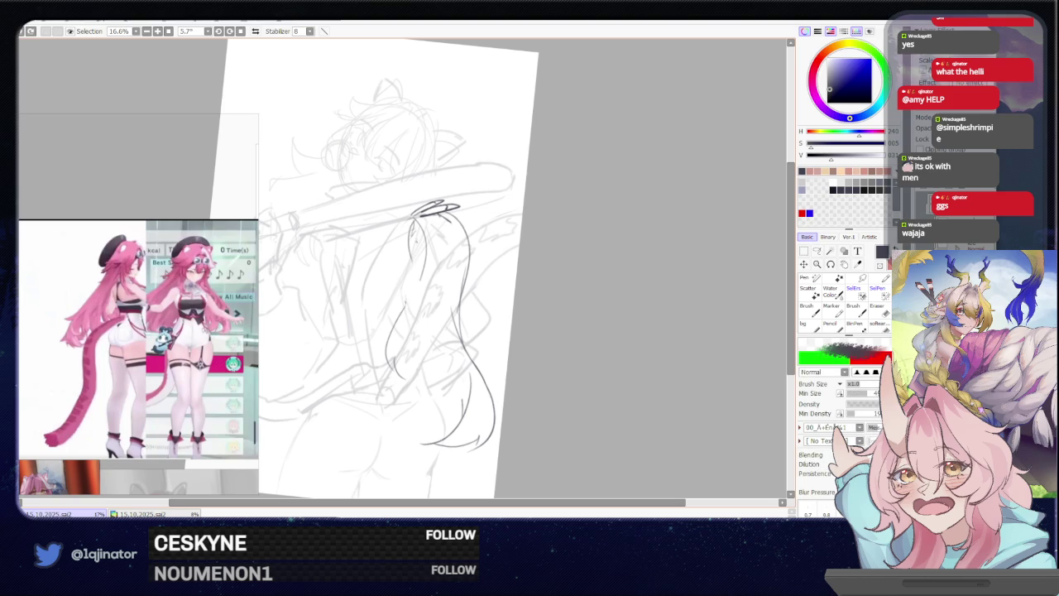
pyautogui.moveTo(412, 259); pyautogui.dragTo(425, 372)
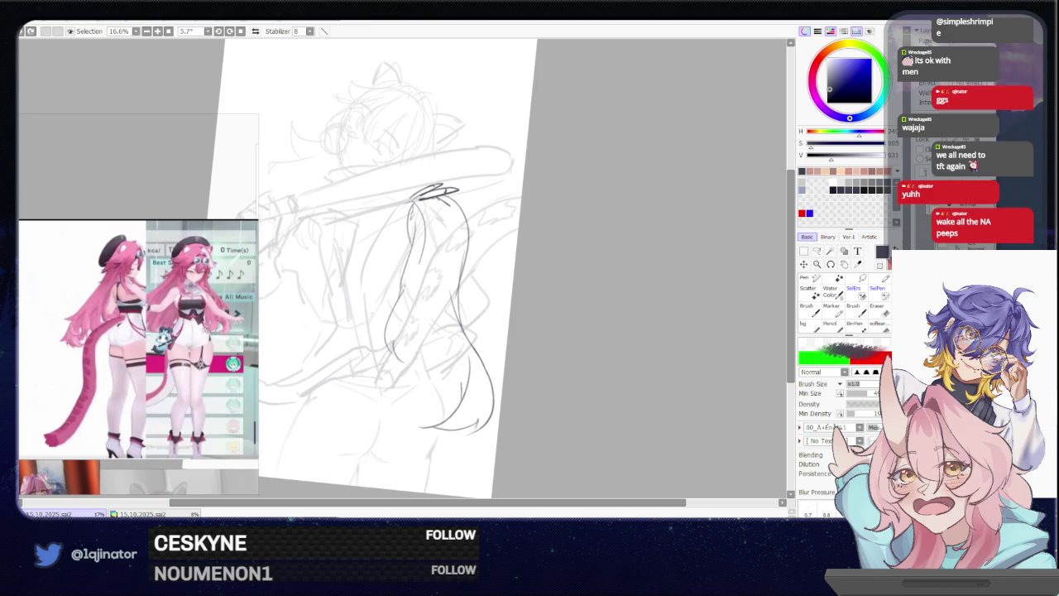
pyautogui.moveTo(420, 277); pyautogui.dragTo(401, 390)
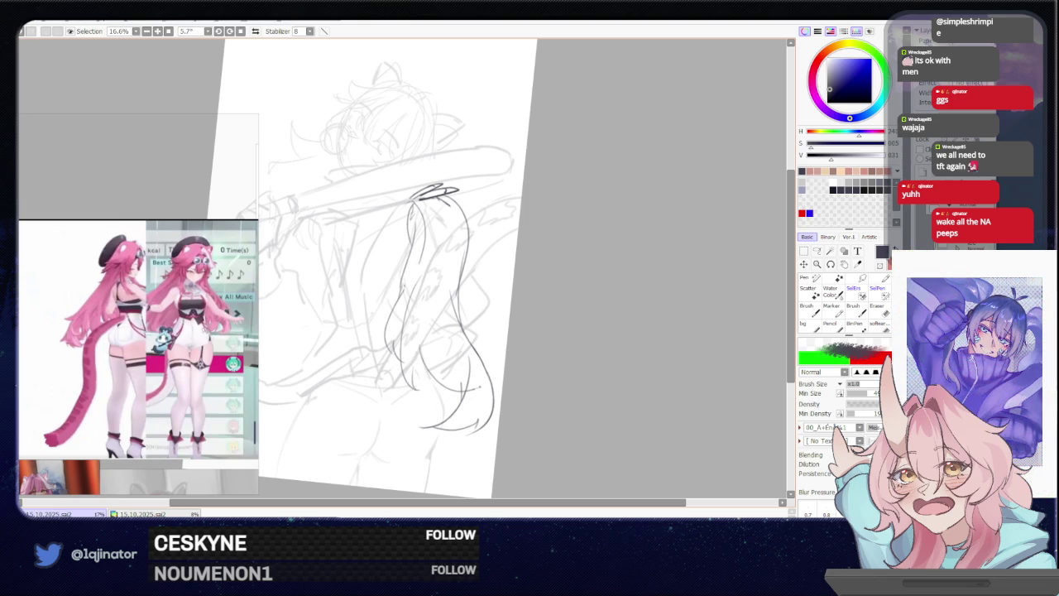
pyautogui.moveTo(451, 195); pyautogui.dragTo(460, 289)
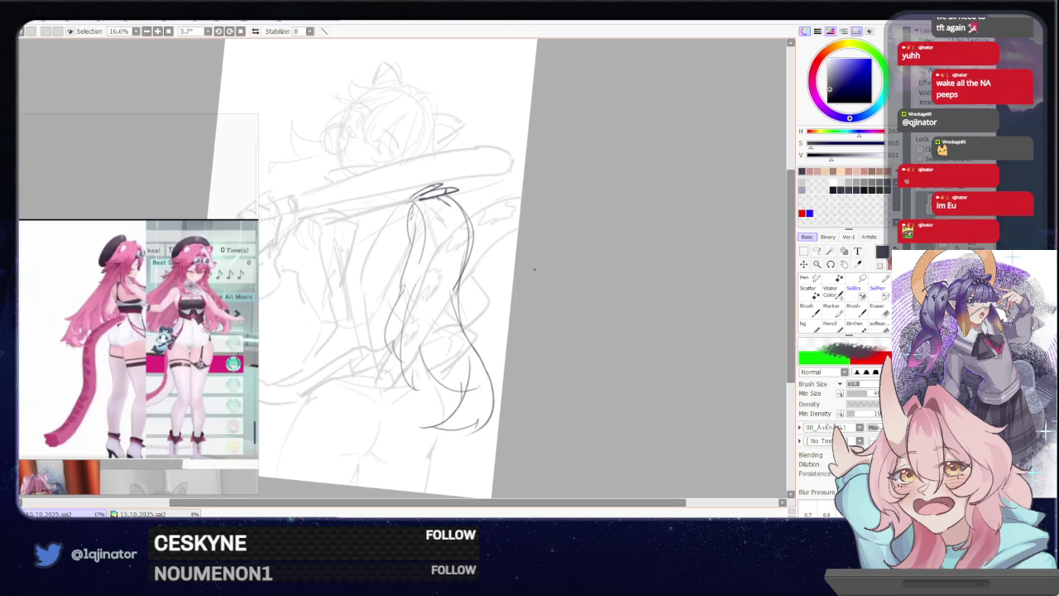
pyautogui.moveTo(456, 218); pyautogui.dragTo(457, 312)
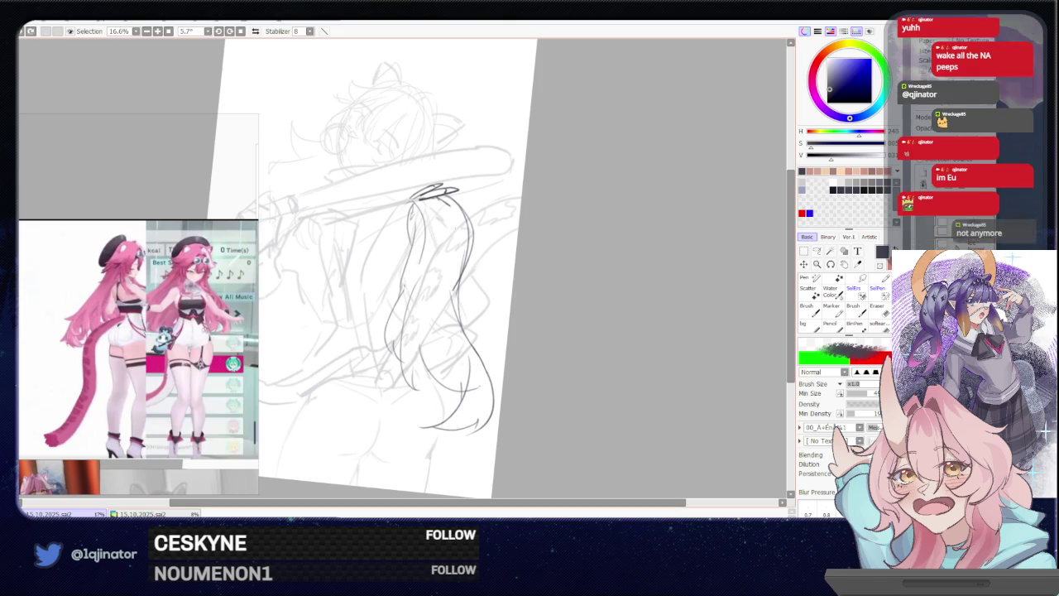
# Rotate the canvas and add strand lines down through and at the bottom of the hair
pyautogui.moveTo(454, 220); pyautogui.dragTo(456, 305)
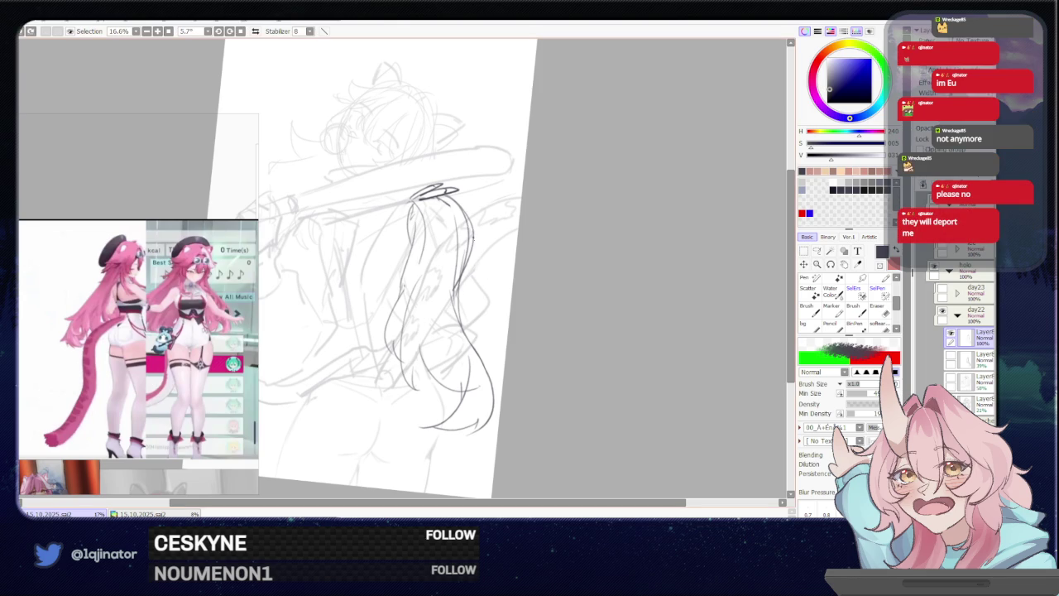
pyautogui.moveTo(449, 324); pyautogui.dragTo(446, 290)
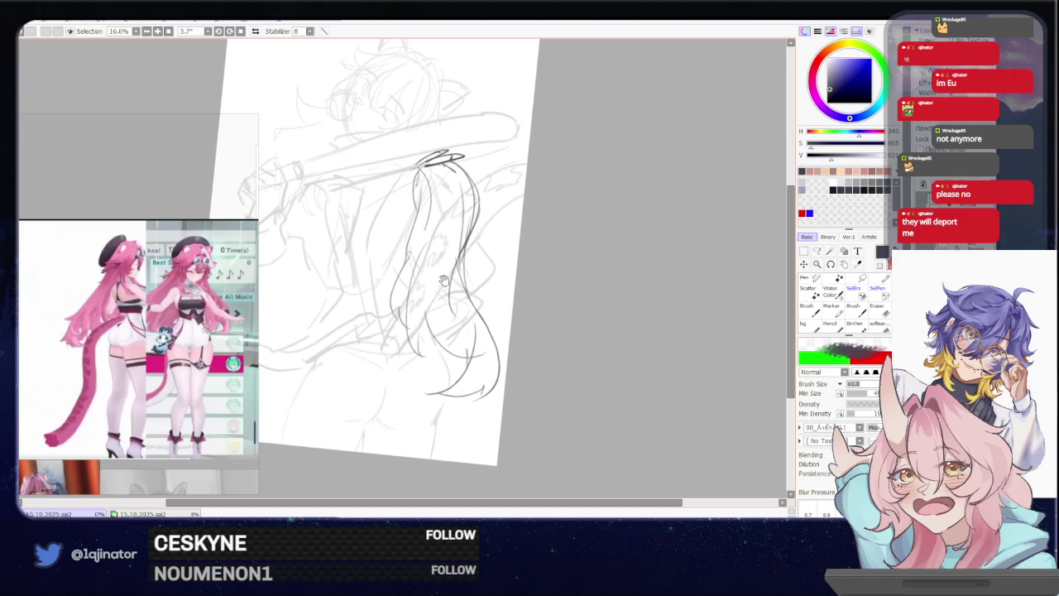
pyautogui.moveTo(424, 321); pyautogui.dragTo(429, 339)
pyautogui.moveTo(418, 294); pyautogui.dragTo(430, 356)
pyautogui.moveTo(435, 341)
pyautogui.mouseDown()
pyautogui.moveTo(490, 356)
pyautogui.moveTo(453, 349)
pyautogui.mouseUp()
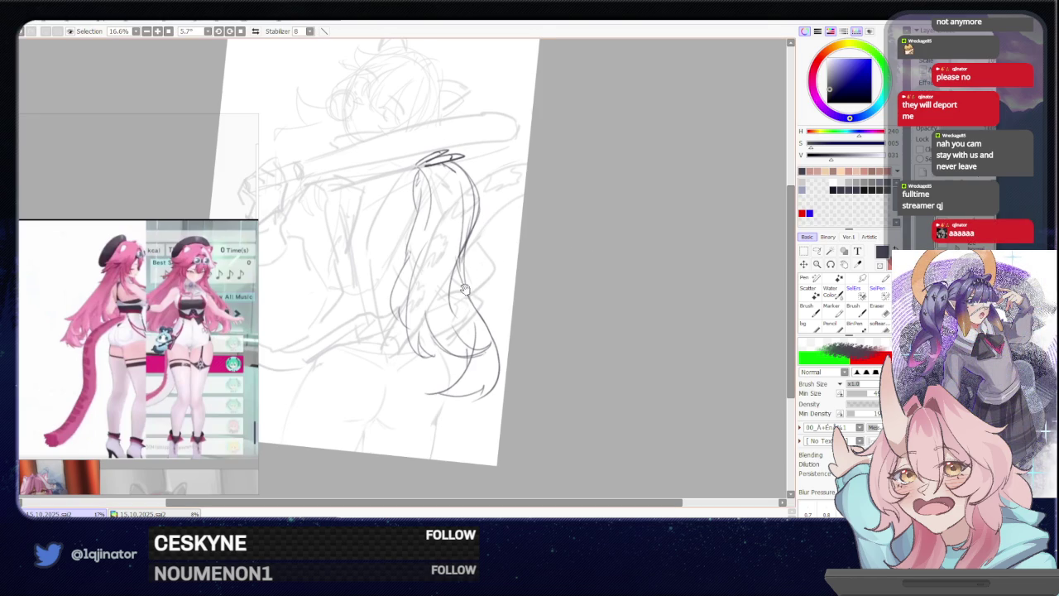
pyautogui.scroll(2, 473, 288)
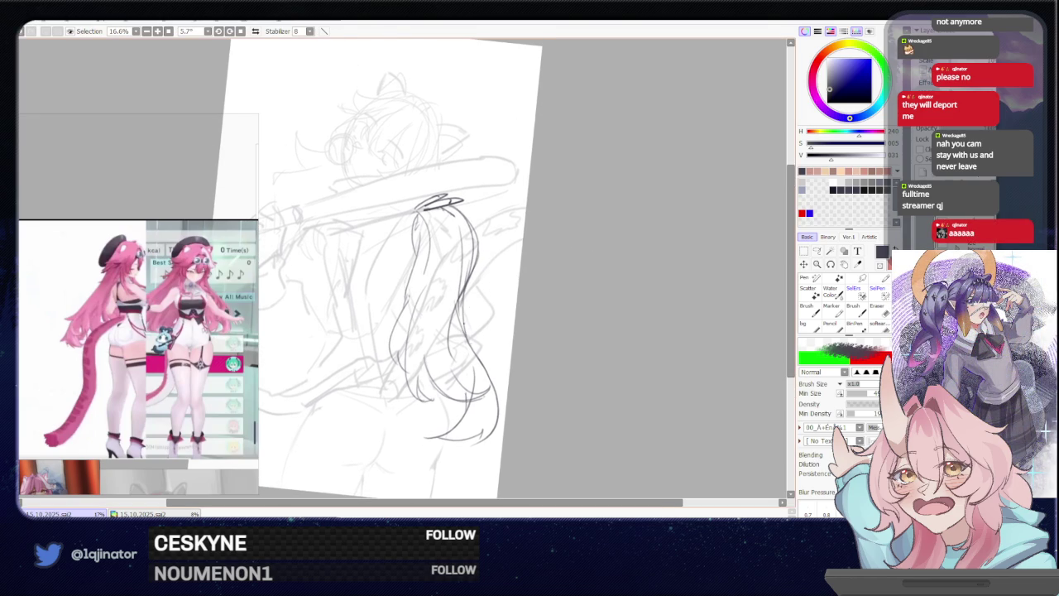
# Sketch strokes at the ponytail's bottom tip, undoing one, and pan around the view
pyautogui.moveTo(466, 308)
pyautogui.mouseDown()
pyautogui.moveTo(507, 385)
pyautogui.moveTo(481, 442)
pyautogui.moveTo(465, 447)
pyautogui.mouseUp()
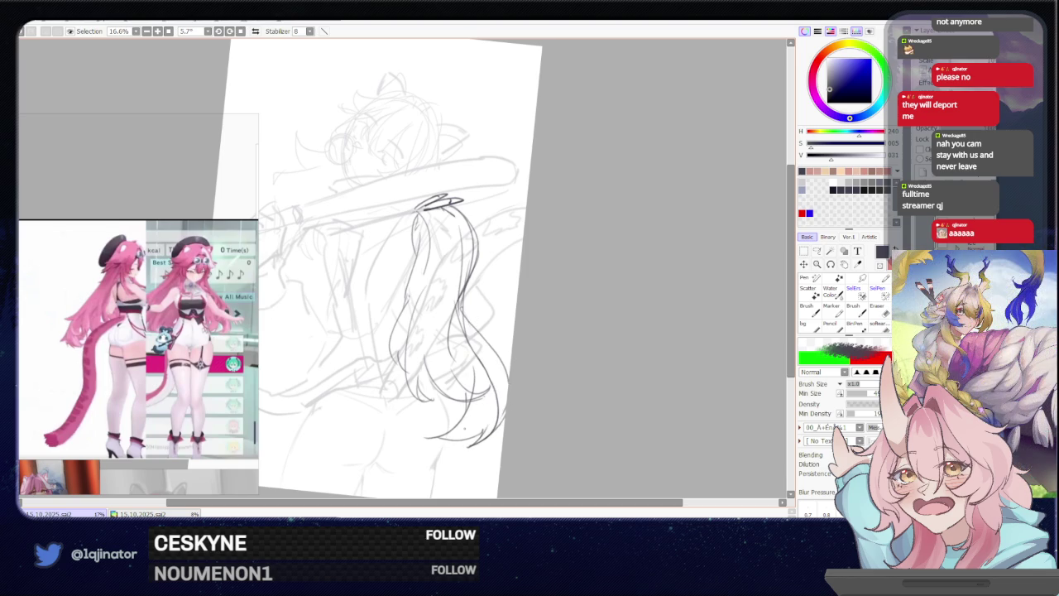
pyautogui.moveTo(468, 402)
pyautogui.mouseDown()
pyautogui.moveTo(440, 434)
pyautogui.moveTo(424, 432)
pyautogui.mouseUp()
pyautogui.hotkey('ctrl', 'z')
pyautogui.moveTo(458, 355); pyautogui.dragTo(489, 341)
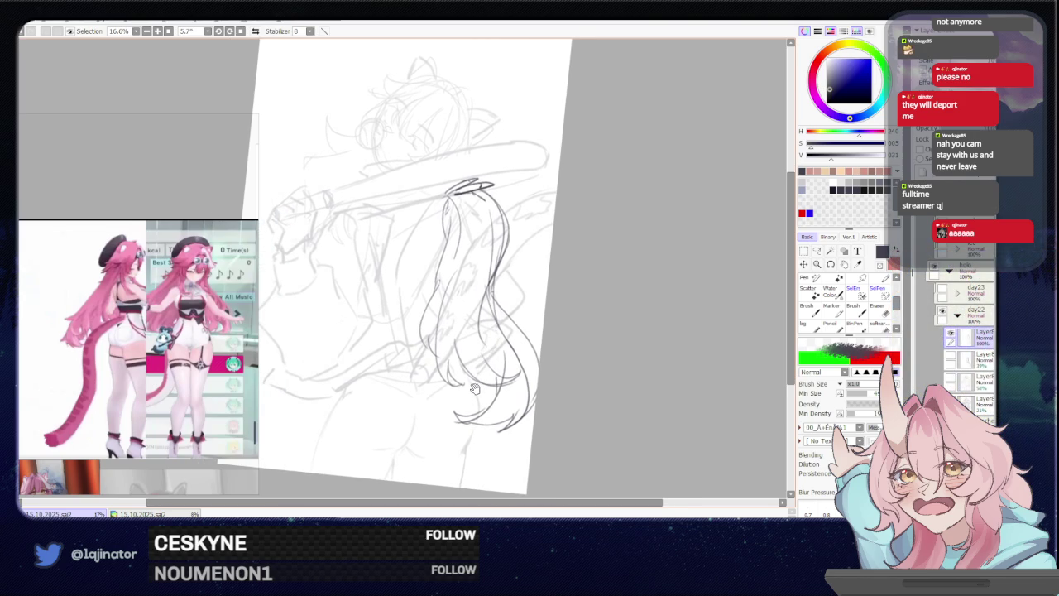
pyautogui.moveTo(498, 305); pyautogui.dragTo(468, 309)
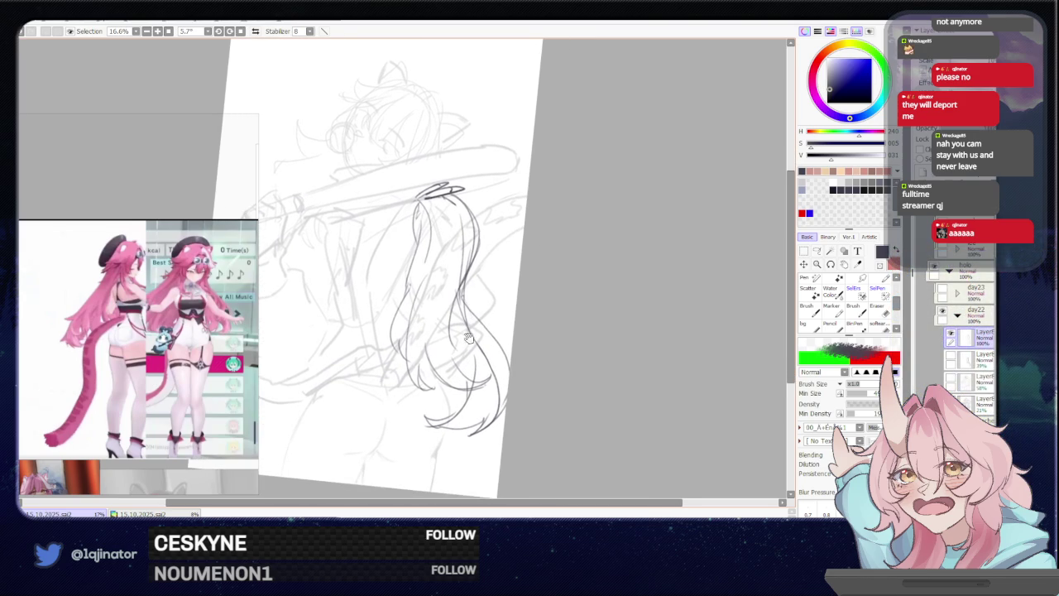
# Show the extra ponytail stroke layer and shift its strokes down and left
pyautogui.click(953, 359)
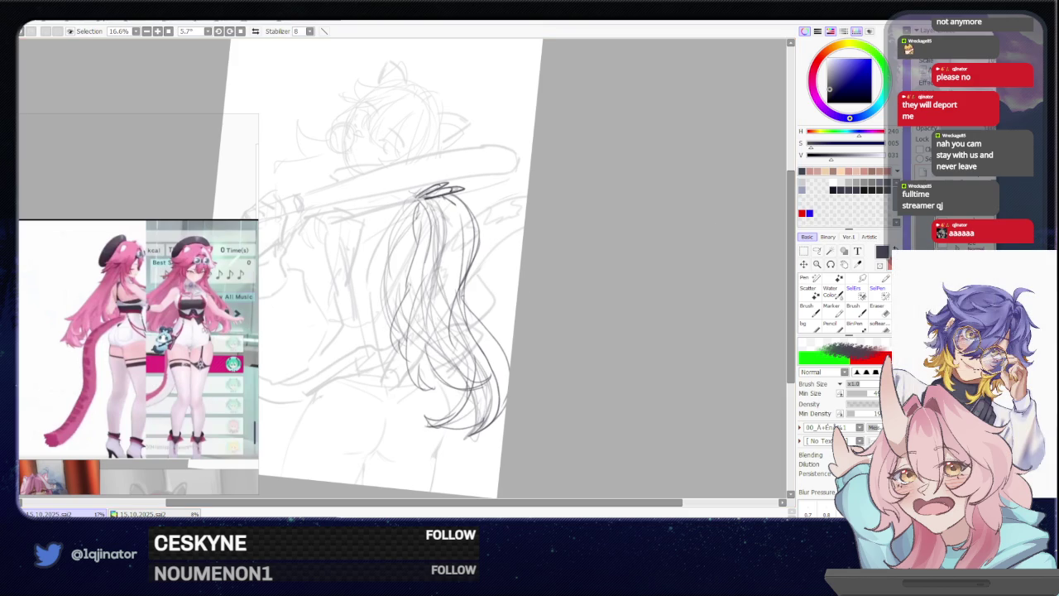
pyautogui.hotkey('ctrl', 't')
pyautogui.moveTo(452, 329)
pyautogui.mouseDown()
pyautogui.moveTo(440, 341)
pyautogui.moveTo(449, 342)
pyautogui.mouseUp()
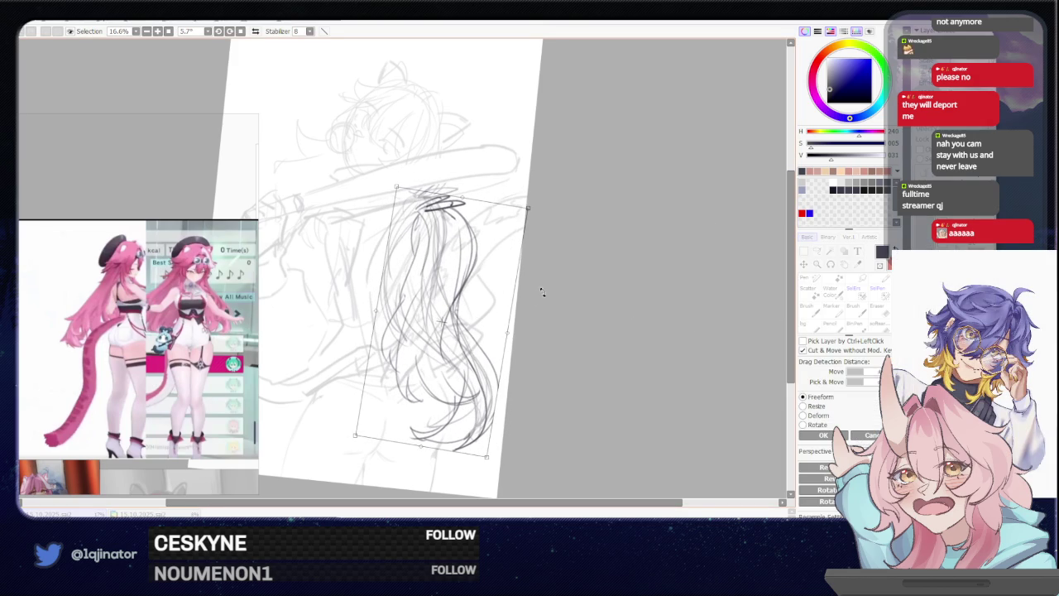
# Rotate the ponytail strokes slightly counter-clockwise, then nudge them right and up behind her back
pyautogui.moveTo(539, 295); pyautogui.dragTo(534, 291)
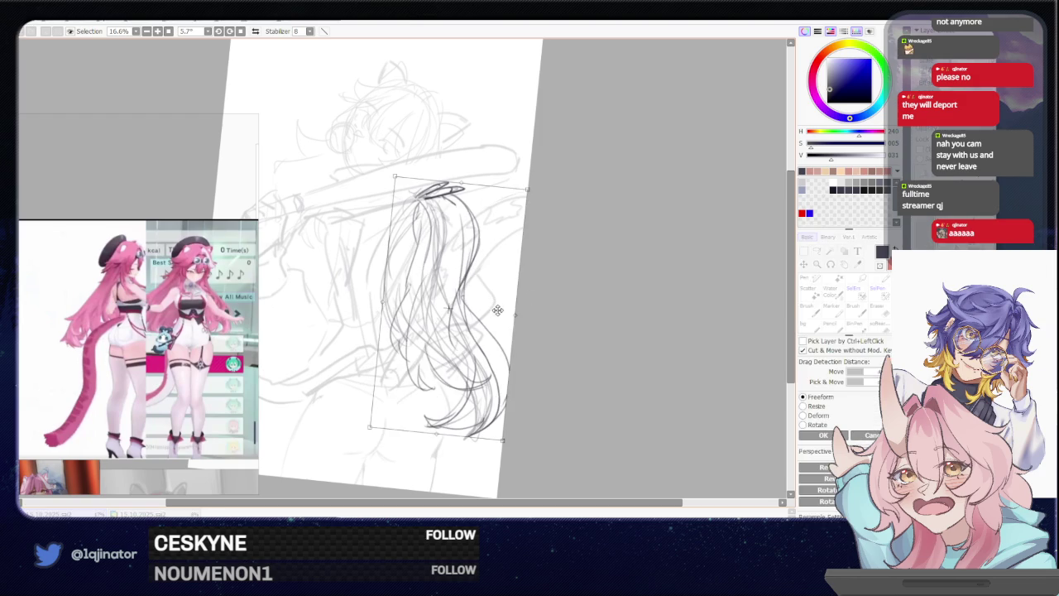
pyautogui.press('Return')
pyautogui.hotkey('ctrl', 'd')
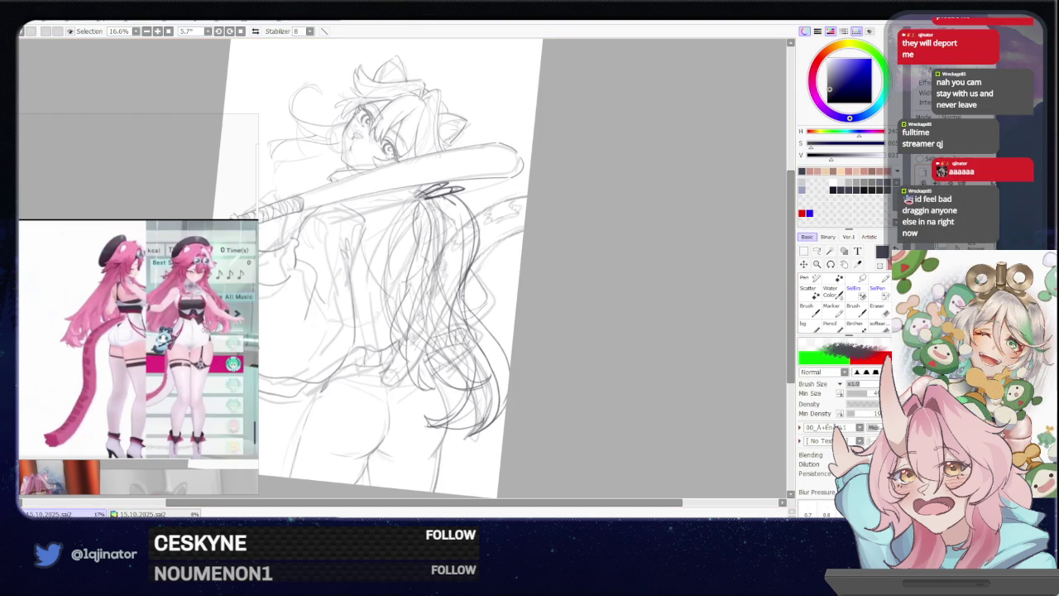
pyautogui.hotkey('ctrl', 'z')
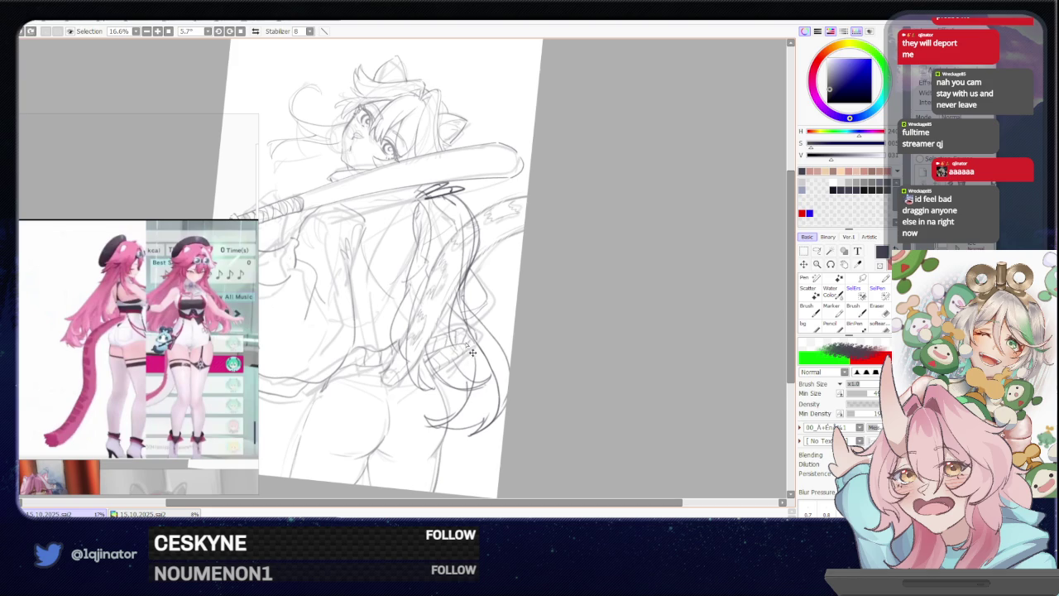
pyautogui.hotkey('ctrl', 't')
pyautogui.moveTo(456, 353); pyautogui.dragTo(460, 349)
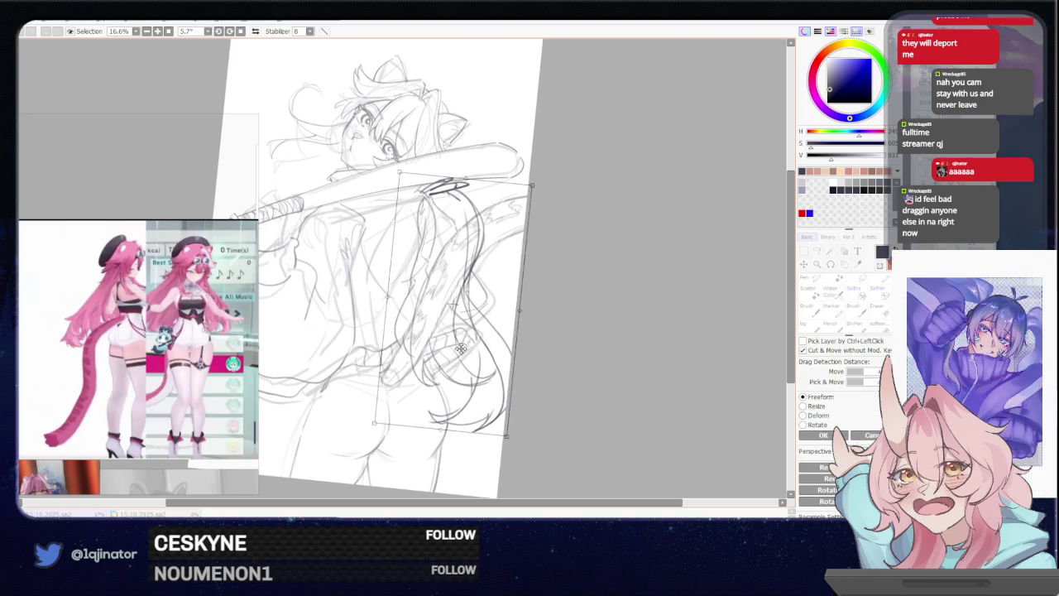
pyautogui.press('Return')
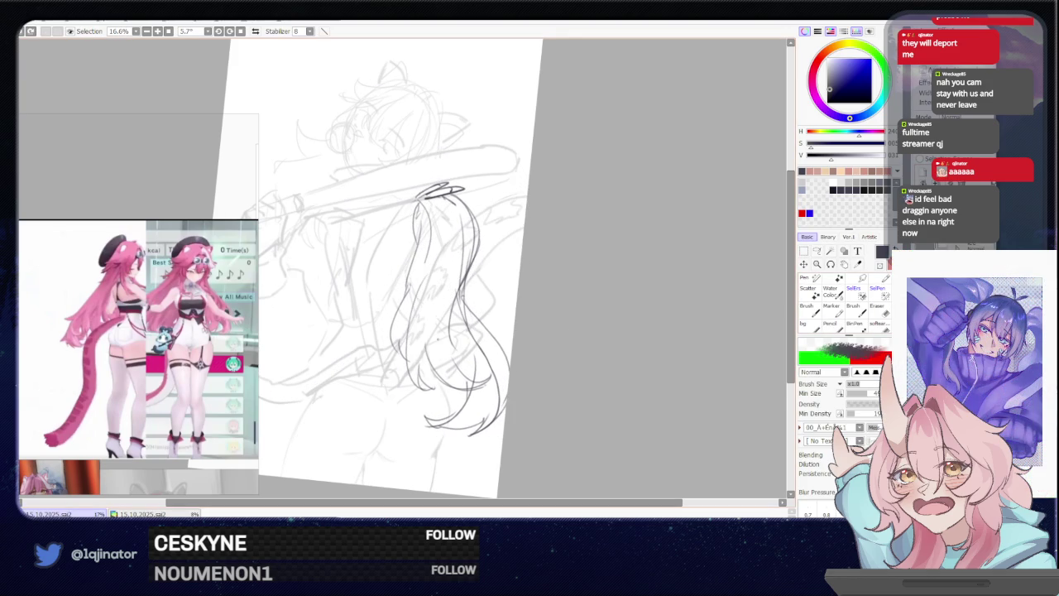
# Draw a new strand along the ponytail's edge and adjust the canvas view
pyautogui.moveTo(440, 313); pyautogui.dragTo(422, 378)
pyautogui.moveTo(488, 298); pyautogui.dragTo(457, 300)
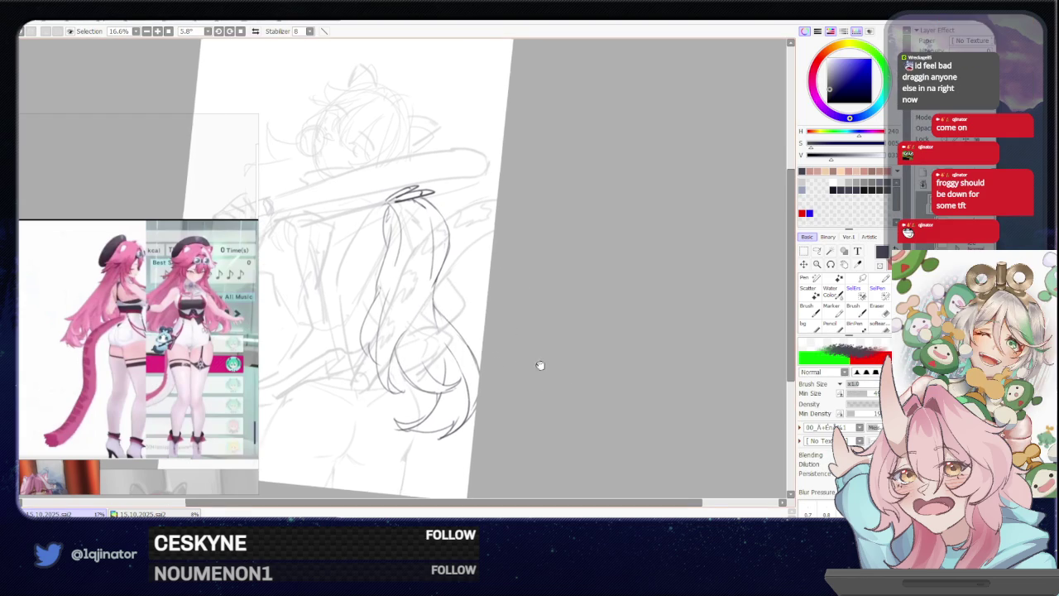
pyautogui.moveTo(539, 367); pyautogui.dragTo(549, 383)
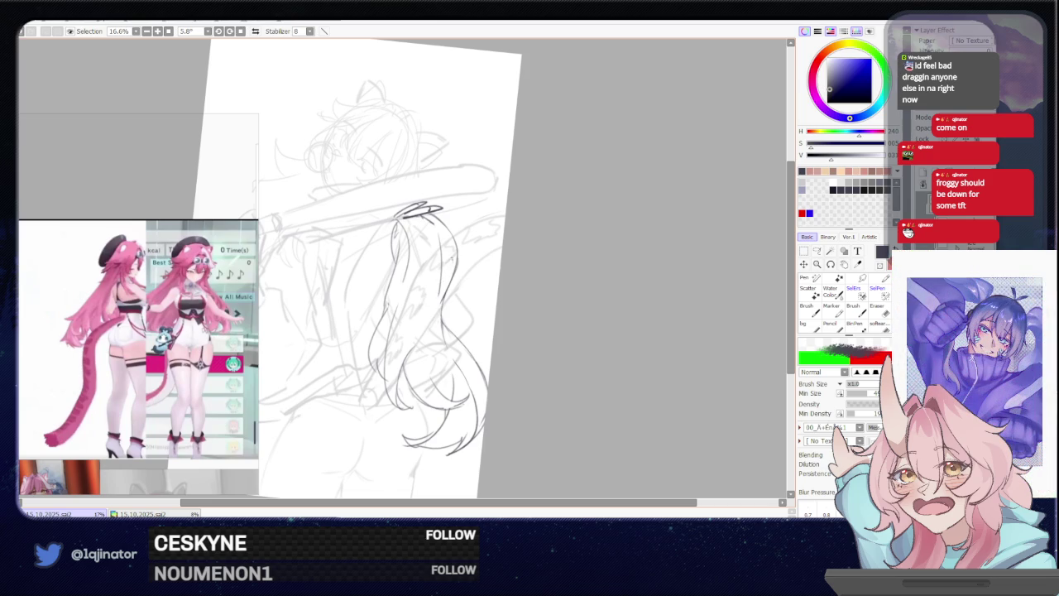
# Try several vertical and shorter strands beside the ponytail, undoing each attempt
pyautogui.moveTo(437, 301); pyautogui.dragTo(430, 383)
pyautogui.hotkey('ctrl', 'z')
pyautogui.moveTo(443, 293); pyautogui.dragTo(432, 391)
pyautogui.hotkey('ctrl', 'z')
pyautogui.moveTo(439, 299); pyautogui.dragTo(435, 384)
pyautogui.hotkey('ctrl', 'z')
pyautogui.hotkey('ctrl', 'z')
pyautogui.moveTo(442, 300); pyautogui.dragTo(430, 389)
pyautogui.hotkey('ctrl', 'z')
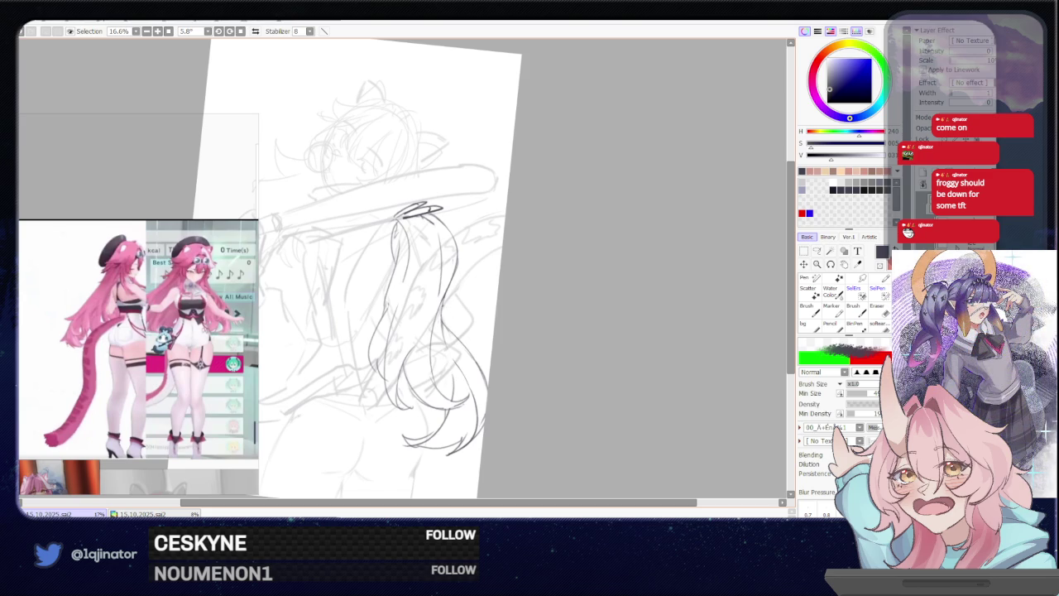
pyautogui.moveTo(444, 295); pyautogui.dragTo(447, 345)
pyautogui.hotkey('ctrl', 'z')
pyautogui.hotkey('ctrl', 'z')
pyautogui.hotkey('ctrl', 'z')
# Draw thin strands inside the ponytail with the pencil
pyautogui.moveTo(485, 323); pyautogui.dragTo(496, 296)
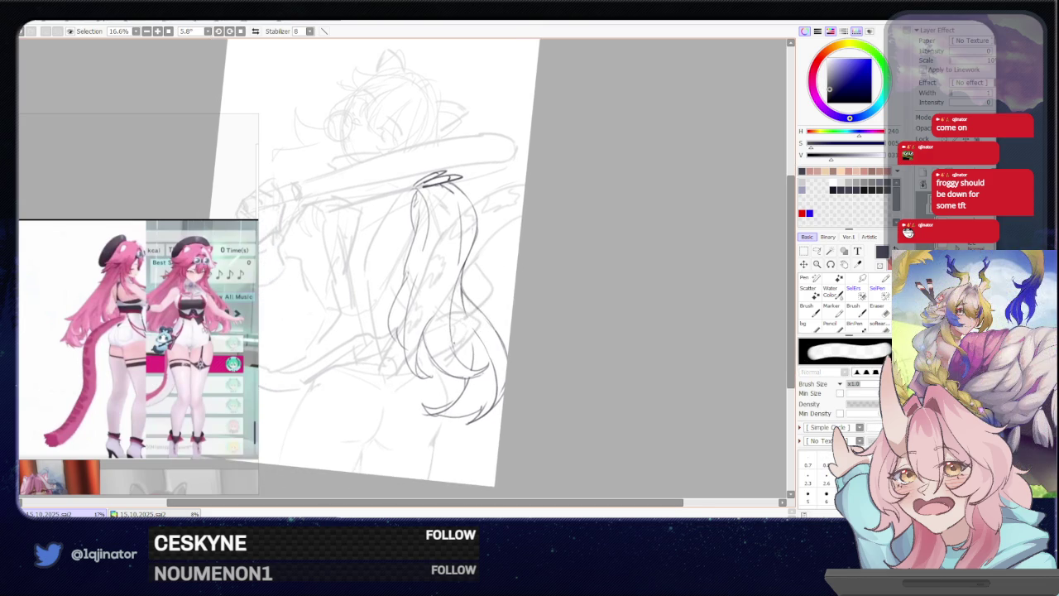
pyautogui.press('e')
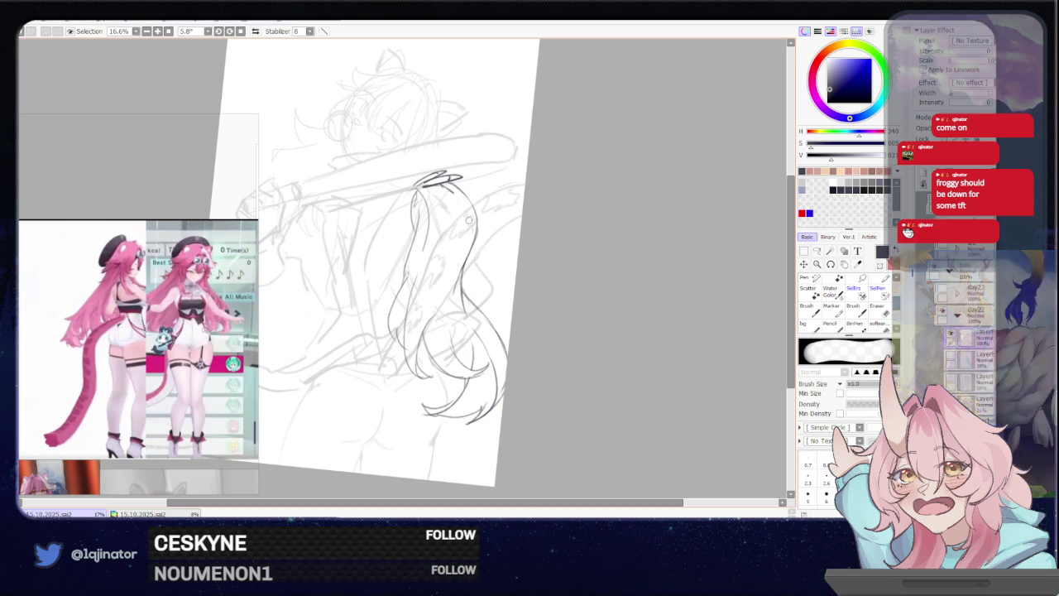
pyautogui.press('b')
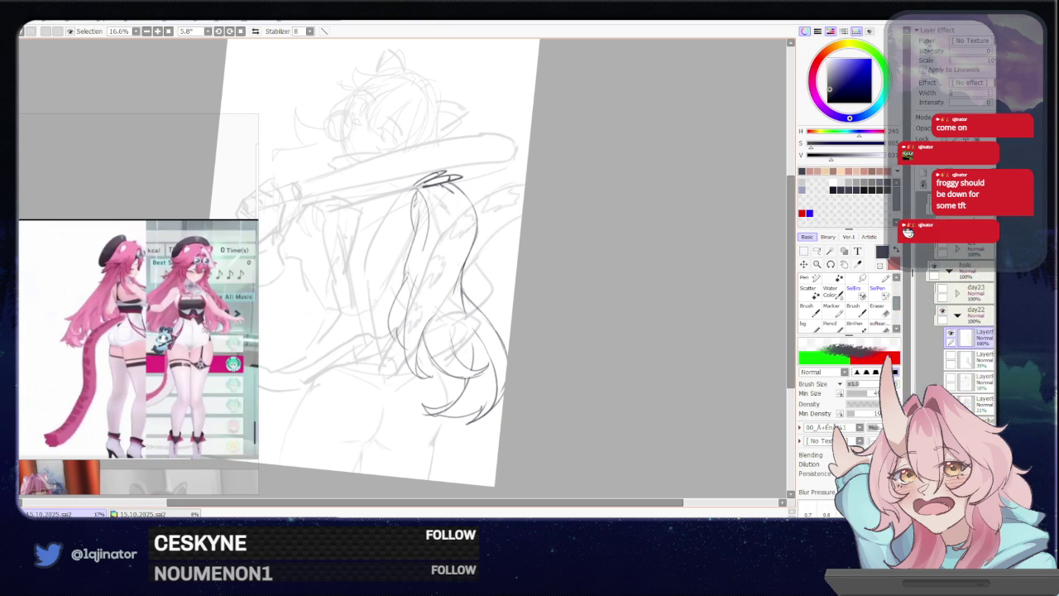
pyautogui.moveTo(454, 190); pyautogui.dragTo(455, 263)
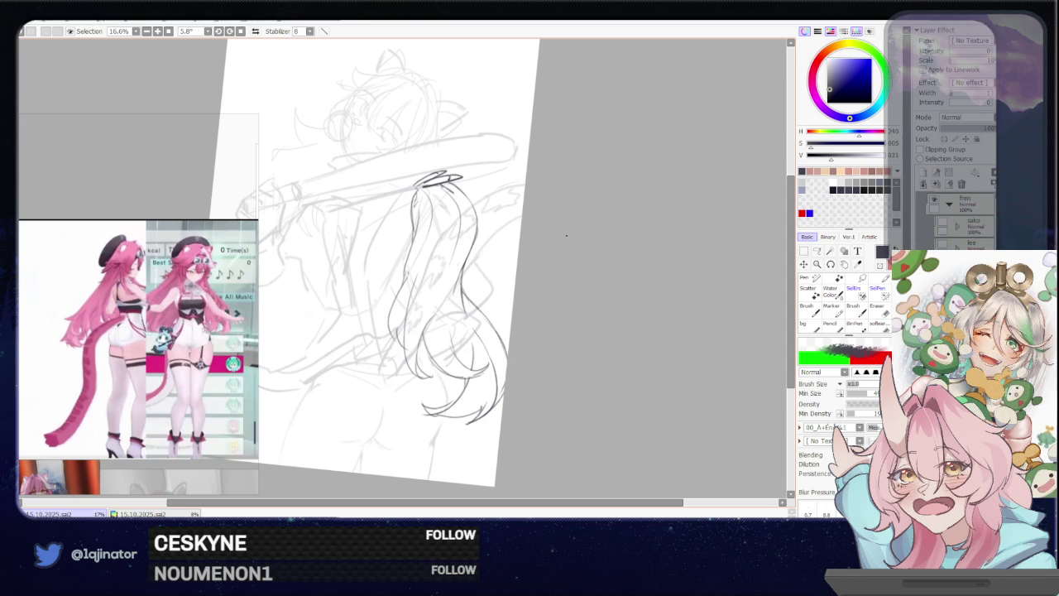
# Attempt to reshape a strand line and extend it further down, undoing both tries
pyautogui.press('e')
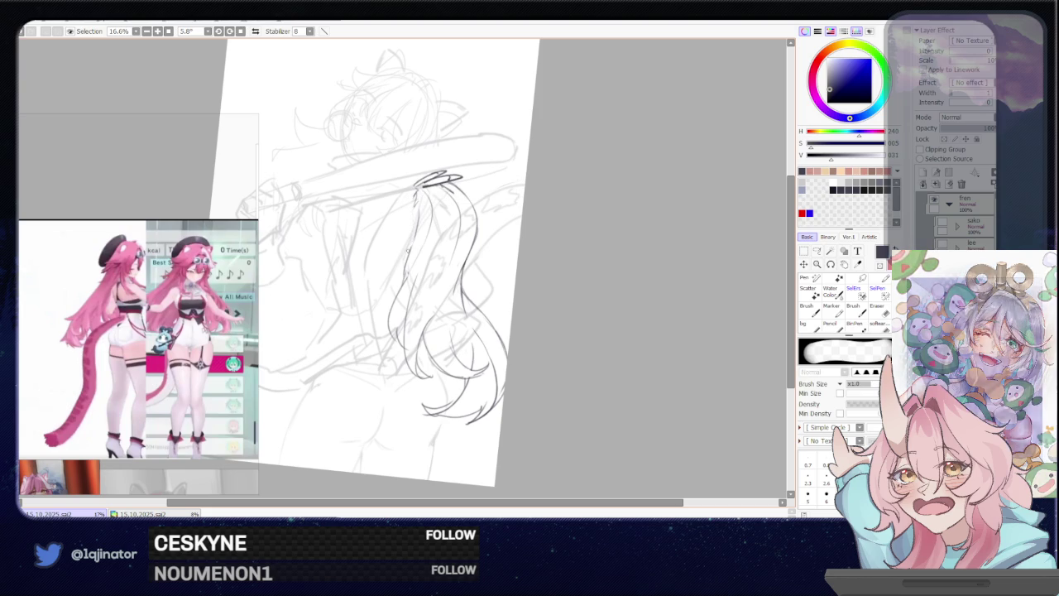
pyautogui.moveTo(417, 196)
pyautogui.mouseDown()
pyautogui.moveTo(415, 240)
pyautogui.moveTo(430, 217)
pyautogui.moveTo(413, 224)
pyautogui.moveTo(399, 286)
pyautogui.mouseUp()
pyautogui.hotkey('ctrl', 'z')
pyautogui.hotkey('ctrl', 'z')
pyautogui.moveTo(414, 242)
pyautogui.mouseDown()
pyautogui.moveTo(424, 253)
pyautogui.moveTo(403, 283)
pyautogui.mouseUp()
pyautogui.hotkey('ctrl', 'z')
# Pan upward and add a faint stroke along a lower ponytail strand plus a tiny mark
pyautogui.press('e')
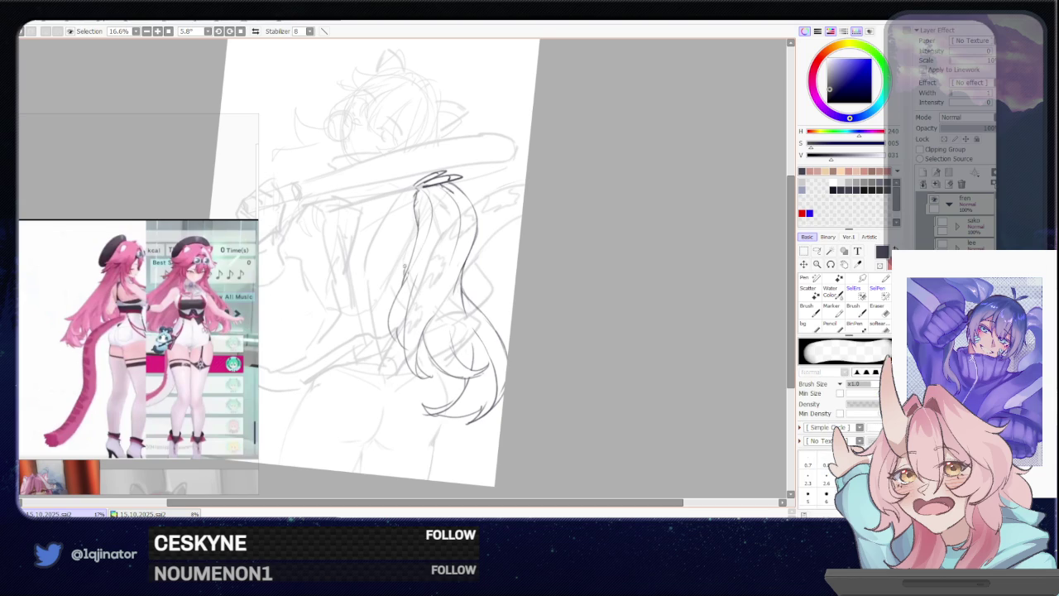
pyautogui.press('n')
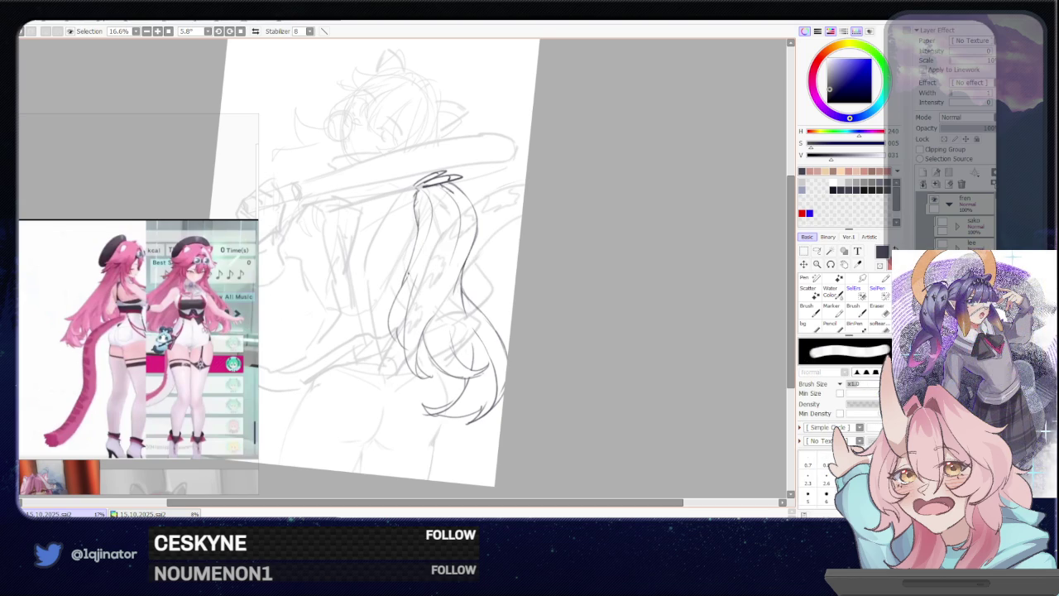
pyautogui.press('b')
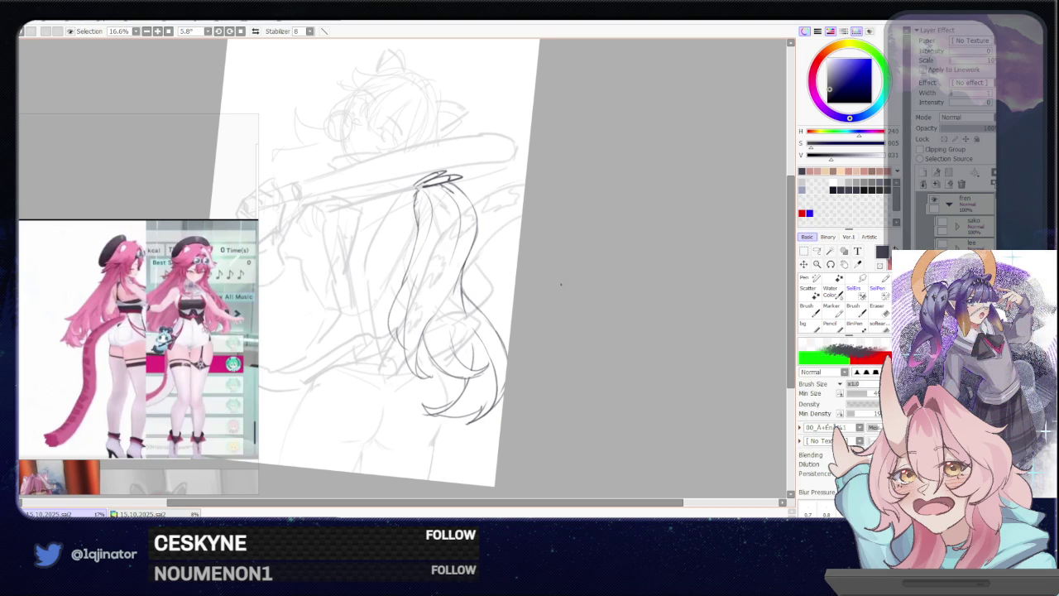
pyautogui.moveTo(539, 319); pyautogui.dragTo(532, 303)
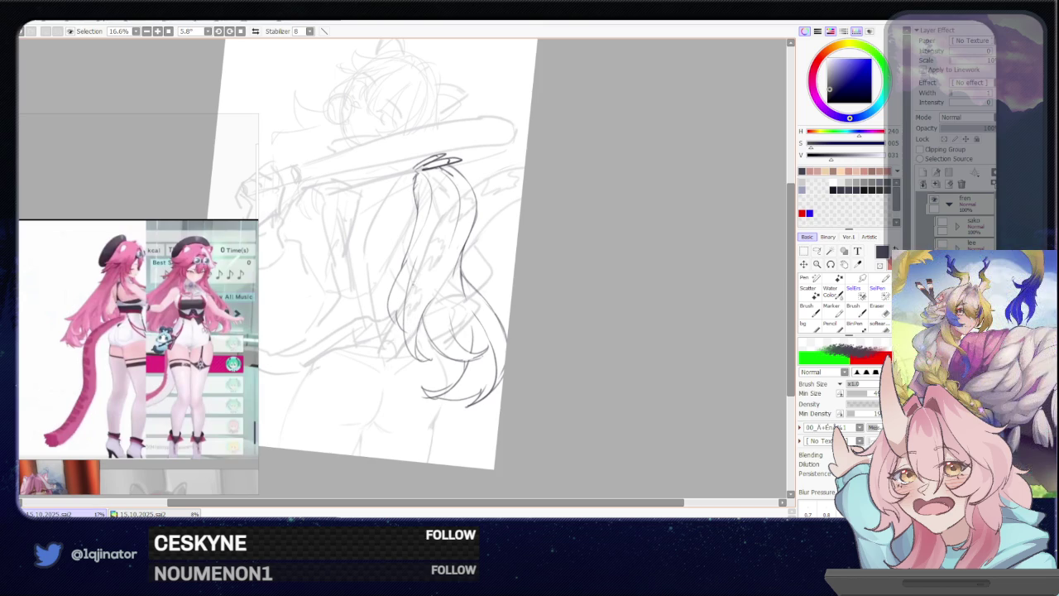
pyautogui.press('e')
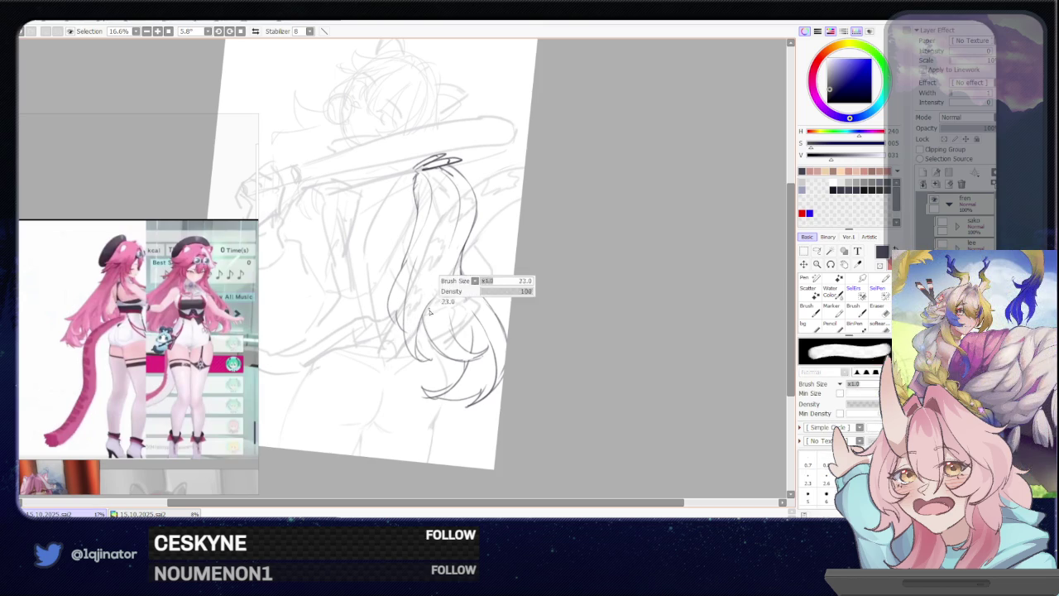
pyautogui.press('b')
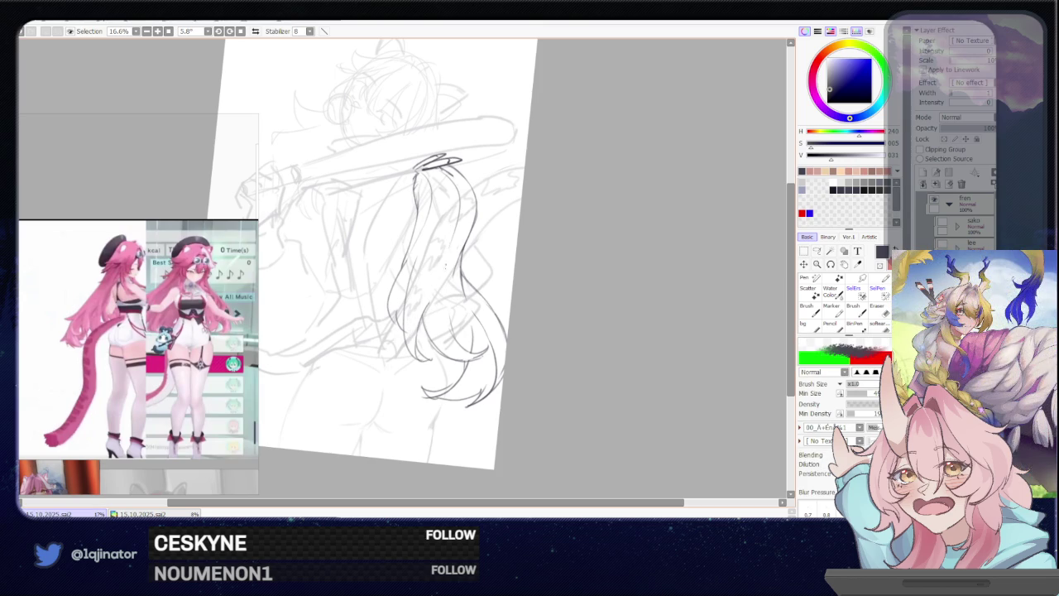
pyautogui.moveTo(430, 306); pyautogui.dragTo(454, 253)
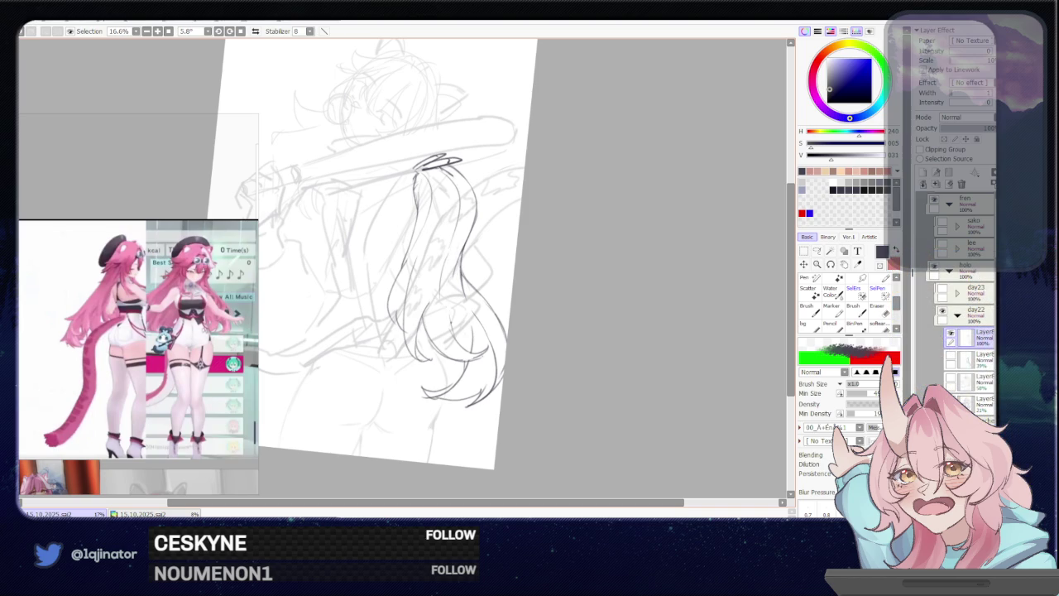
pyautogui.click(453, 206)
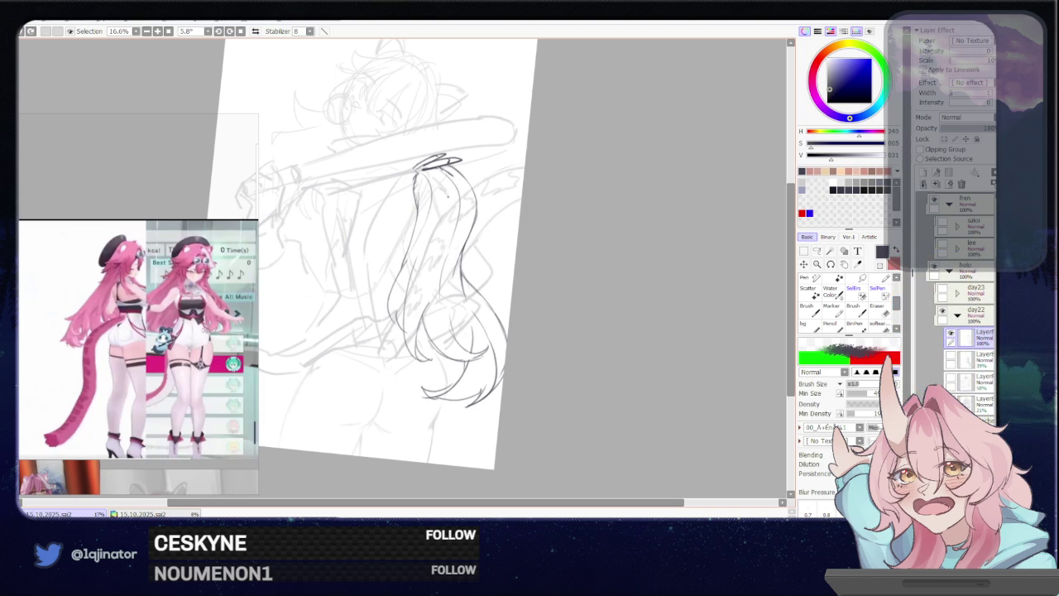
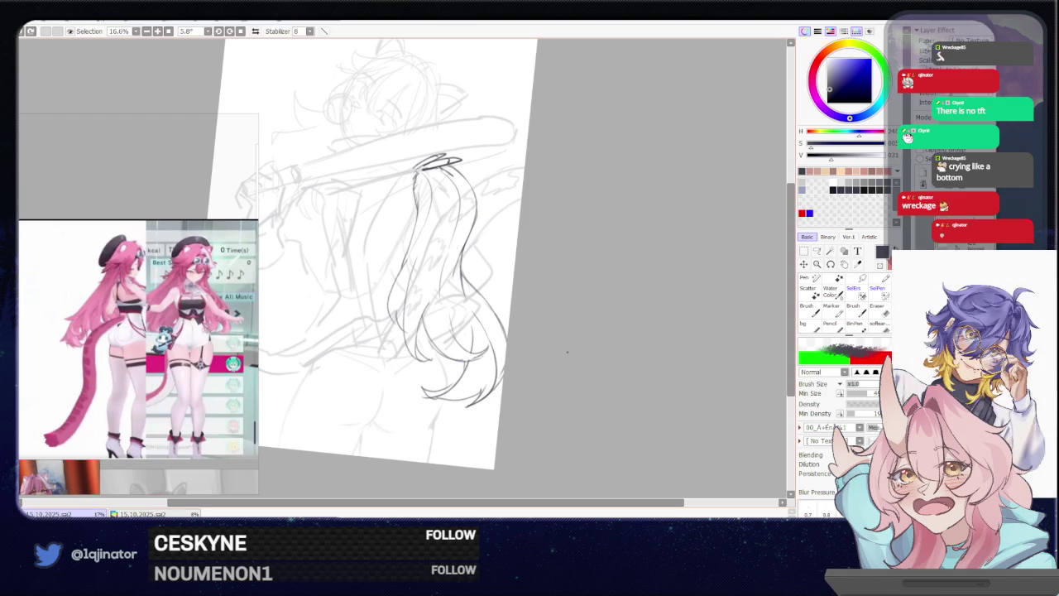
# Add a short pencil stroke to the lower ends of the long hair
pyautogui.moveTo(561, 309); pyautogui.dragTo(538, 372)
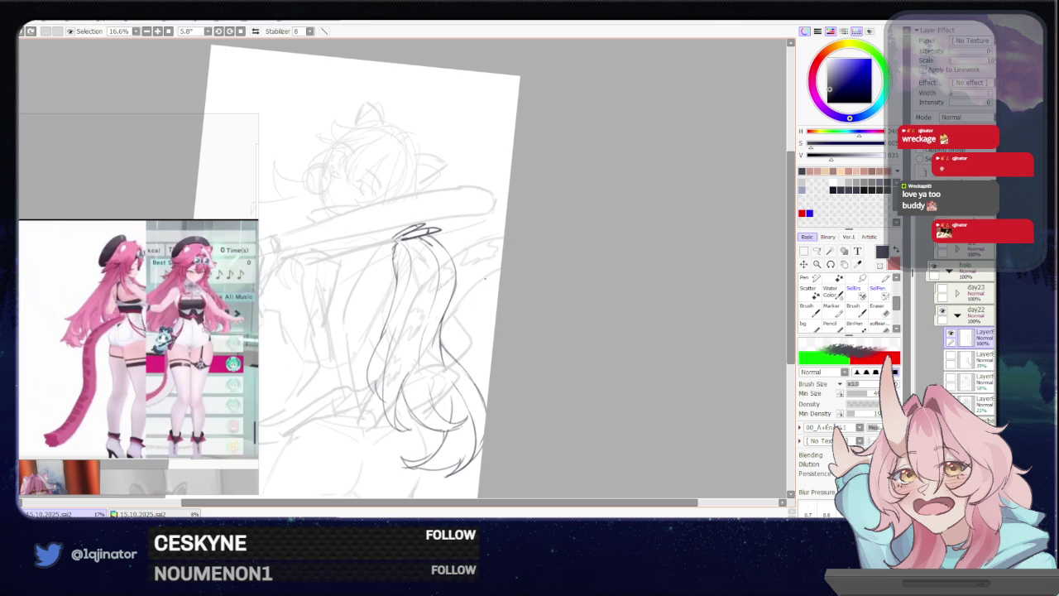
pyautogui.moveTo(401, 297); pyautogui.dragTo(409, 296)
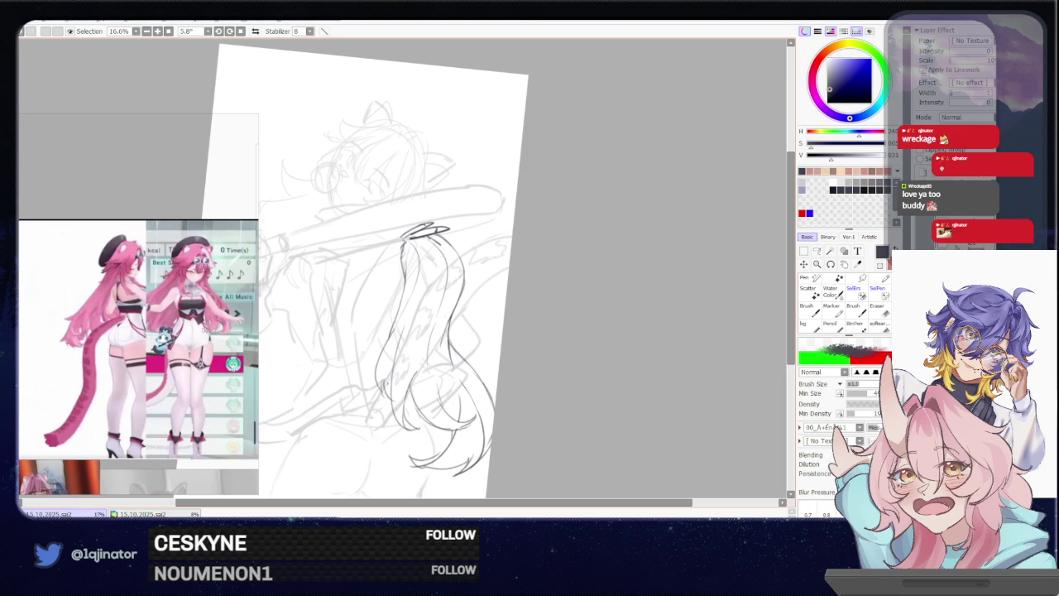
pyautogui.moveTo(381, 364); pyautogui.dragTo(387, 396)
pyautogui.hotkey('ctrl', 'y')
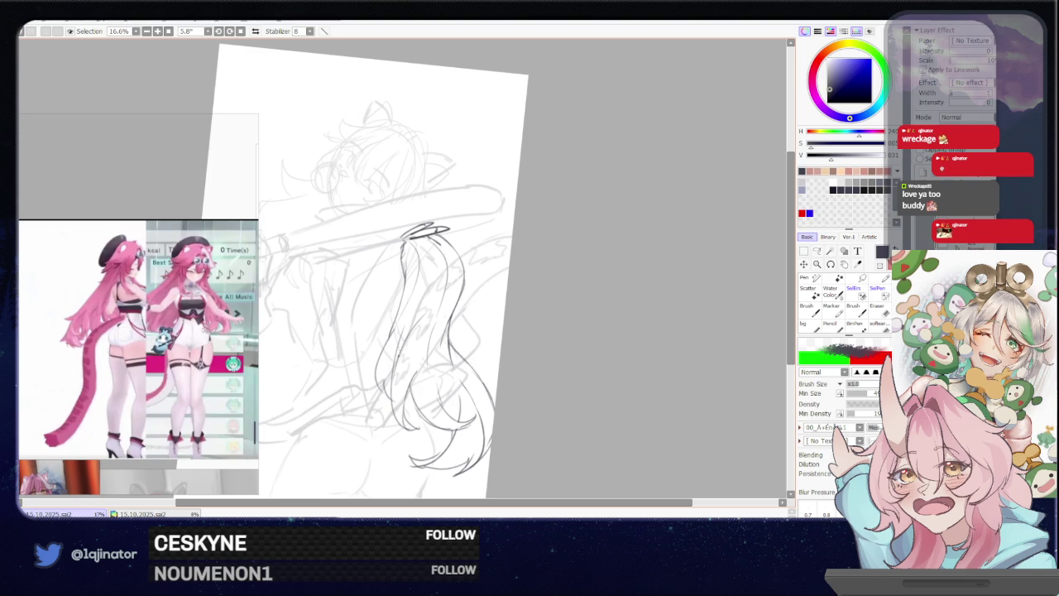
pyautogui.press('e')
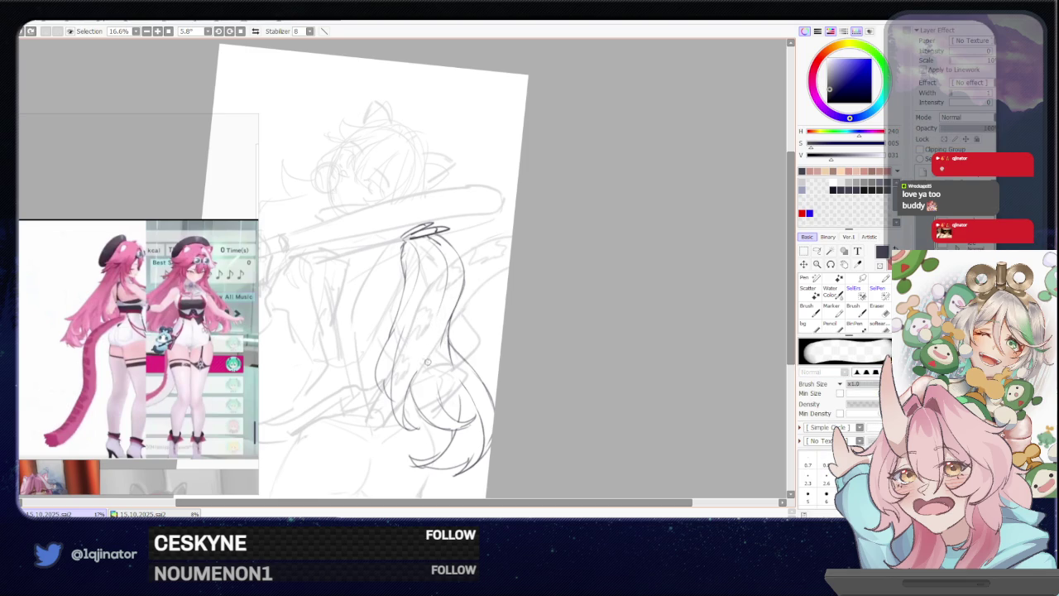
pyautogui.press('b')
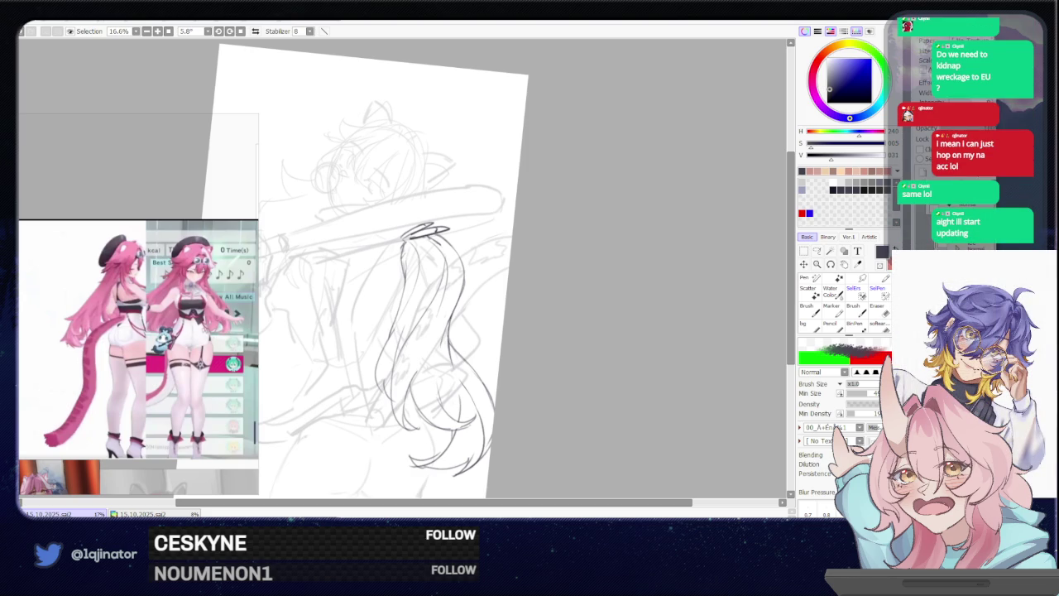
pyautogui.scroll(1, 501, 359)
# Zoom to 25% on the long hair, add a short stroke beside it, and straighten the canvas rotation
pyautogui.scroll(1, 488, 348)
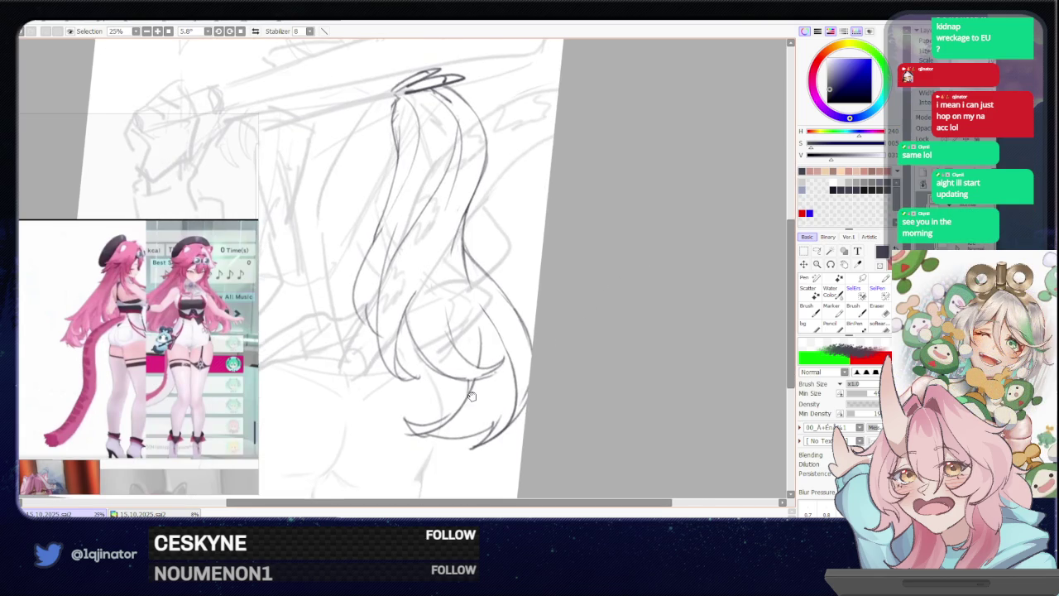
pyautogui.moveTo(471, 385); pyautogui.dragTo(464, 359)
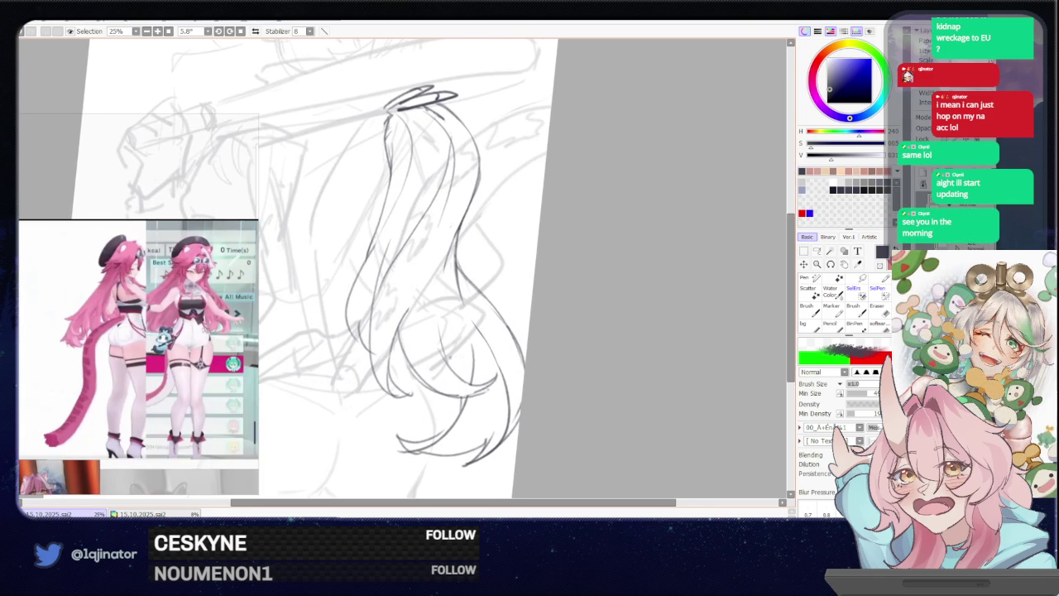
pyautogui.press('e')
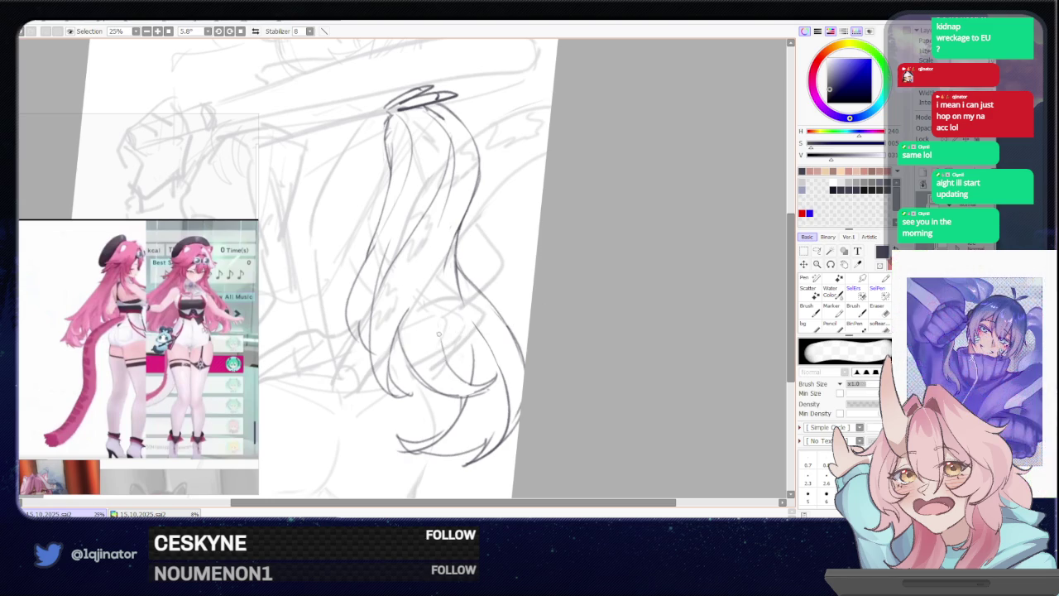
pyautogui.press('e')
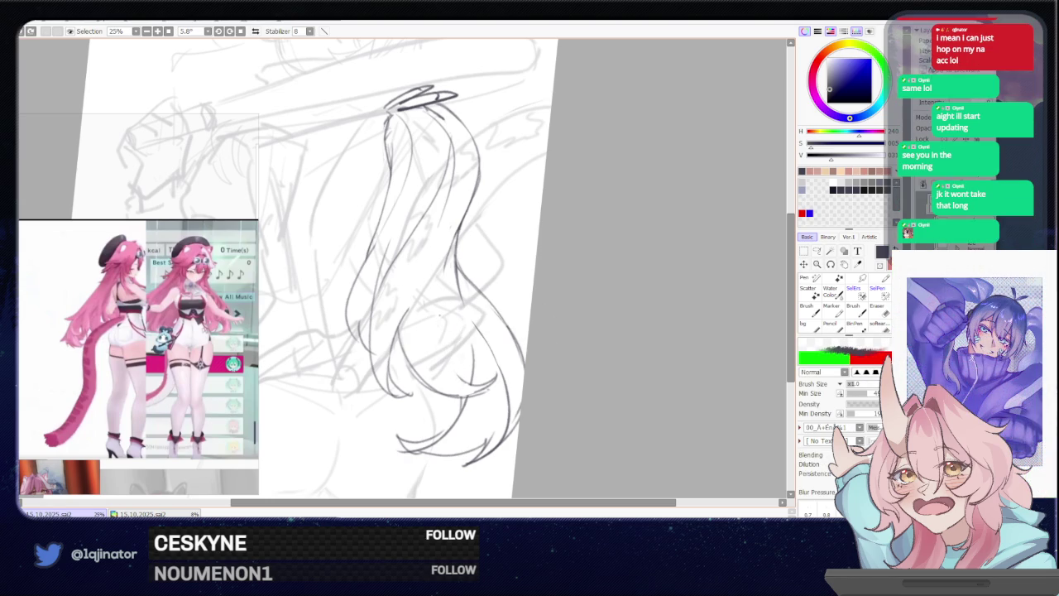
pyautogui.moveTo(440, 306); pyautogui.dragTo(441, 336)
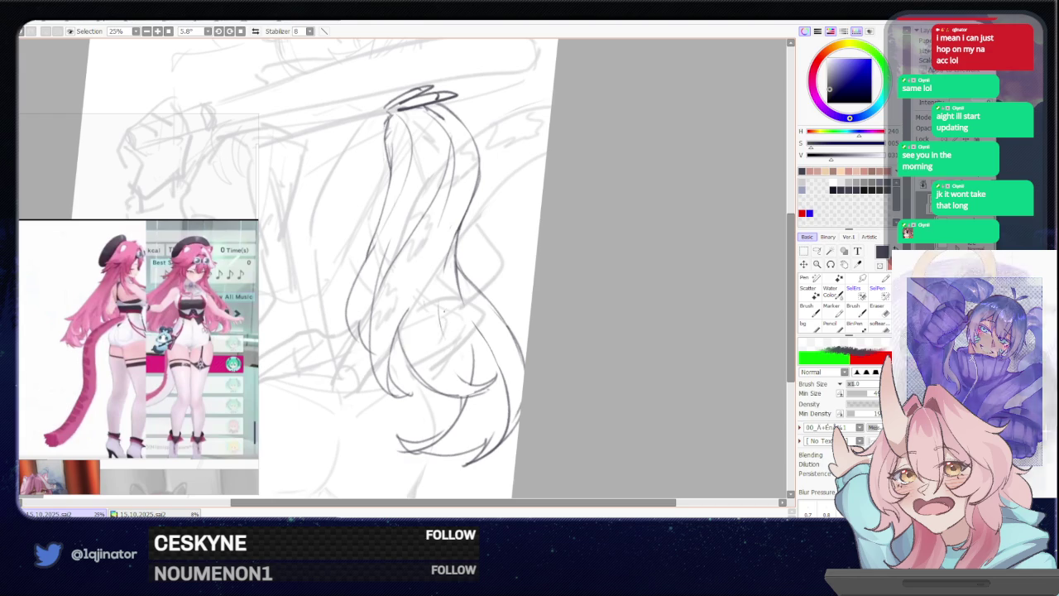
pyautogui.click(534, 324)
pyautogui.moveTo(508, 331); pyautogui.dragTo(385, 334)
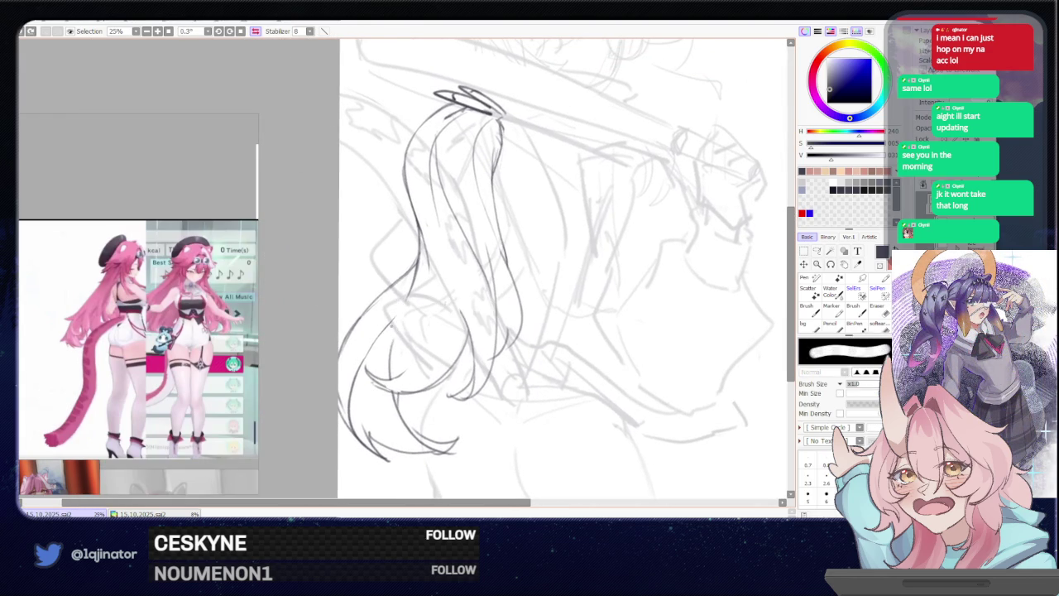
# Redraw the left outer outline of the long hair with the pencil
pyautogui.moveTo(396, 318)
pyautogui.mouseDown()
pyautogui.moveTo(364, 361)
pyautogui.moveTo(353, 430)
pyautogui.mouseUp()
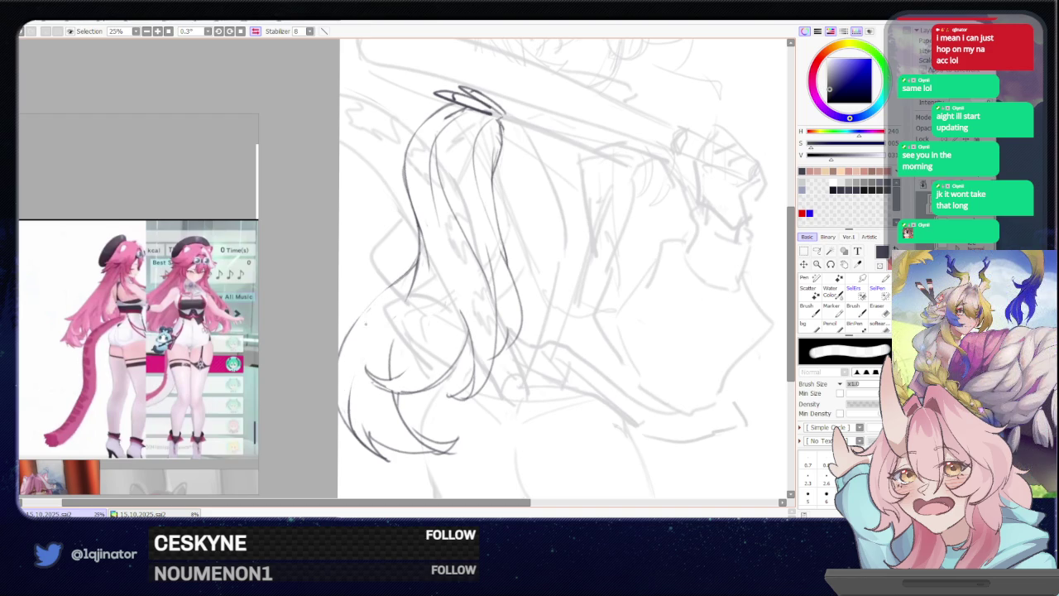
pyautogui.press('b')
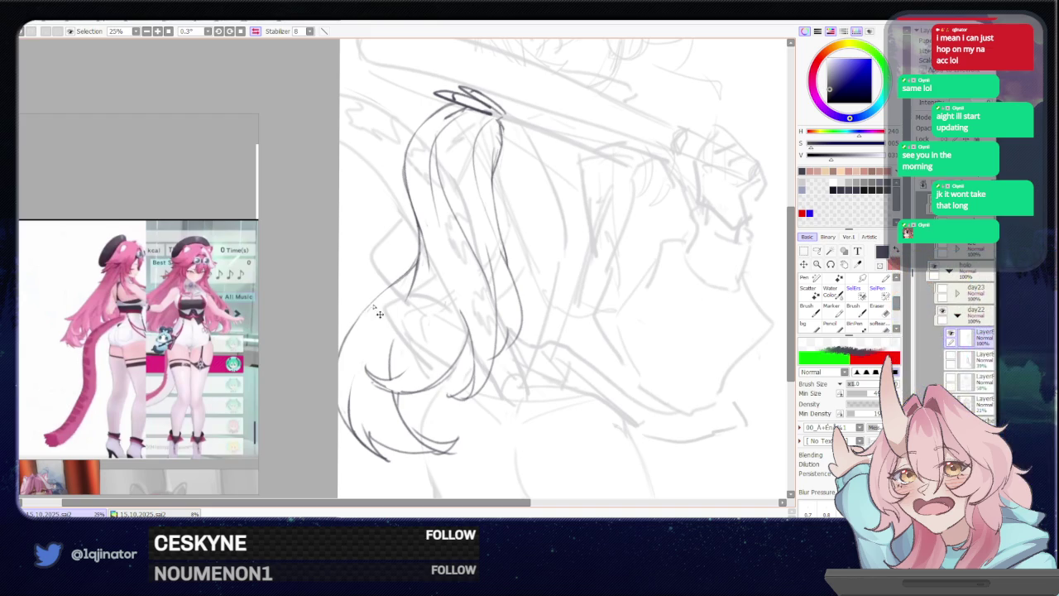
pyautogui.scroll(-3, 383, 312)
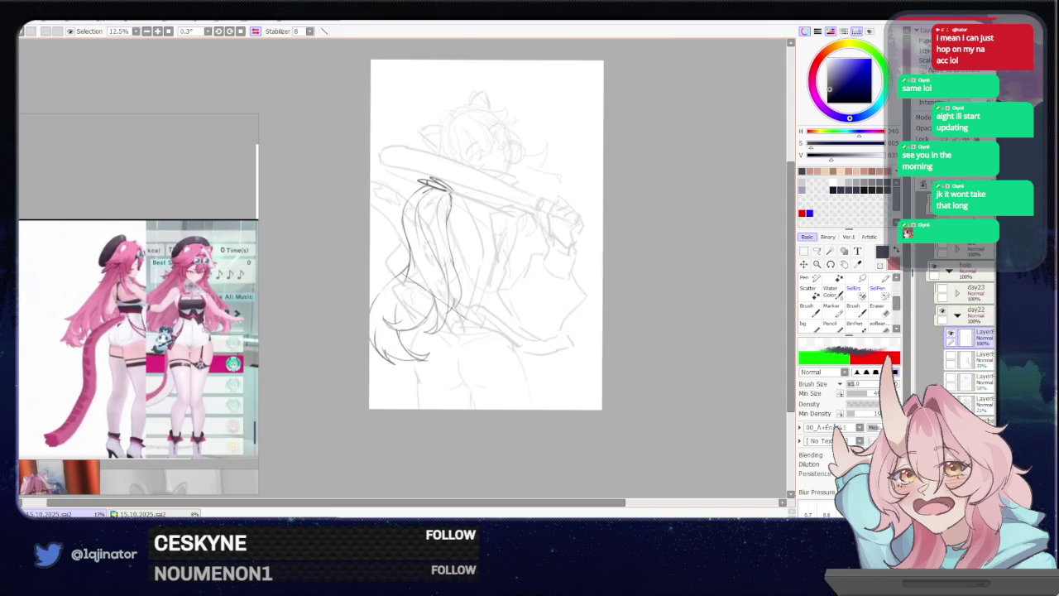
pyautogui.scroll(2, 646, 273)
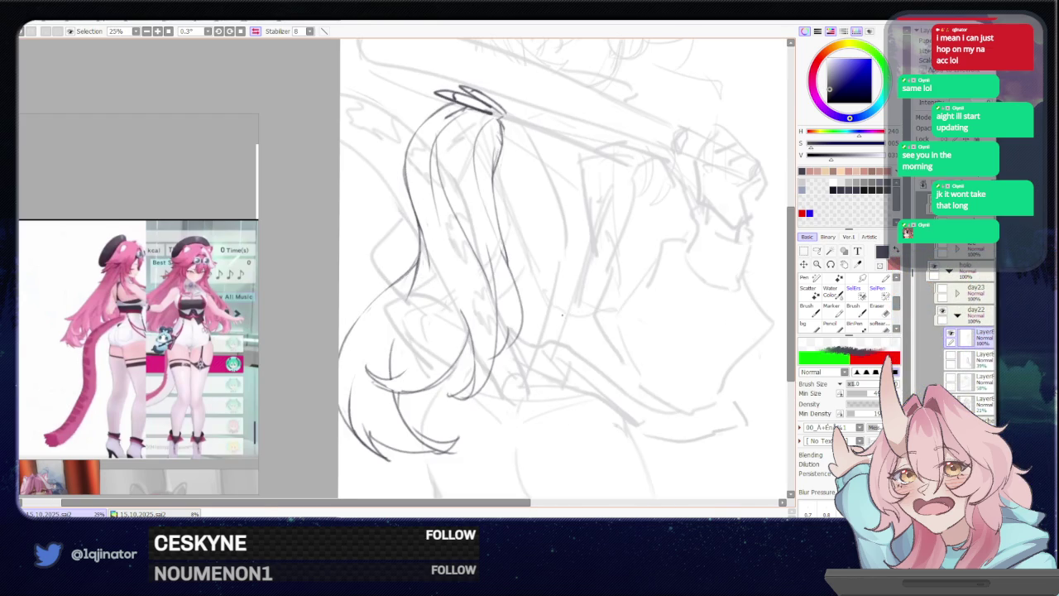
# Mirror the view with H and erase a stray line inside the hair
pyautogui.press('h')
pyautogui.press('e')
pyautogui.moveTo(386, 247); pyautogui.dragTo(394, 299)
pyautogui.press('b')
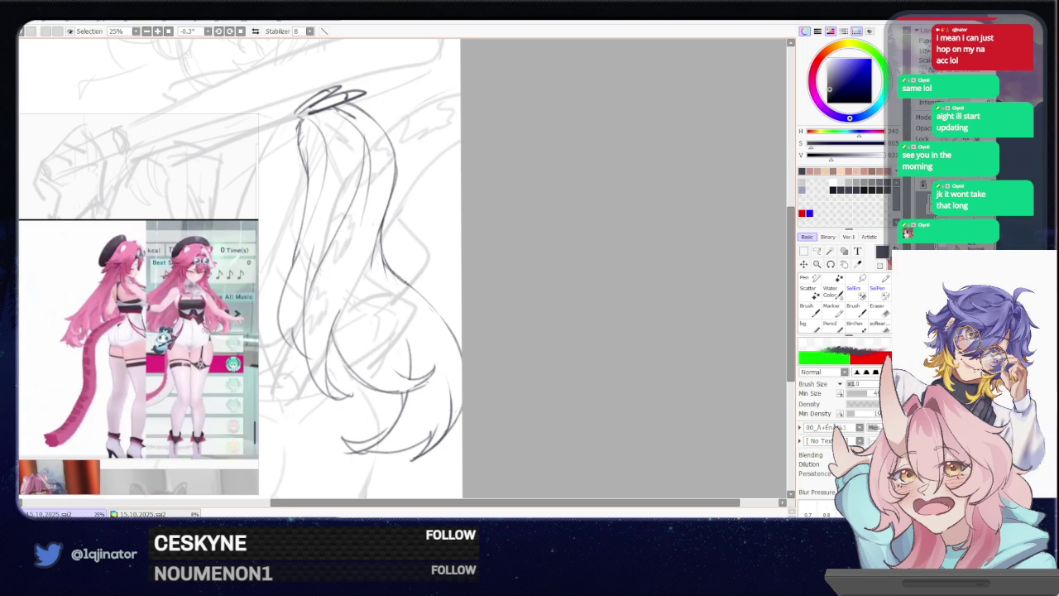
pyautogui.scroll(-1, 402, 276)
pyautogui.scroll(2, 397, 215)
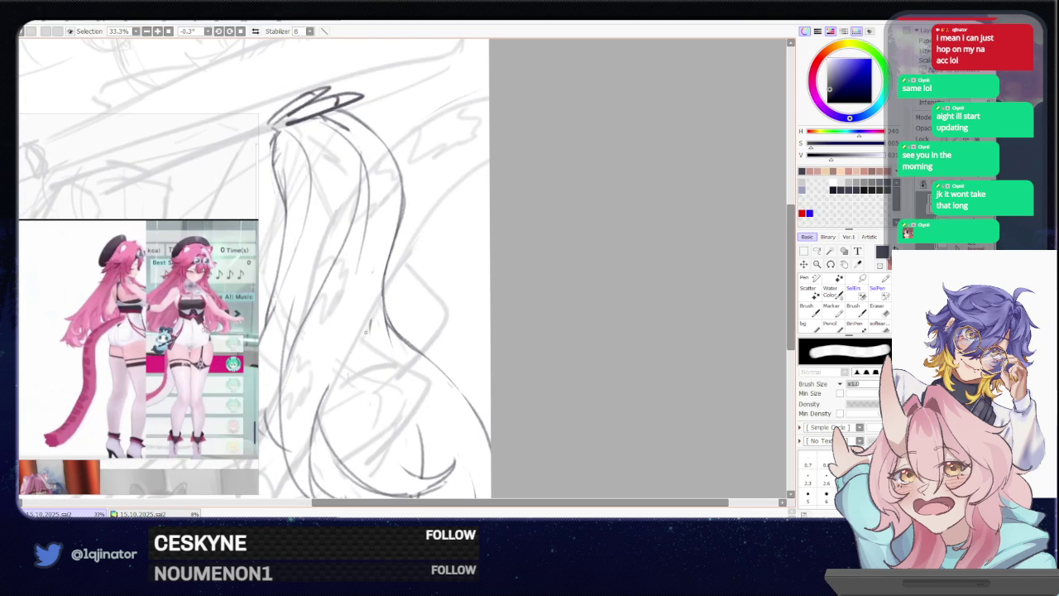
pyautogui.press('b')
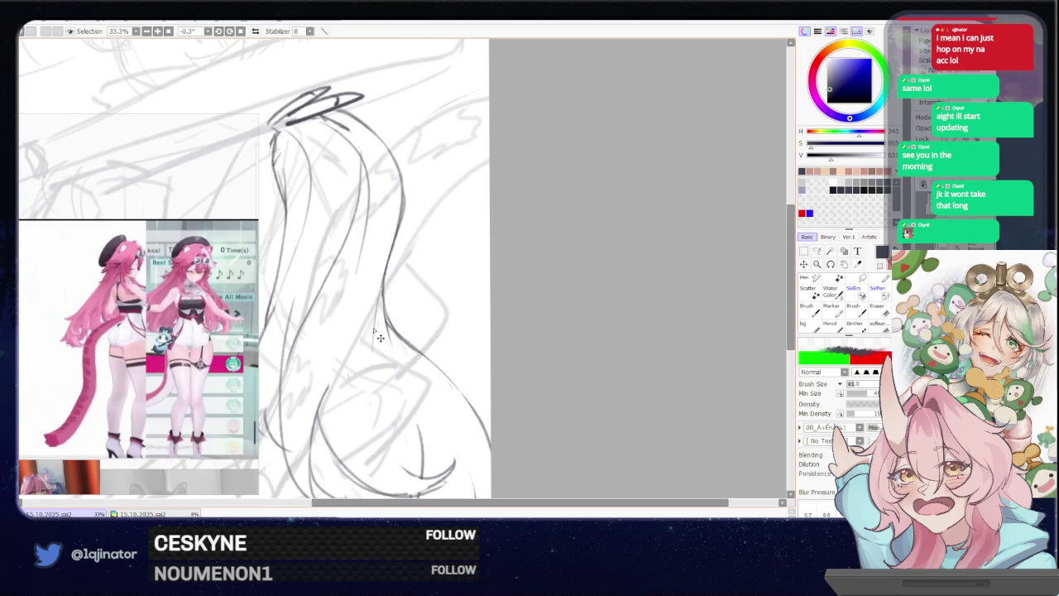
pyautogui.scroll(-1, 558, 338)
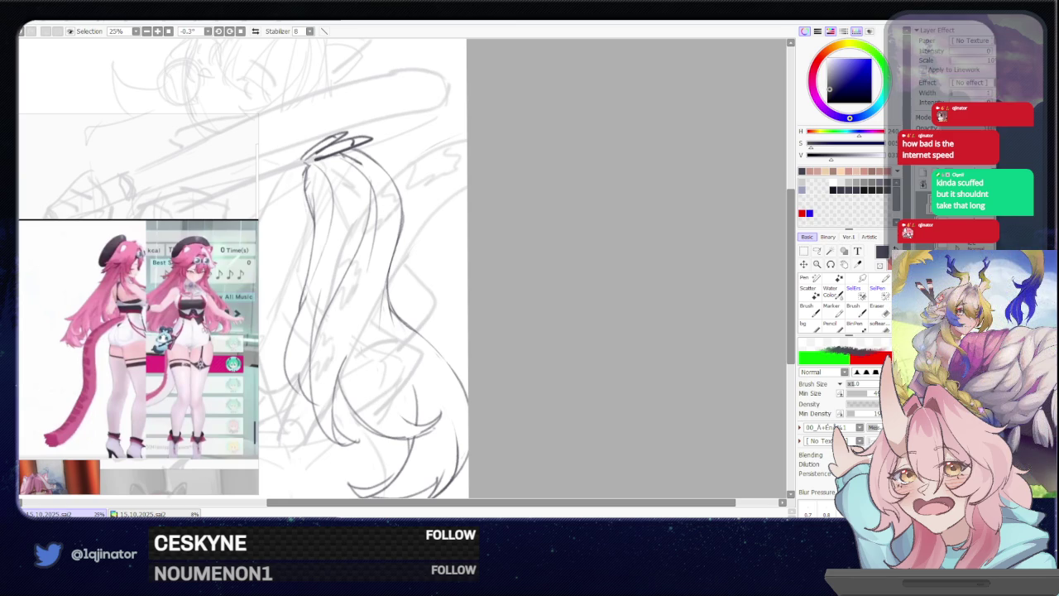
# Erase two short bits of the hair outline and redraw that contour in pencil
pyautogui.scroll(-1, 532, 364)
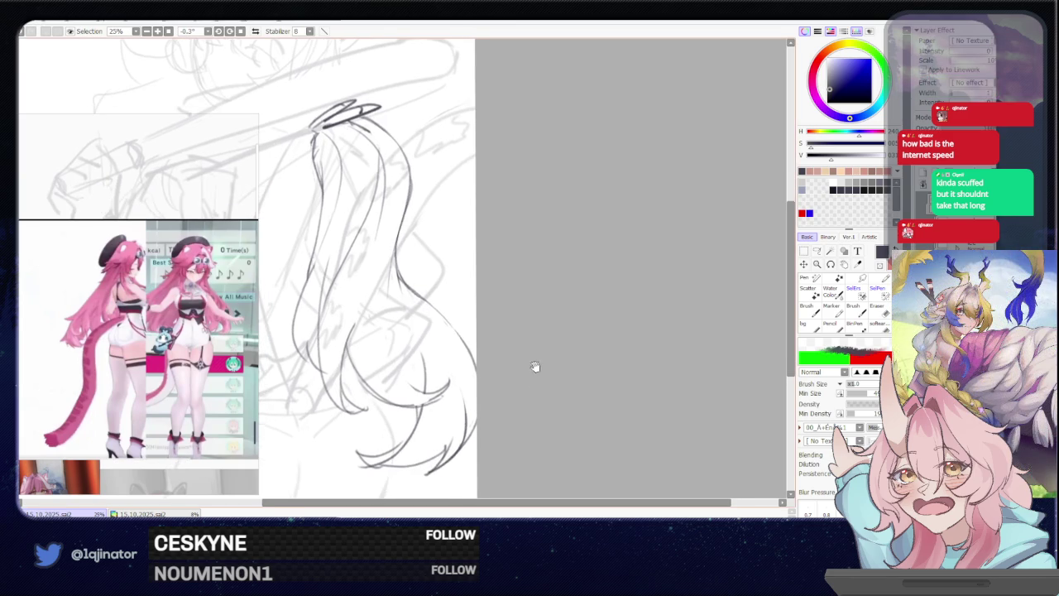
pyautogui.scroll(-1, 445, 298)
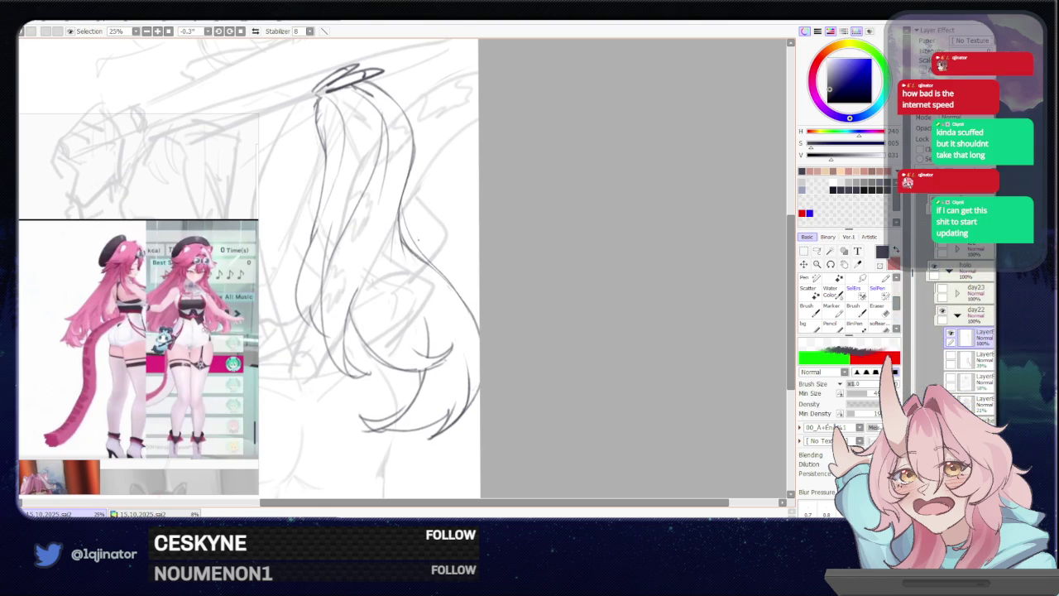
pyautogui.press('e')
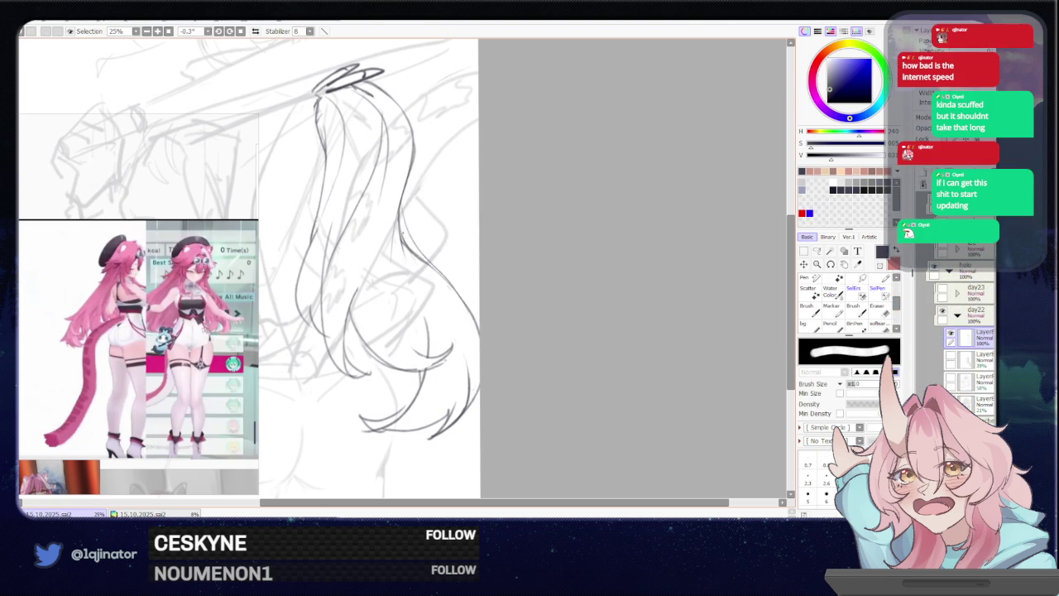
pyautogui.moveTo(402, 227); pyautogui.dragTo(404, 258)
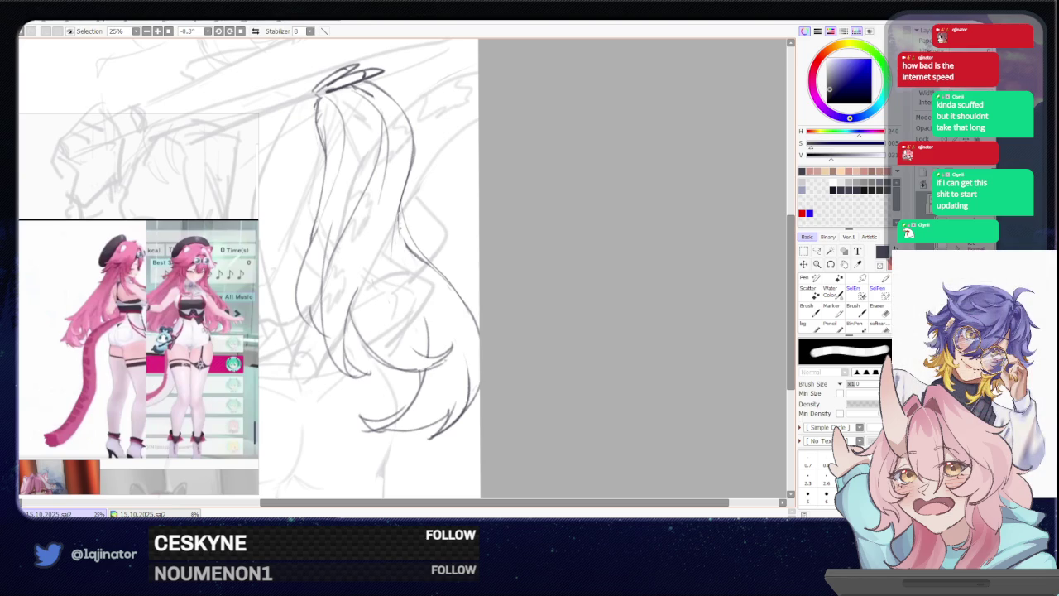
pyautogui.moveTo(399, 215); pyautogui.dragTo(409, 251)
pyautogui.press('b')
pyautogui.moveTo(403, 207); pyautogui.dragTo(406, 225)
pyautogui.moveTo(403, 185); pyautogui.dragTo(405, 209)
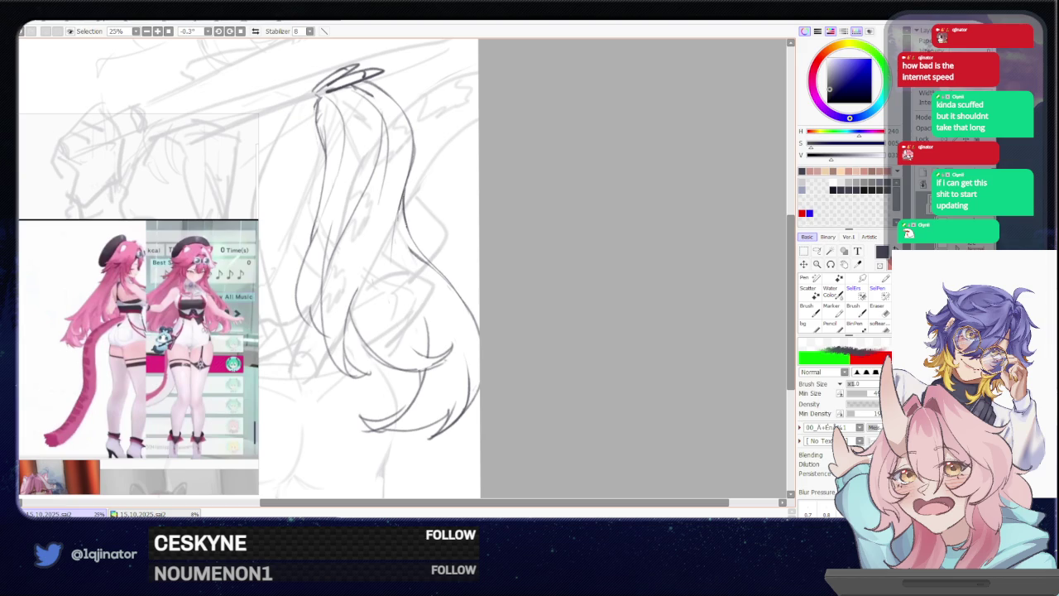
# Make the eraser thinner and remove a stray mark on the hair outline
pyautogui.press('e')
pyautogui.moveTo(418, 248); pyautogui.dragTo(418, 258)
pyautogui.press('[')
pyautogui.moveTo(429, 267); pyautogui.dragTo(439, 275)
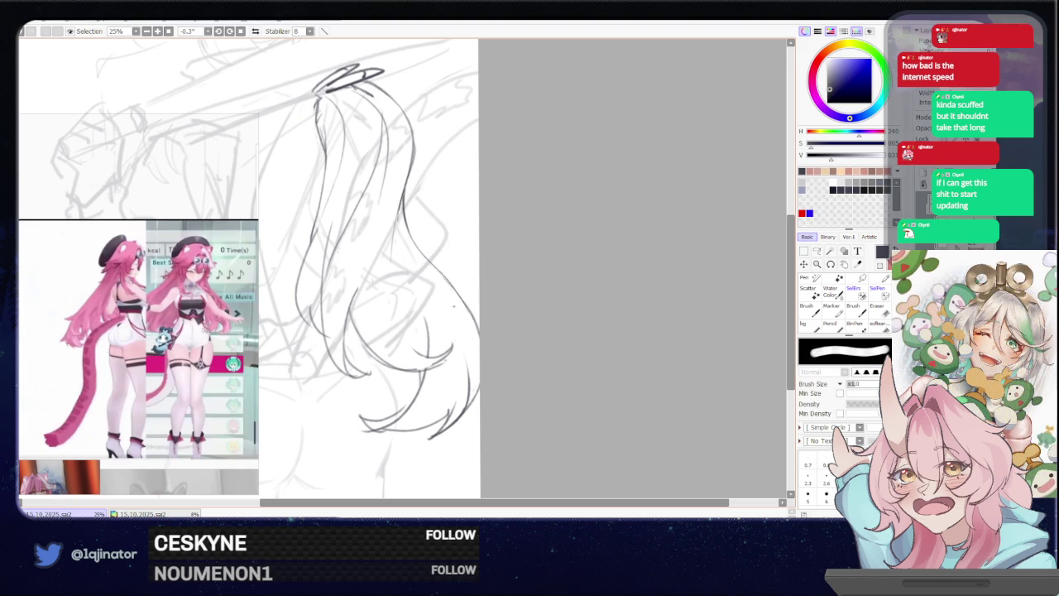
pyautogui.press('b')
# Draw new pencil strand lines down the length of the long hair
pyautogui.moveTo(525, 354)
pyautogui.mouseDown()
pyautogui.moveTo(497, 371)
pyautogui.moveTo(500, 393)
pyautogui.moveTo(523, 361)
pyautogui.mouseUp()
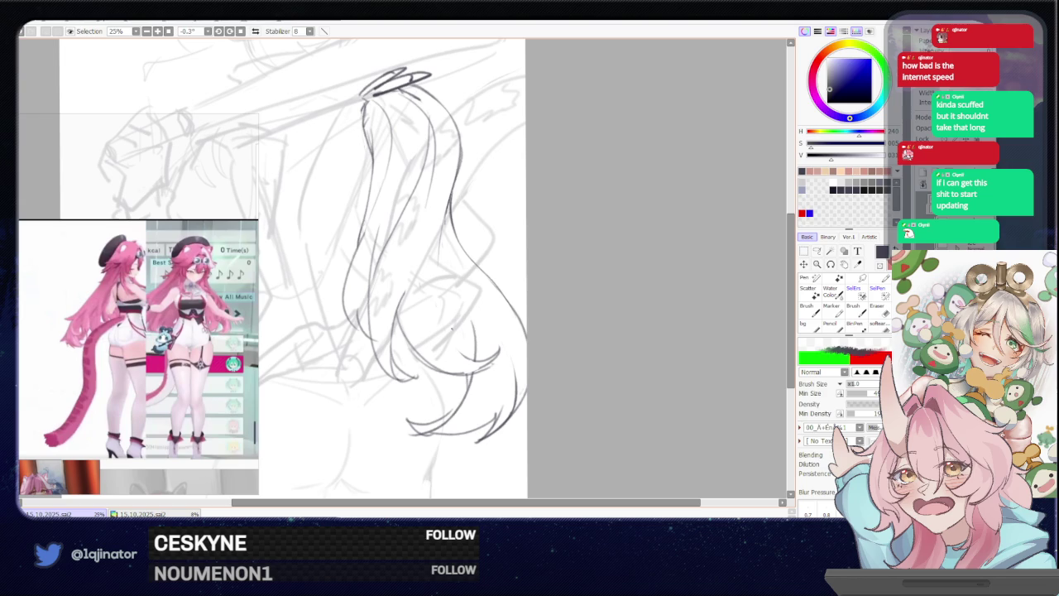
pyautogui.moveTo(460, 293); pyautogui.dragTo(472, 341)
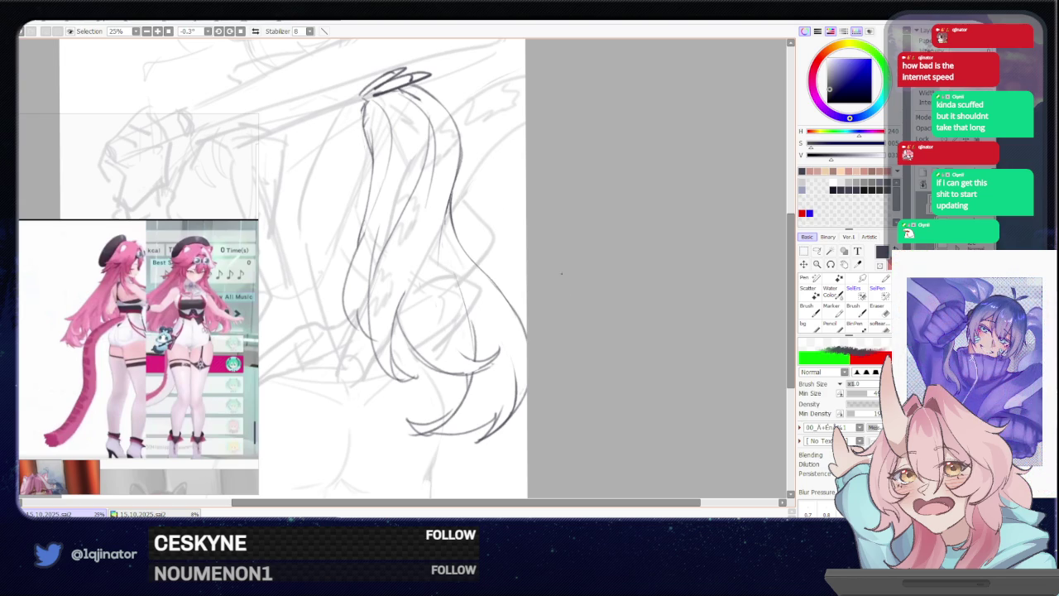
pyautogui.moveTo(547, 245); pyautogui.dragTo(583, 303)
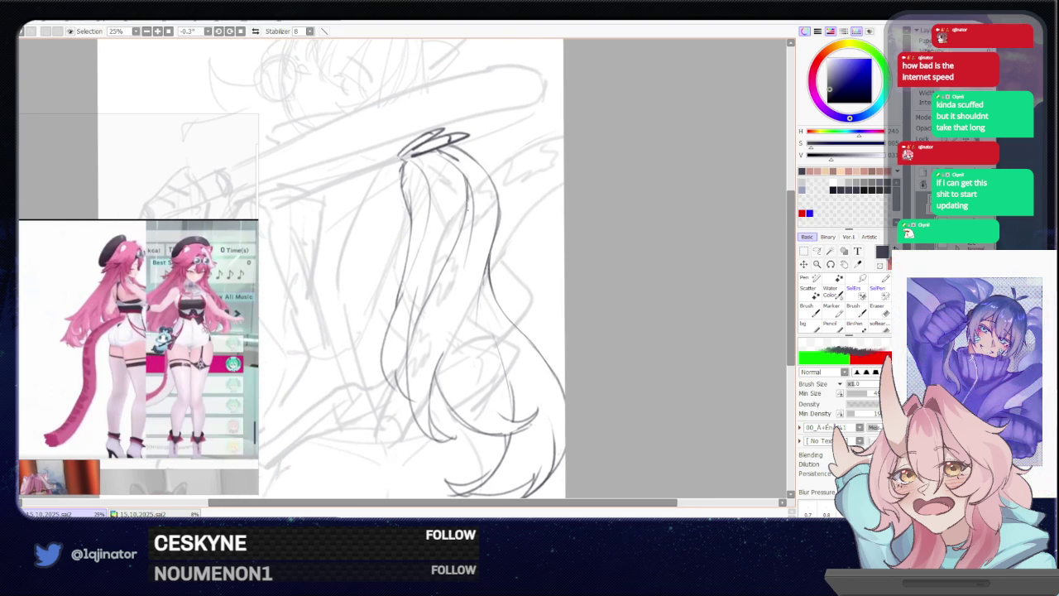
pyautogui.moveTo(465, 176); pyautogui.dragTo(470, 214)
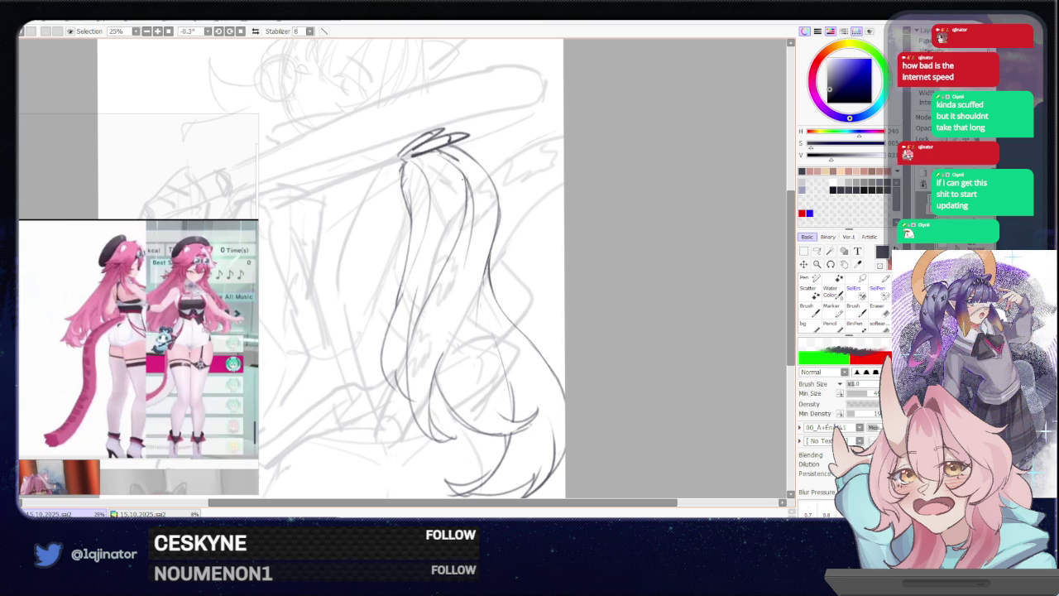
pyautogui.moveTo(465, 169); pyautogui.dragTo(468, 203)
pyautogui.hotkey('ctrl', '-')
pyautogui.hotkey('ctrl', '-')
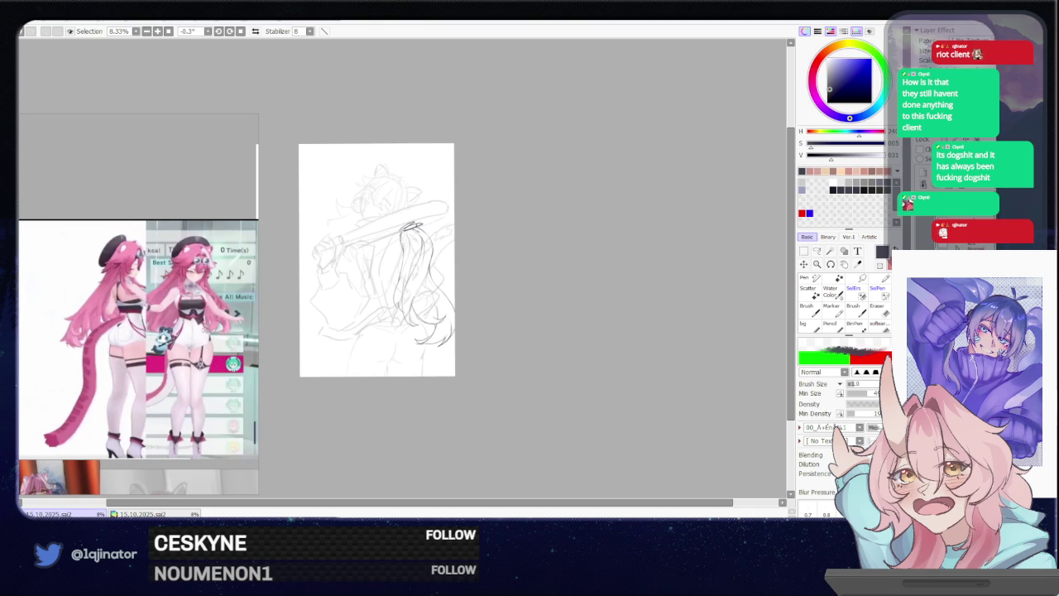
# Add short pencil strokes at the lower left of the ponytail and on an upper strand
pyautogui.scroll(1, 522, 356)
pyautogui.scroll(1, 491, 359)
pyautogui.scroll(1, 491, 360)
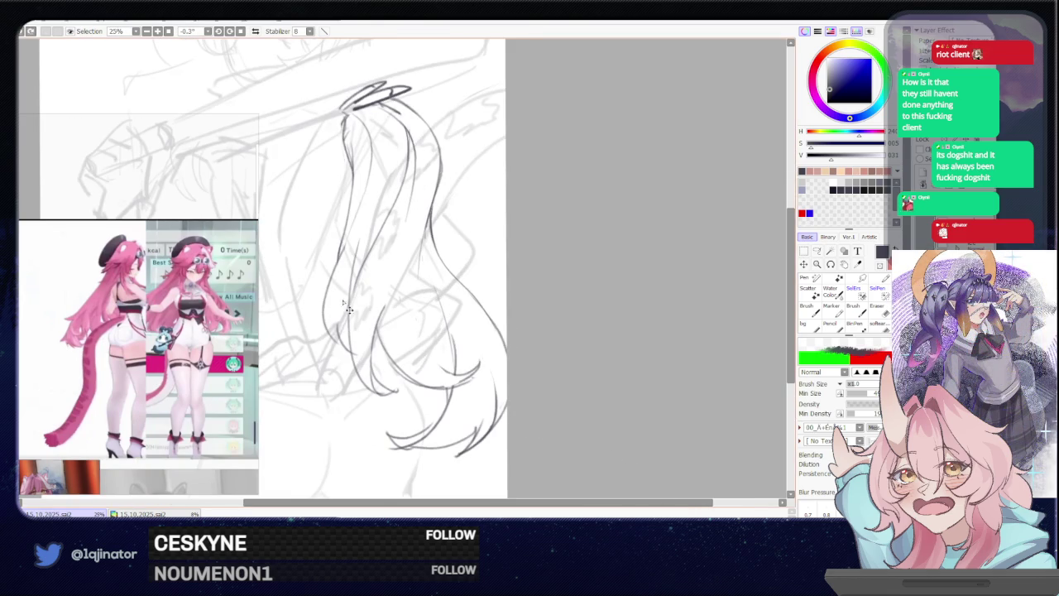
pyautogui.moveTo(348, 333); pyautogui.dragTo(364, 340)
pyautogui.press('e')
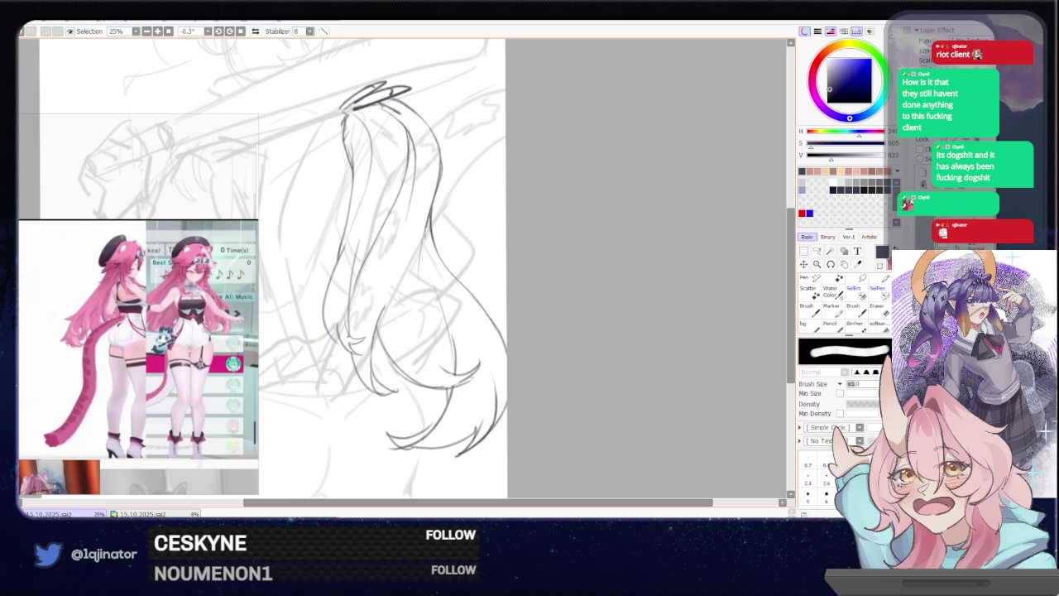
pyautogui.press('b')
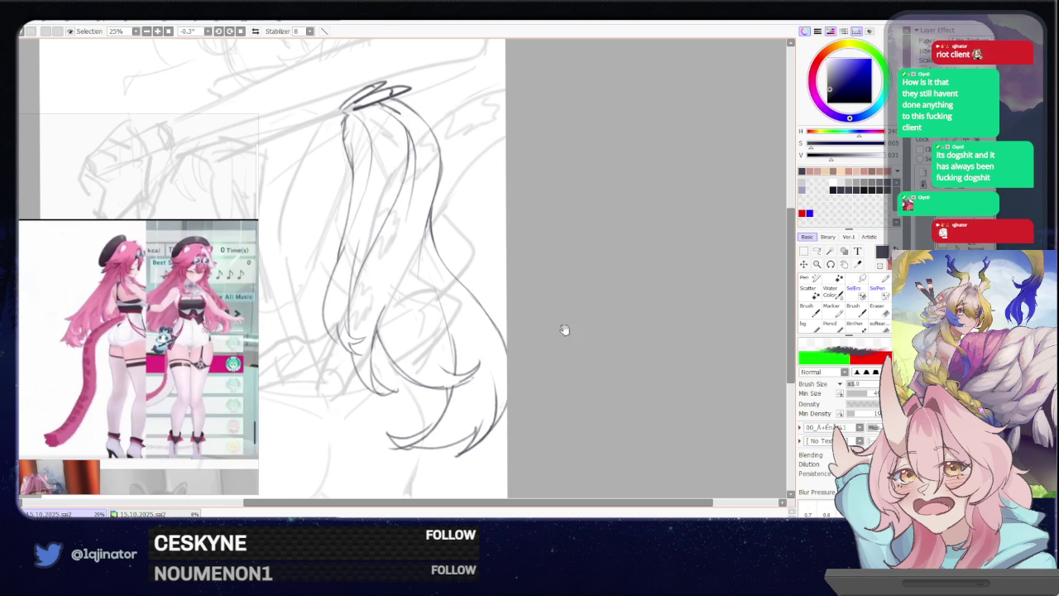
pyautogui.moveTo(566, 328); pyautogui.dragTo(568, 352)
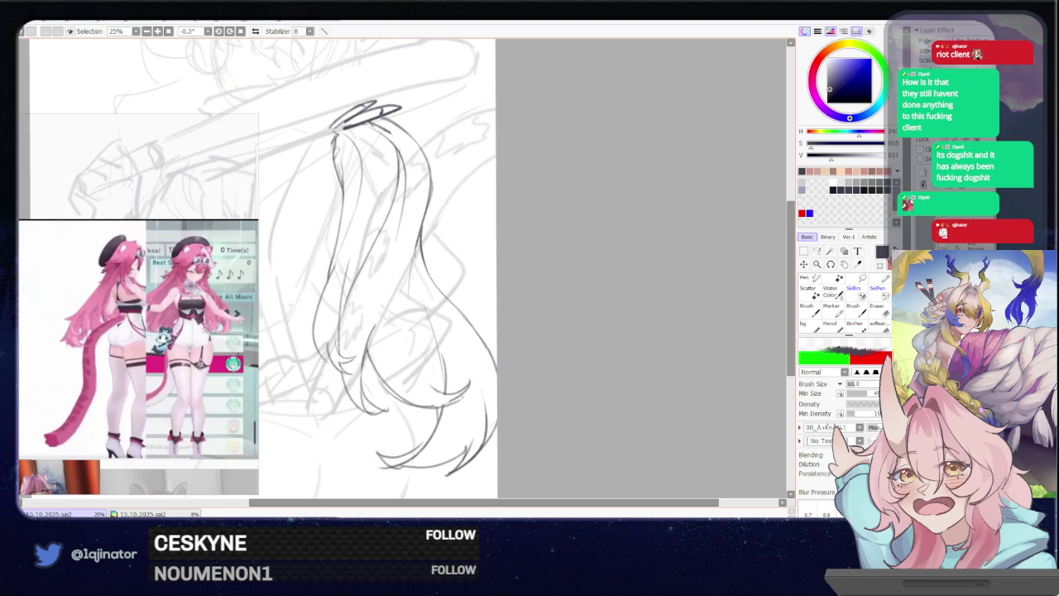
pyautogui.moveTo(336, 140); pyautogui.dragTo(346, 166)
pyautogui.press('e')
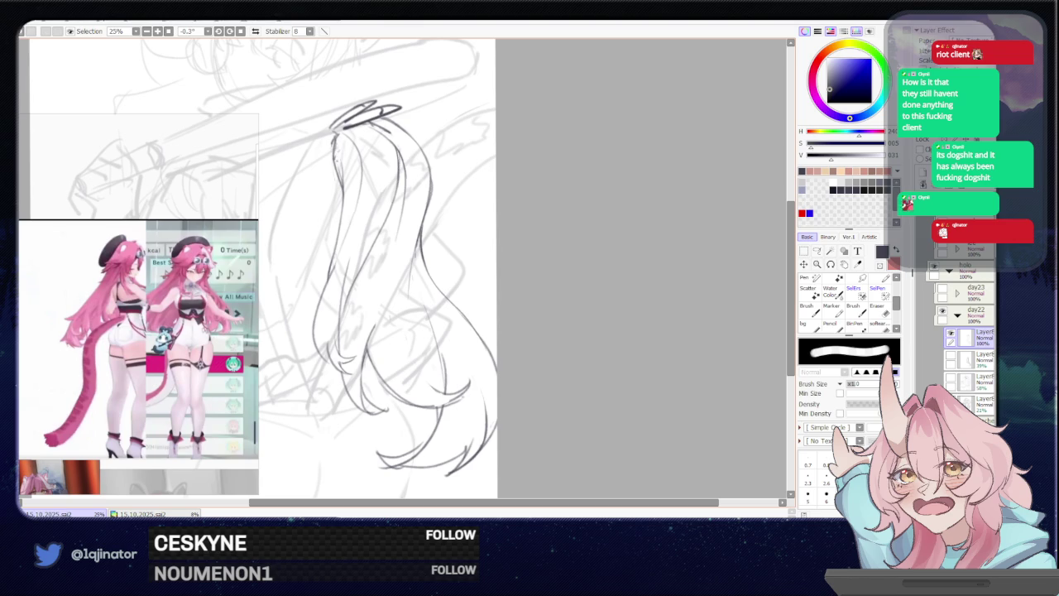
pyautogui.press('n')
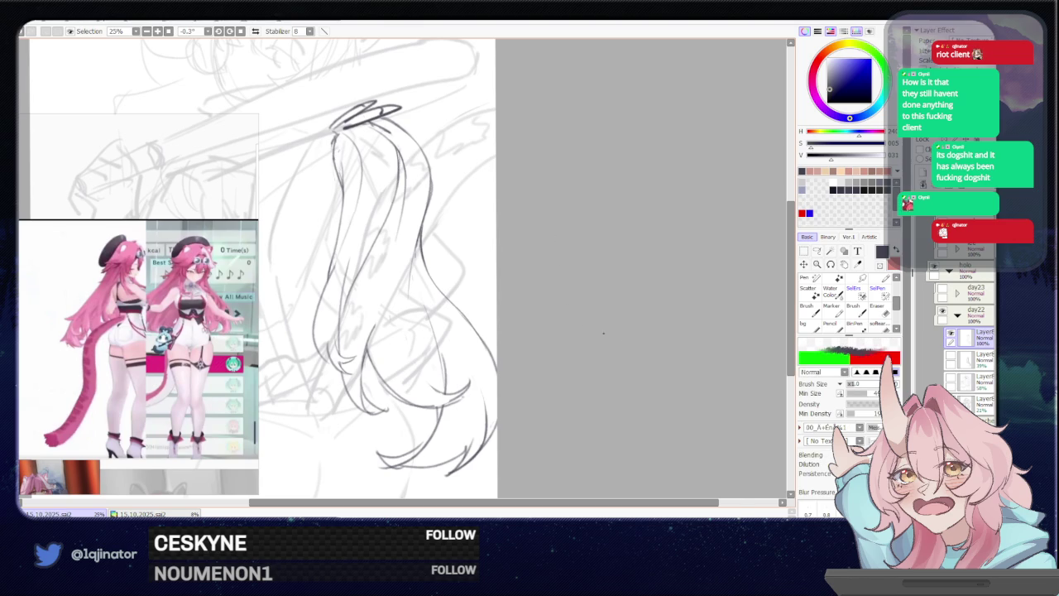
pyautogui.scroll(-1, 585, 326)
# Briefly show a hidden sketch layer to compare, then hide it and centre the figure
pyautogui.click(950, 378)
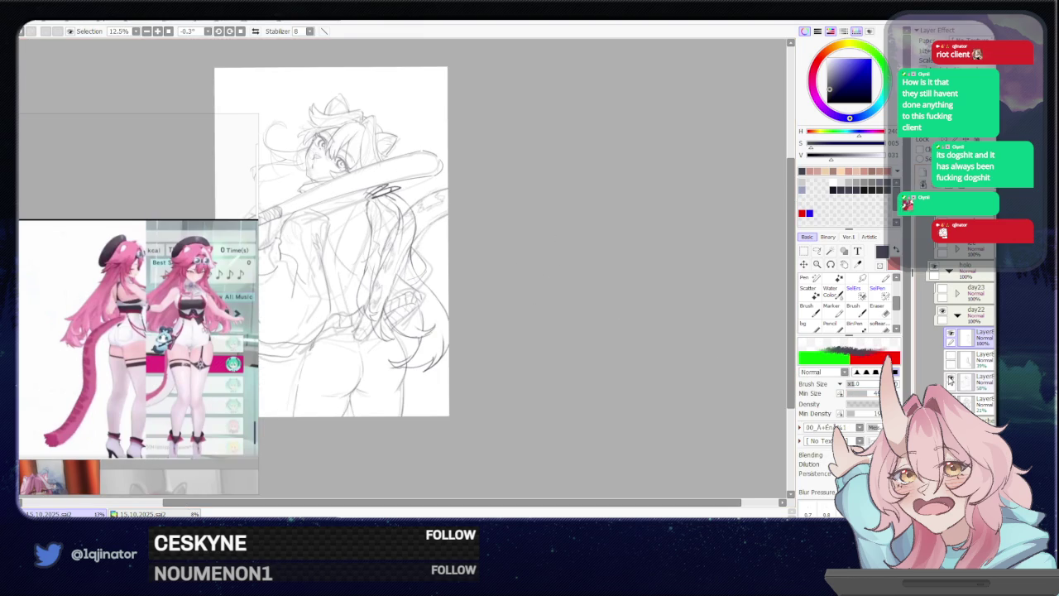
pyautogui.click(951, 361)
pyautogui.click(964, 357)
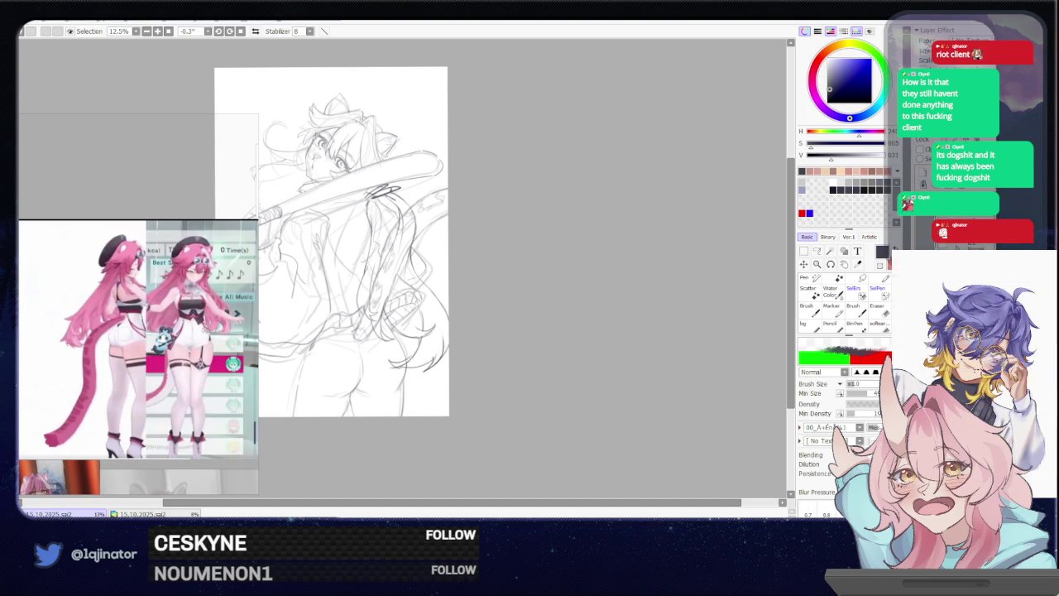
pyautogui.scroll(1, 629, 331)
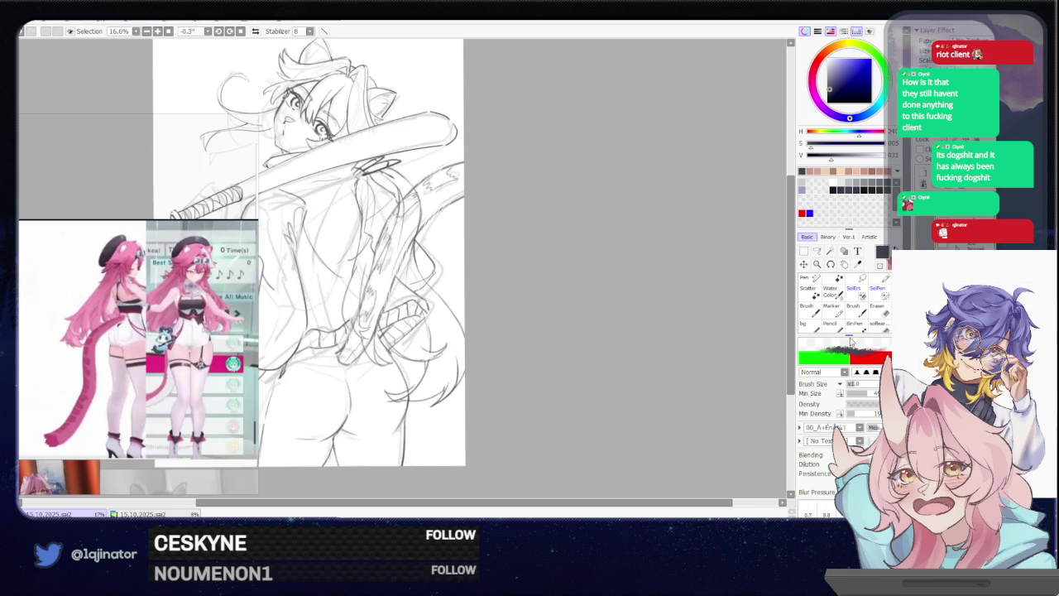
pyautogui.moveTo(690, 389); pyautogui.dragTo(748, 389)
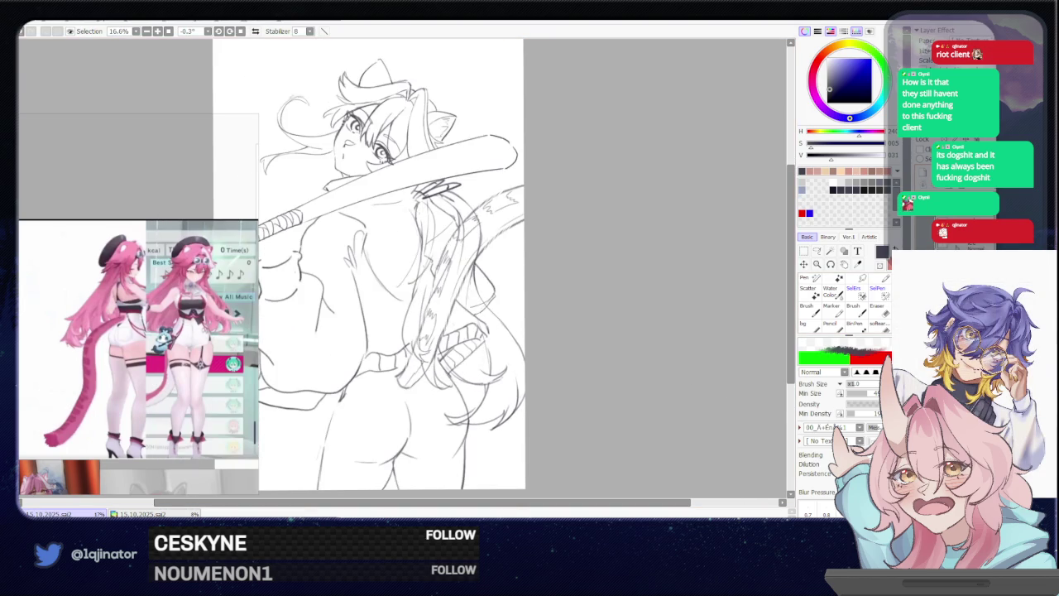
# Transform the ponytail lines higher along the back and erase stray strokes near the collar
pyautogui.hotkey('ctrl', 't')
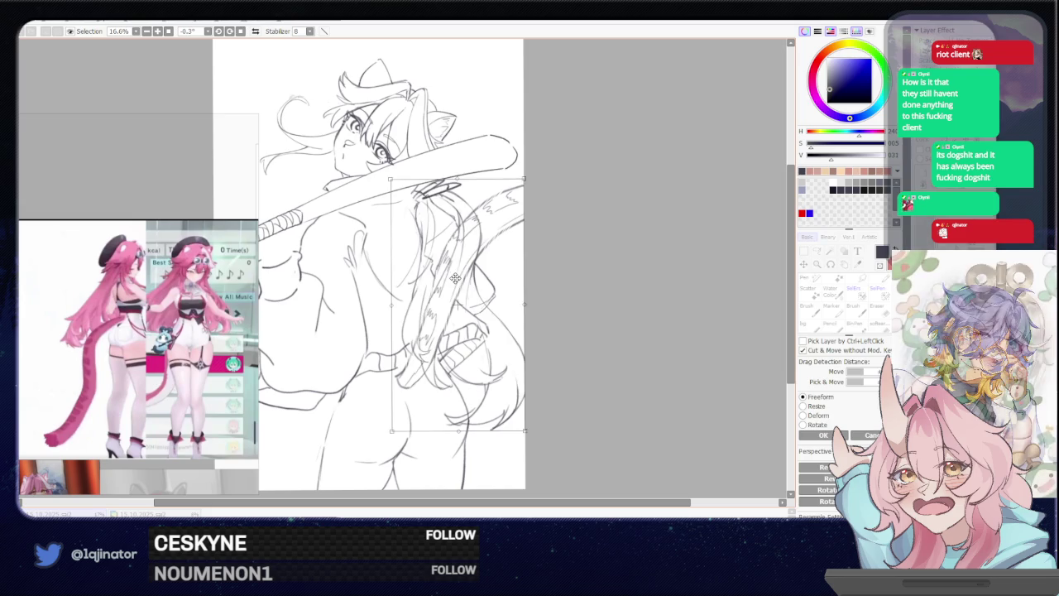
pyautogui.press('Return')
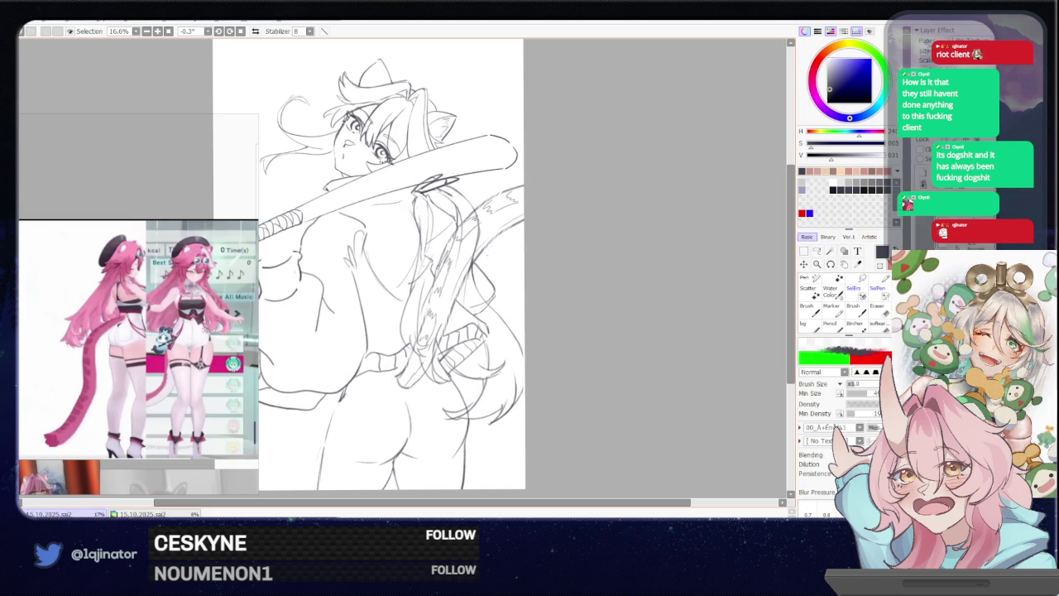
pyautogui.press('e')
pyautogui.moveTo(419, 182)
pyautogui.mouseDown()
pyautogui.moveTo(456, 176)
pyautogui.moveTo(444, 174)
pyautogui.mouseUp()
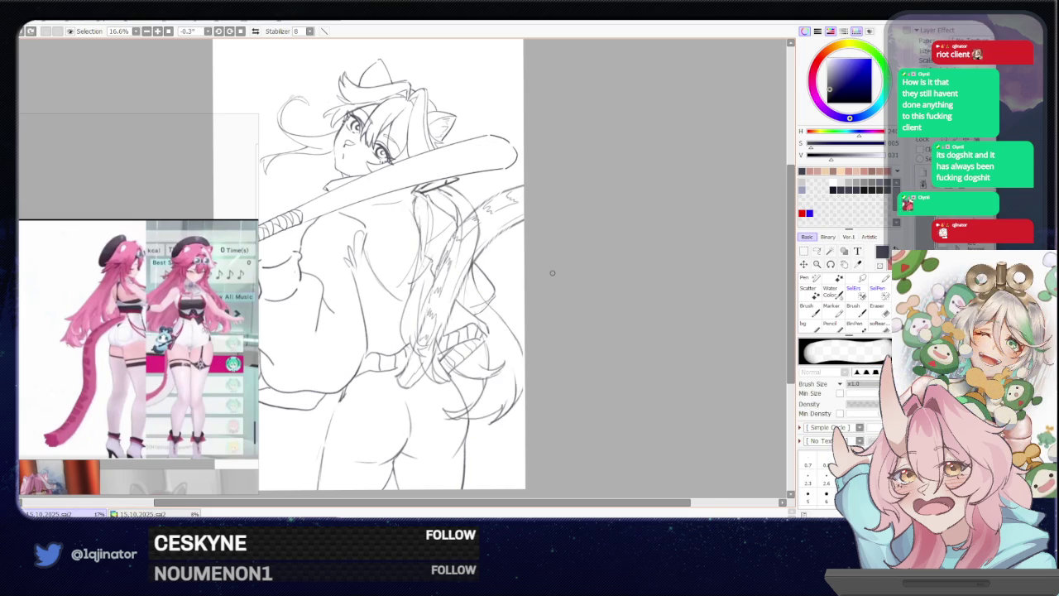
# Recentre the figure and swap between brush and eraser, ending on the freeform Lasso
pyautogui.moveTo(563, 298); pyautogui.dragTo(533, 285)
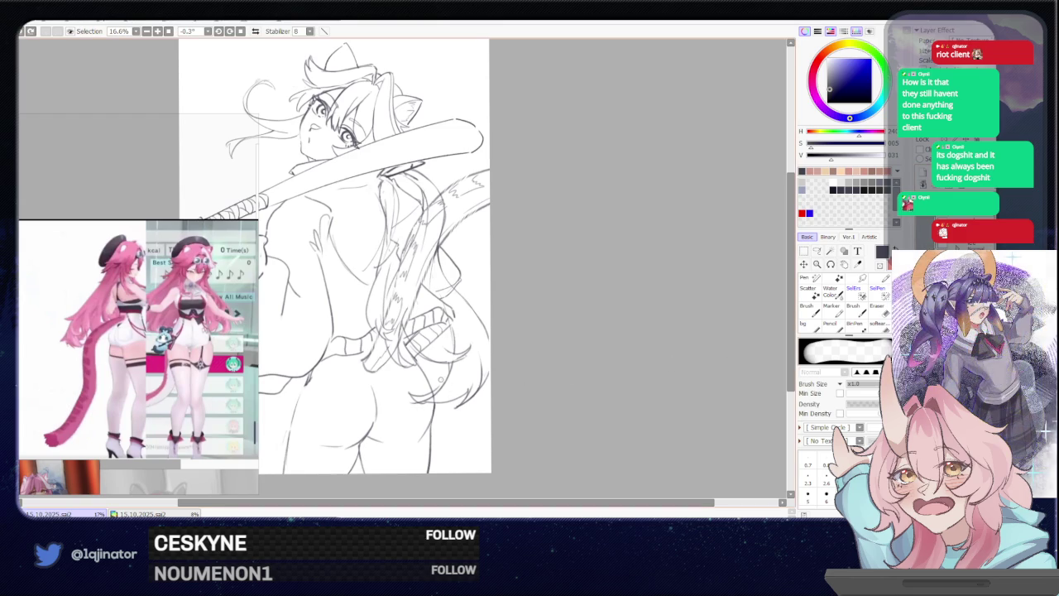
pyautogui.press('b')
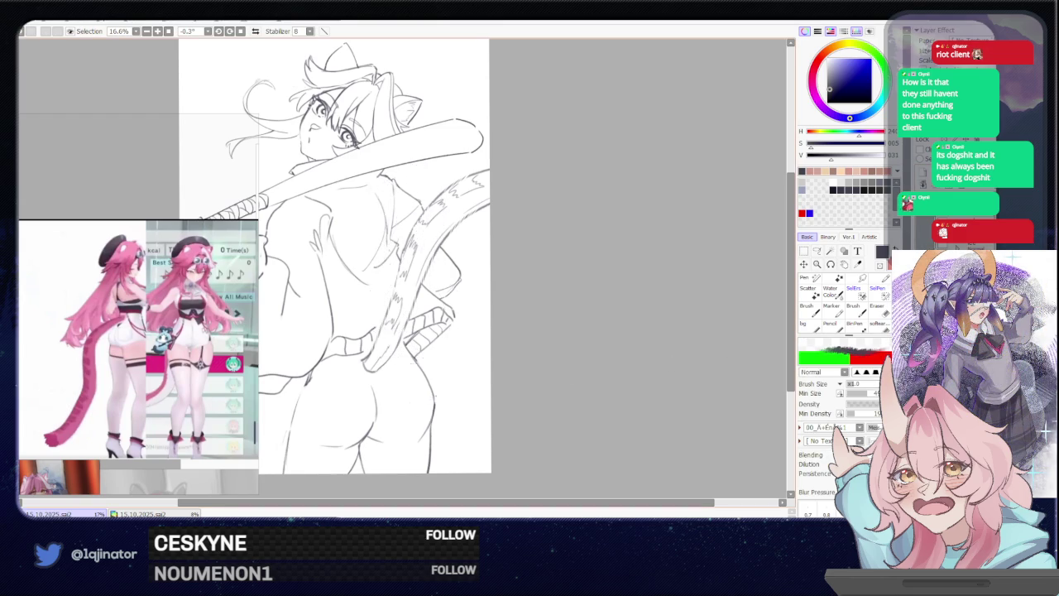
pyautogui.press('e')
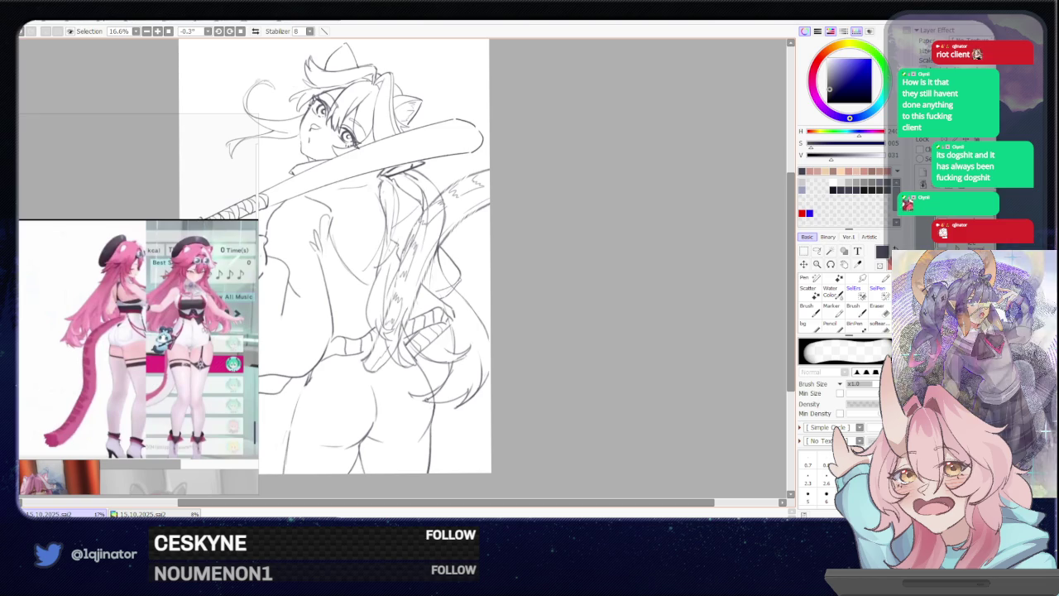
pyautogui.press('b')
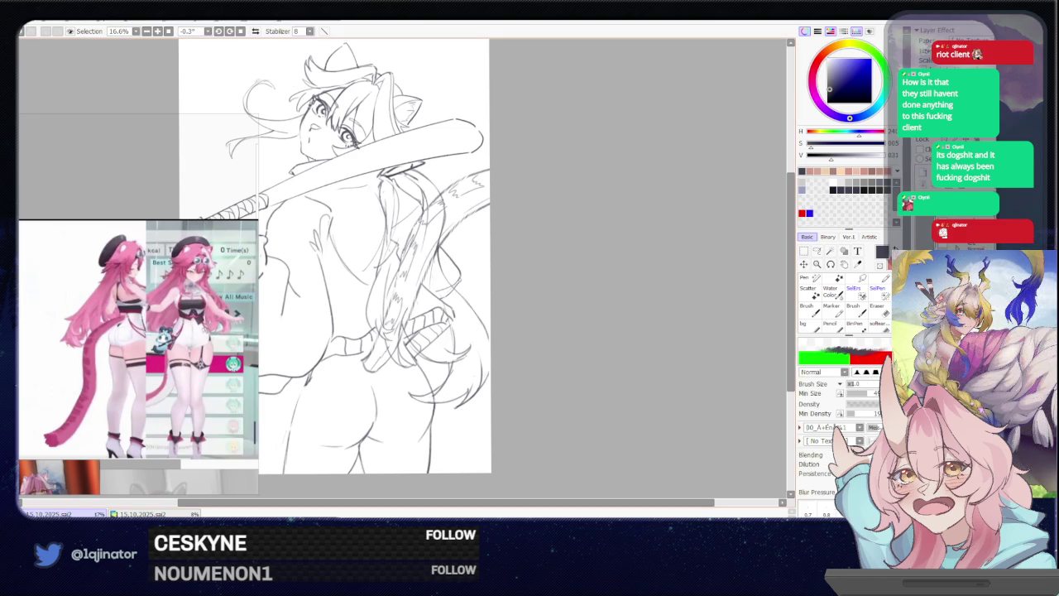
pyautogui.press('e')
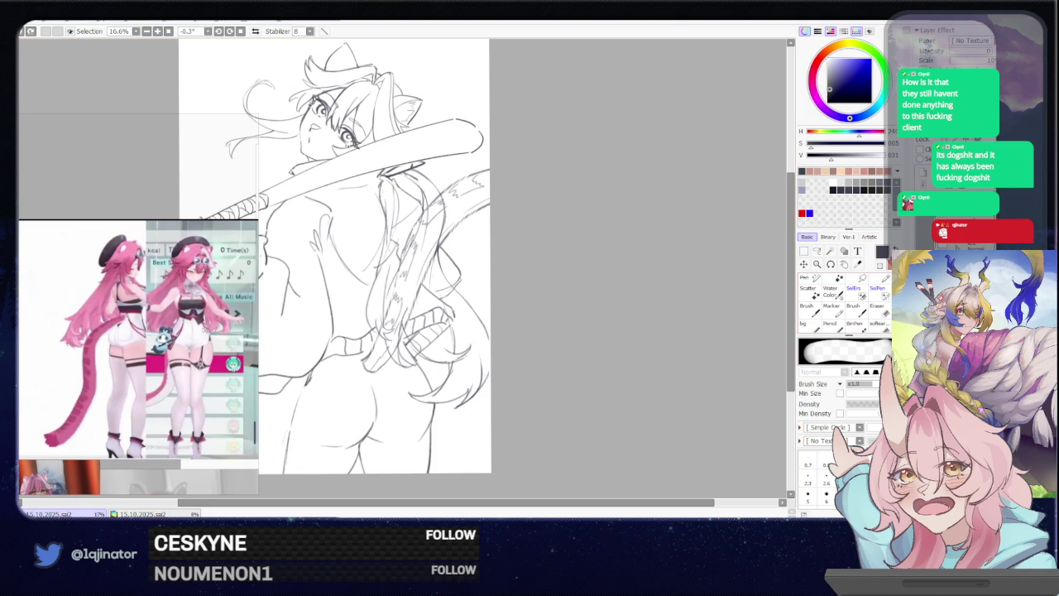
pyautogui.press('l')
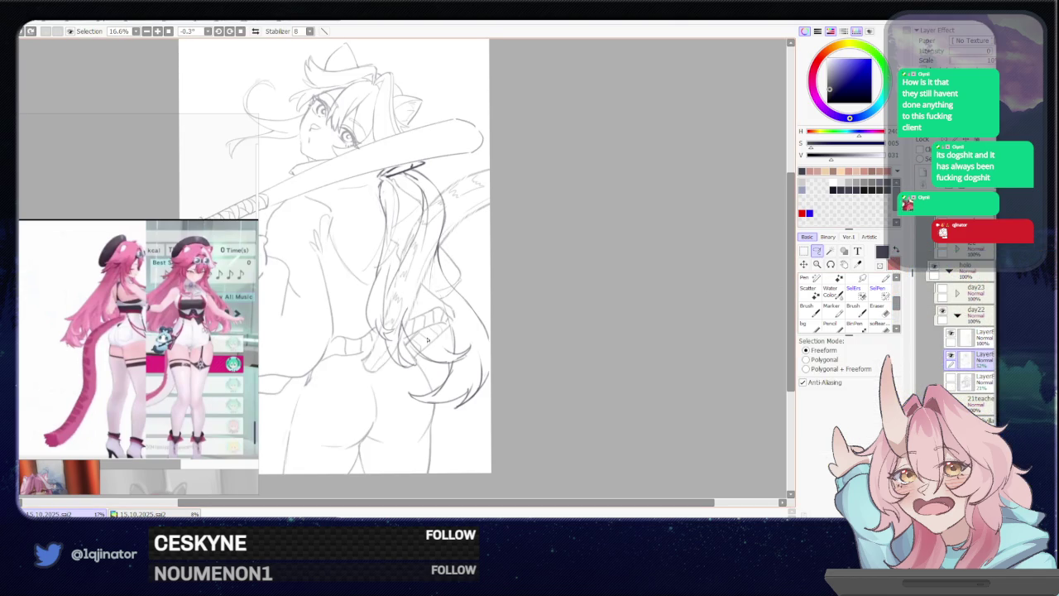
# Zoom to 33.3% and lasso a freeform region around the lower ponytail strands
pyautogui.scroll(2, 436, 313)
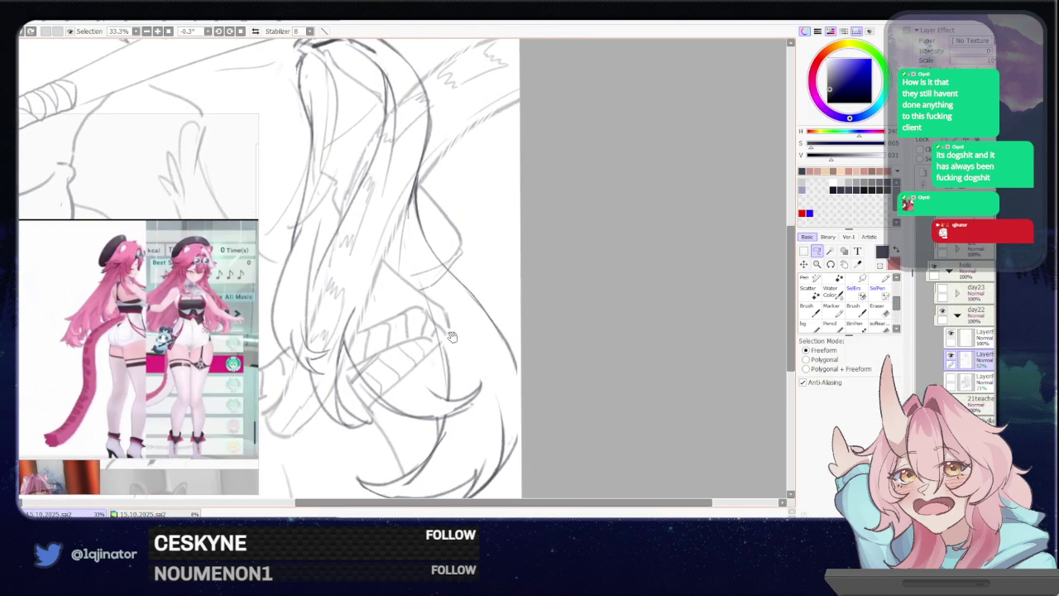
pyautogui.moveTo(453, 275)
pyautogui.mouseDown()
pyautogui.moveTo(421, 234)
pyautogui.moveTo(385, 263)
pyautogui.moveTo(372, 324)
pyautogui.moveTo(353, 351)
pyautogui.mouseUp()
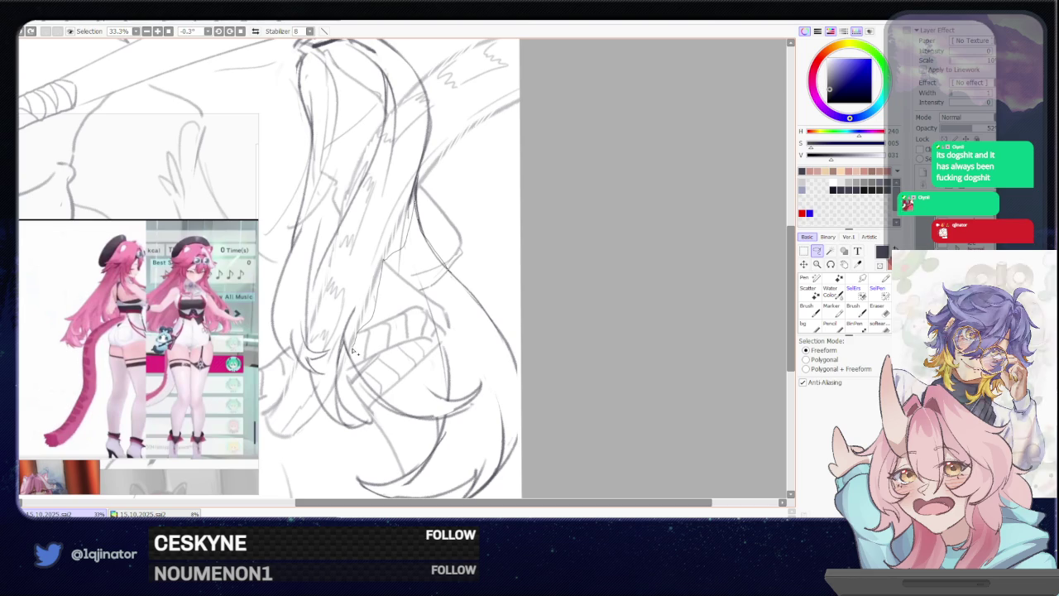
pyautogui.moveTo(354, 352)
pyautogui.mouseDown()
pyautogui.moveTo(350, 390)
pyautogui.moveTo(369, 422)
pyautogui.moveTo(514, 352)
pyautogui.mouseUp()
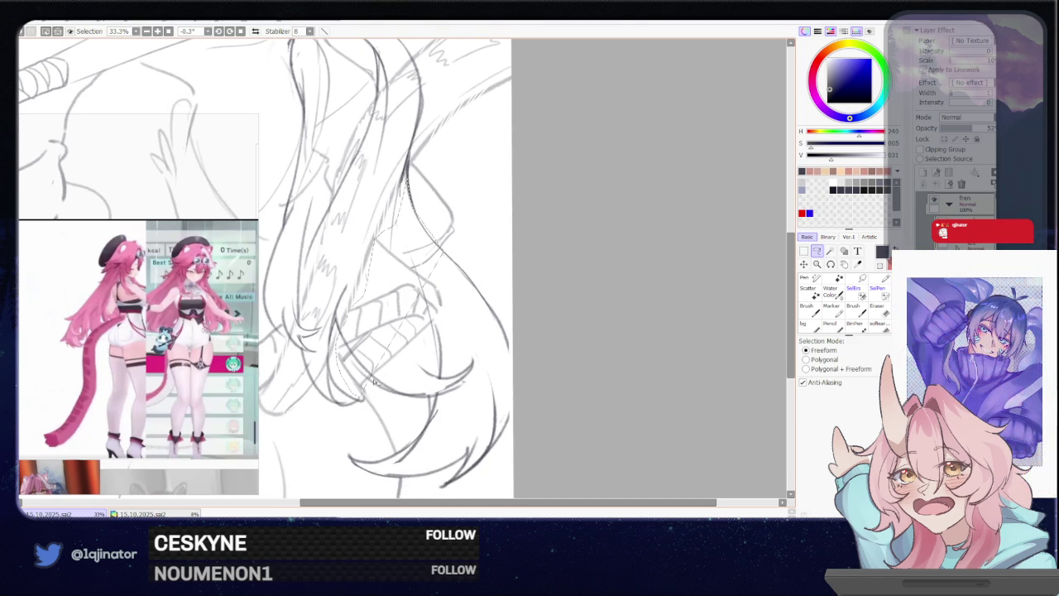
pyautogui.moveTo(374, 381); pyautogui.dragTo(370, 374)
pyautogui.moveTo(339, 333)
pyautogui.mouseDown()
pyautogui.moveTo(346, 391)
pyautogui.moveTo(425, 374)
pyautogui.moveTo(417, 273)
pyautogui.moveTo(464, 306)
pyautogui.moveTo(408, 387)
pyautogui.moveTo(374, 370)
pyautogui.mouseUp()
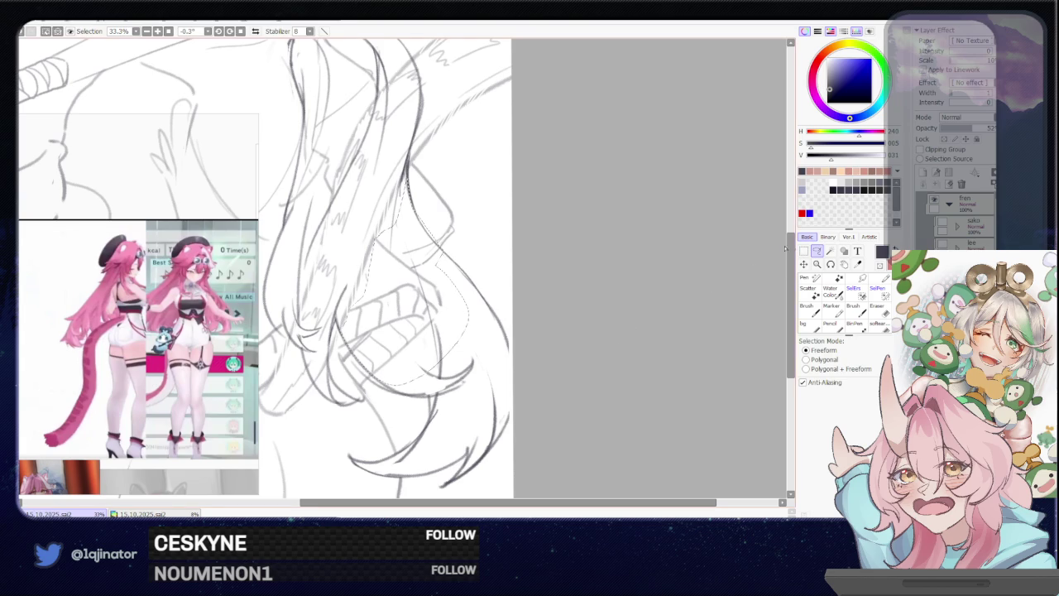
# Lasso the upper ponytail from the hair tie downward
pyautogui.moveTo(453, 233); pyautogui.dragTo(472, 241)
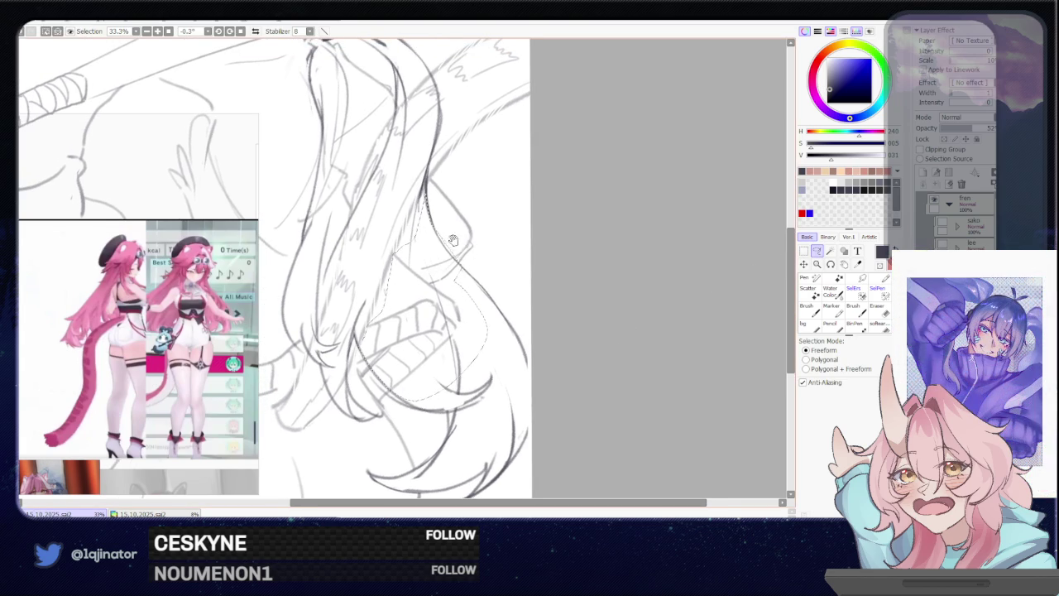
pyautogui.moveTo(367, 209); pyautogui.dragTo(418, 288)
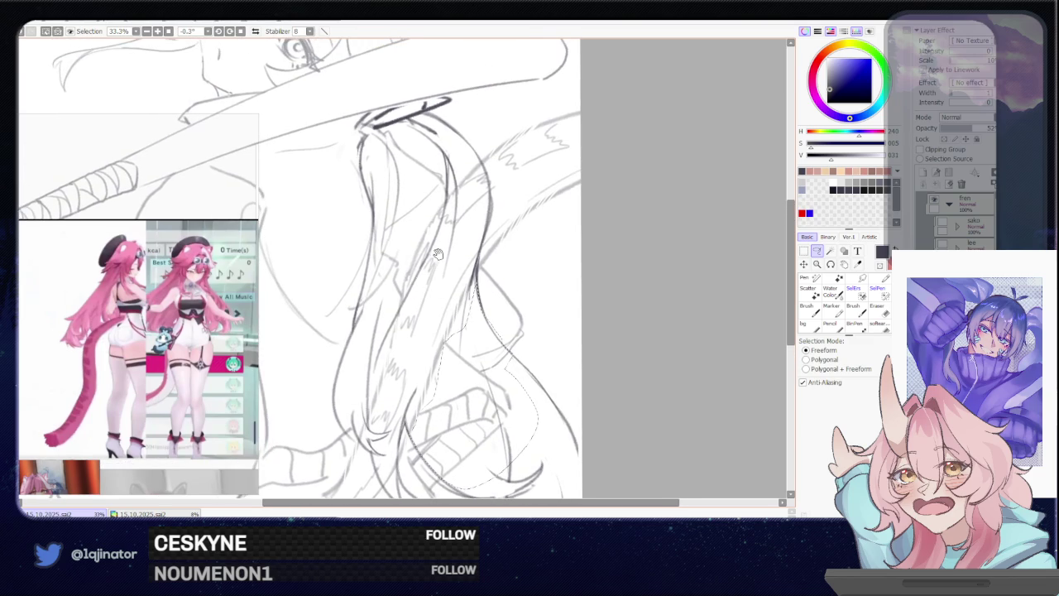
pyautogui.moveTo(440, 248); pyautogui.dragTo(440, 265)
pyautogui.moveTo(460, 197); pyautogui.dragTo(401, 295)
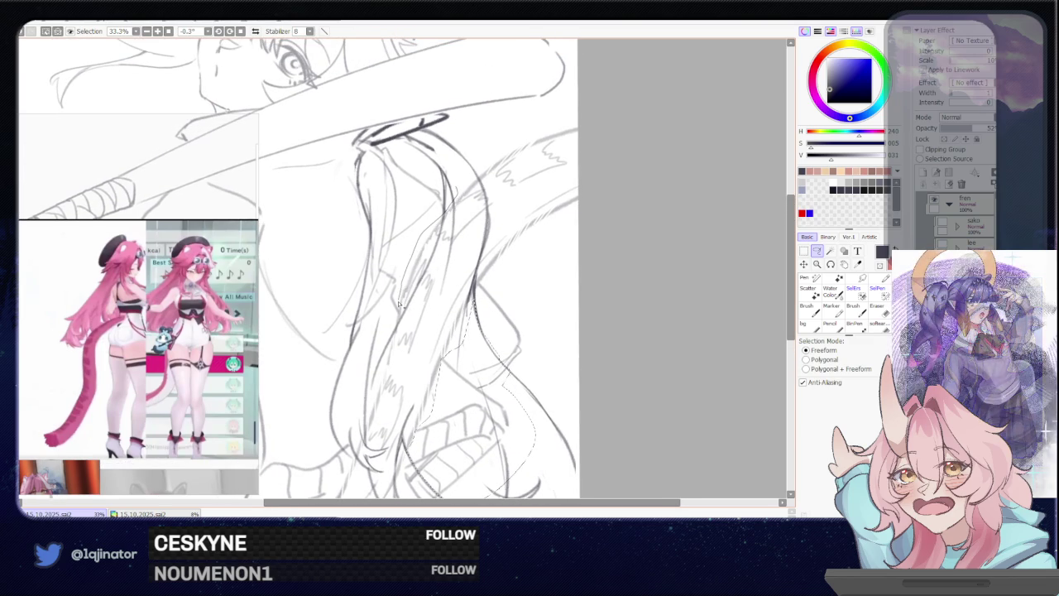
pyautogui.moveTo(402, 296)
pyautogui.mouseDown()
pyautogui.moveTo(386, 339)
pyautogui.moveTo(366, 293)
pyautogui.moveTo(374, 224)
pyautogui.moveTo(355, 147)
pyautogui.moveTo(406, 122)
pyautogui.moveTo(484, 137)
pyautogui.moveTo(494, 151)
pyautogui.mouseUp()
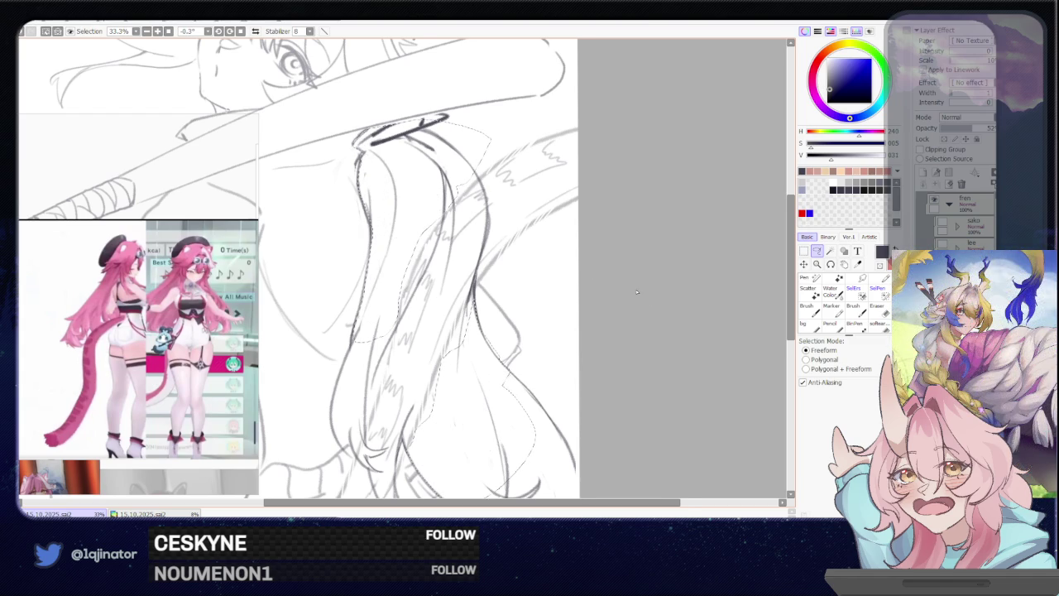
# Deselect with Ctrl+D and make the darker sketch layer visible again
pyautogui.hotkey('ctrl', 'd')
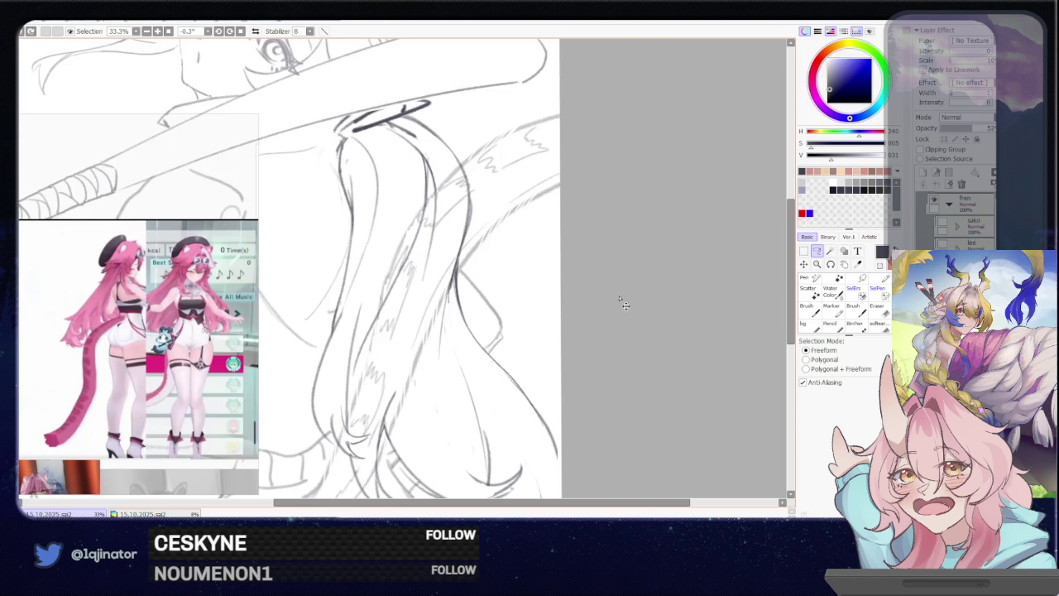
pyautogui.scroll(-3, 610, 328)
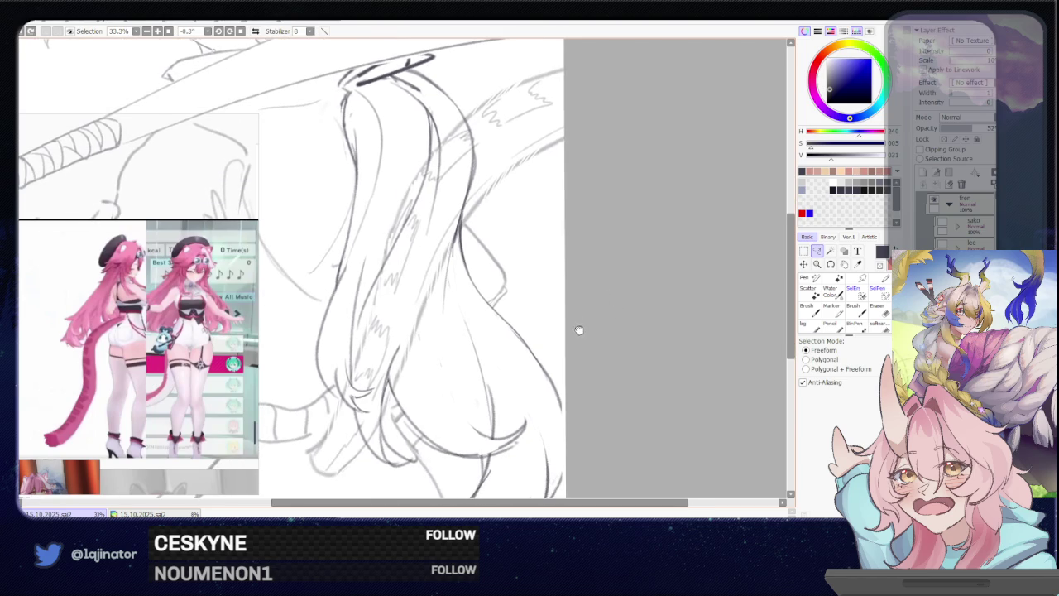
pyautogui.scroll(-1, 589, 324)
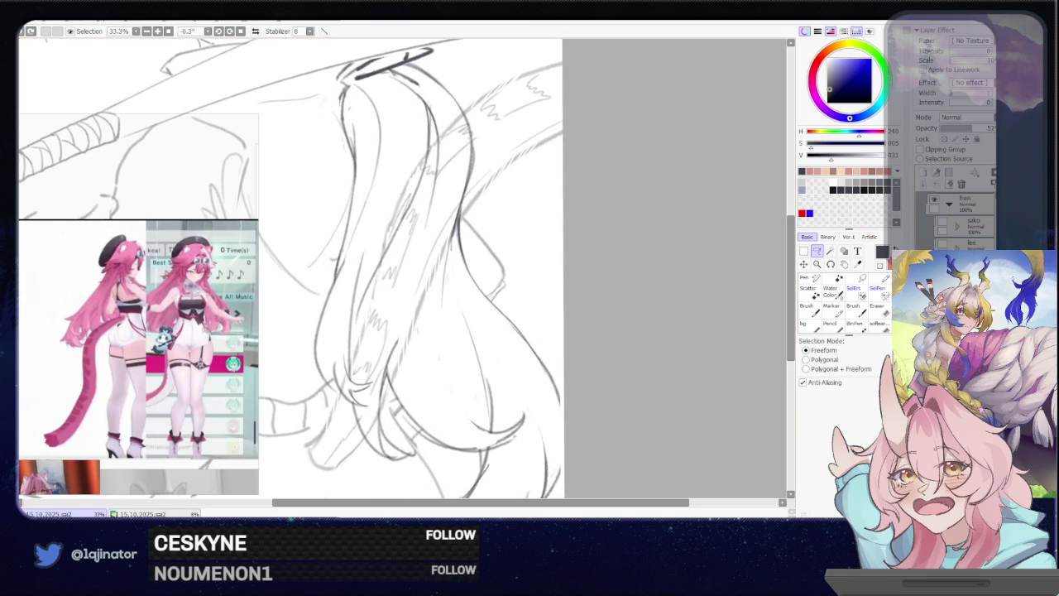
pyautogui.click(950, 332)
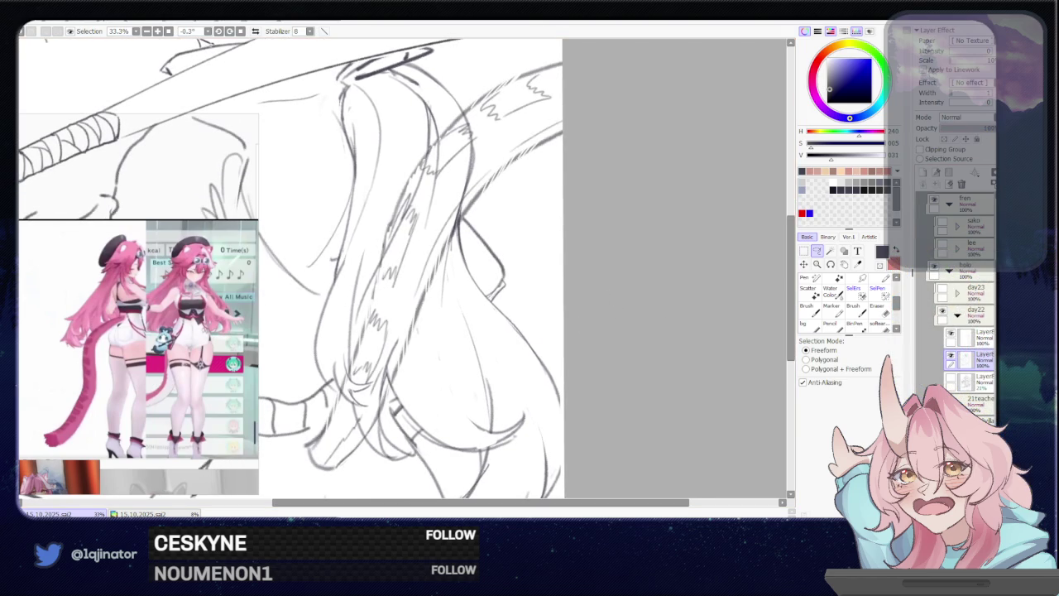
# Set the top rough sketch layer's opacity to 47%
pyautogui.click(975, 336)
pyautogui.click(967, 129)
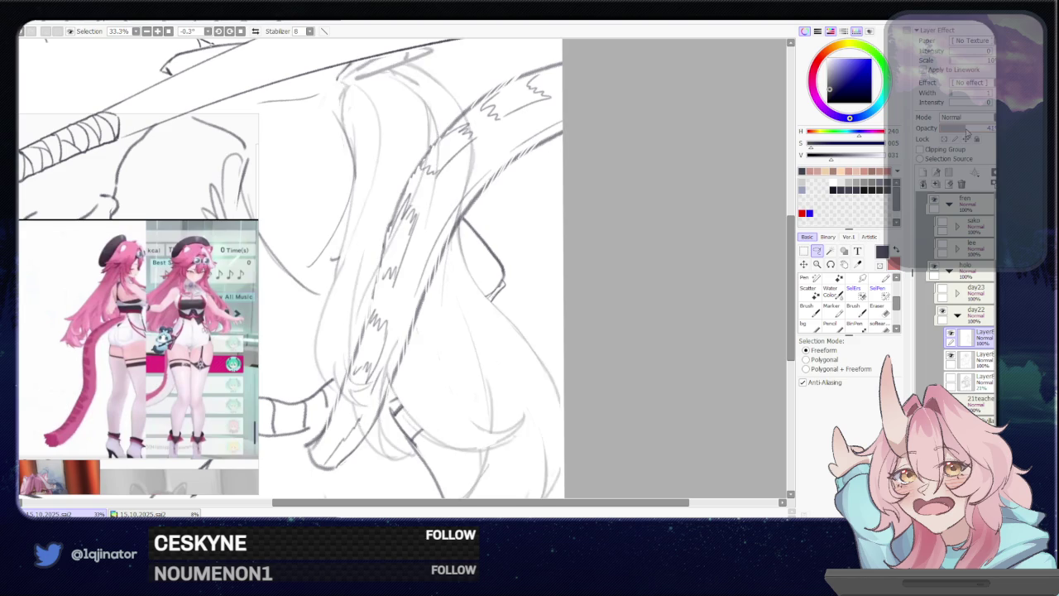
pyautogui.moveTo(973, 135); pyautogui.dragTo(971, 134)
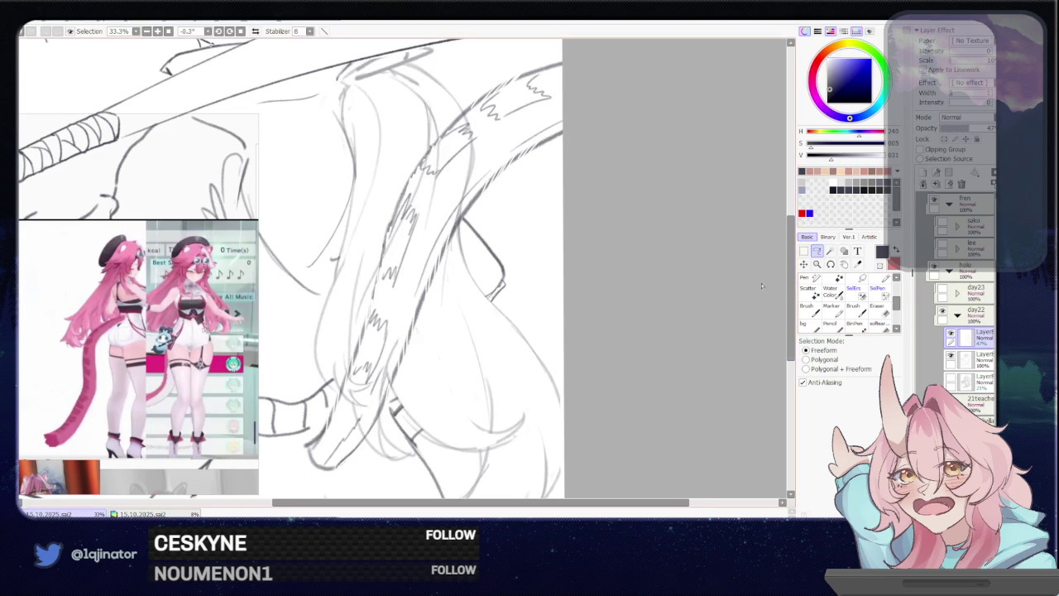
# Draw thin fur strokes along the lower tail with the pencil
pyautogui.scroll(-2, 523, 397)
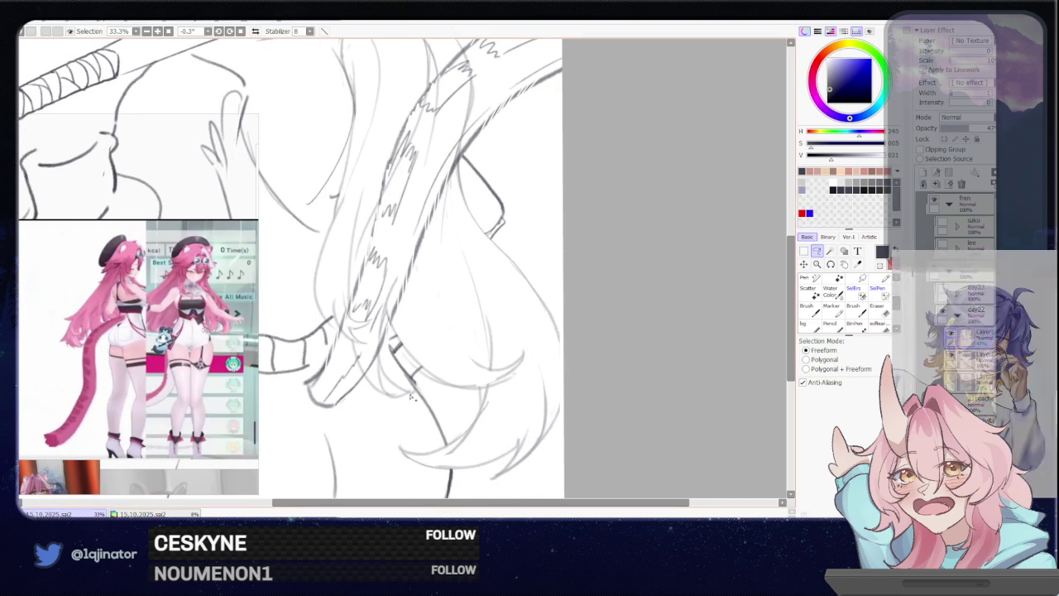
pyautogui.moveTo(405, 276); pyautogui.dragTo(359, 362)
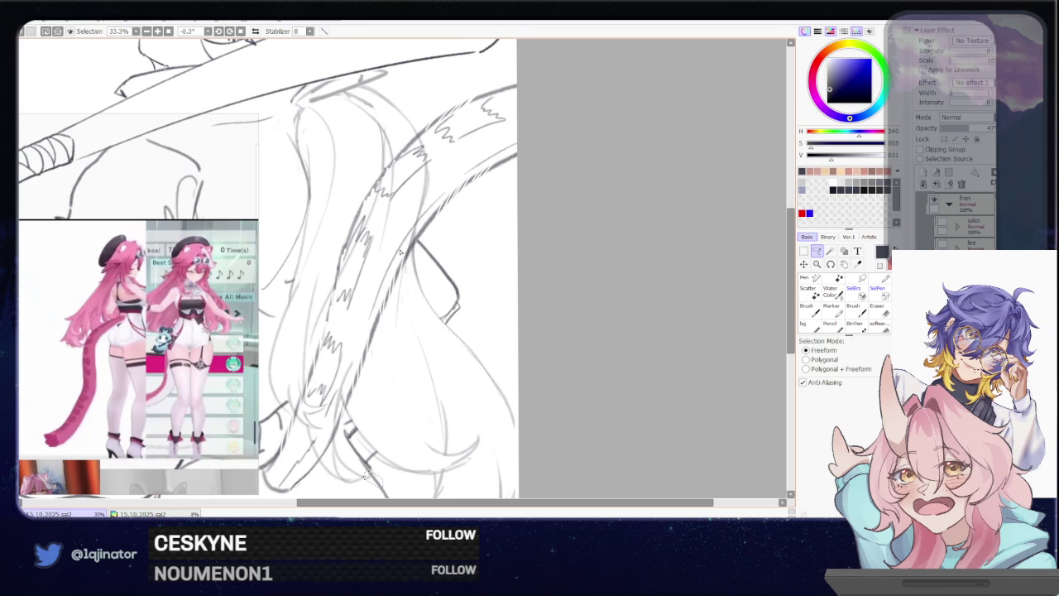
pyautogui.moveTo(438, 218)
pyautogui.mouseDown()
pyautogui.moveTo(461, 149)
pyautogui.moveTo(433, 130)
pyautogui.moveTo(354, 224)
pyautogui.moveTo(326, 328)
pyautogui.mouseUp()
pyautogui.moveTo(334, 377)
pyautogui.mouseDown()
pyautogui.moveTo(356, 374)
pyautogui.moveTo(403, 276)
pyautogui.mouseUp()
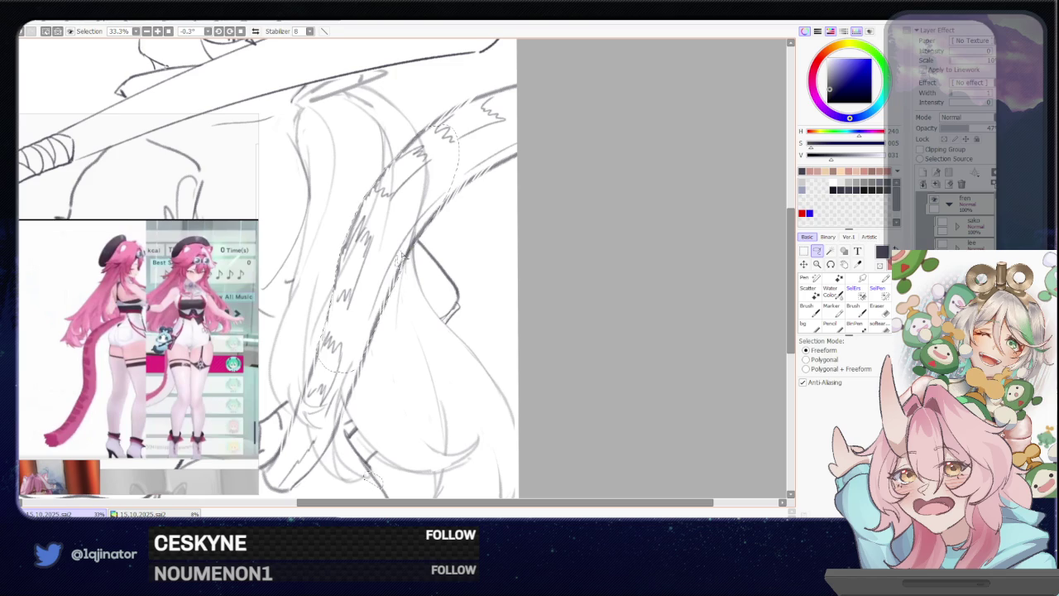
# Lasso down the tail's left edge, then clear the selection with Ctrl+D
pyautogui.scroll(-1, 364, 294)
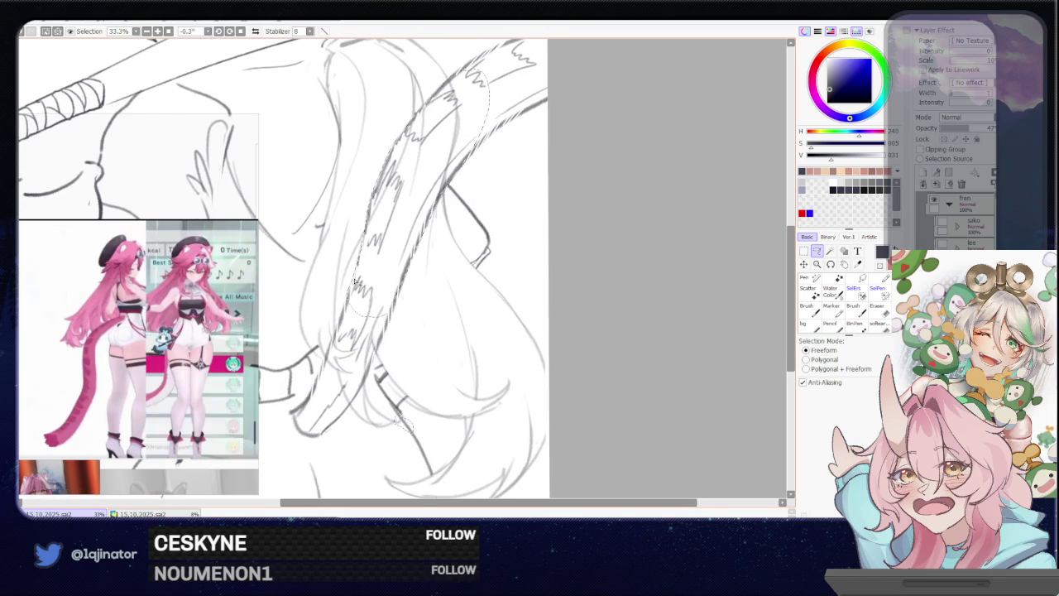
pyautogui.moveTo(350, 295)
pyautogui.mouseDown()
pyautogui.moveTo(319, 384)
pyautogui.moveTo(314, 426)
pyautogui.moveTo(327, 433)
pyautogui.moveTo(397, 318)
pyautogui.mouseUp()
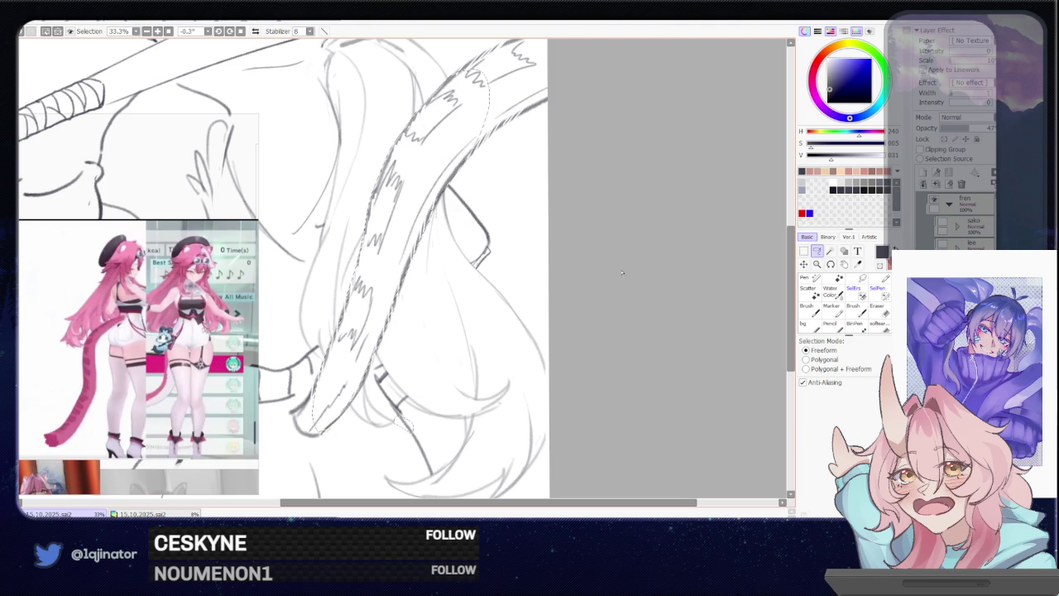
pyautogui.hotkey('ctrl', 'd')
pyautogui.scroll(-2, 611, 250)
pyautogui.scroll(1, 548, 314)
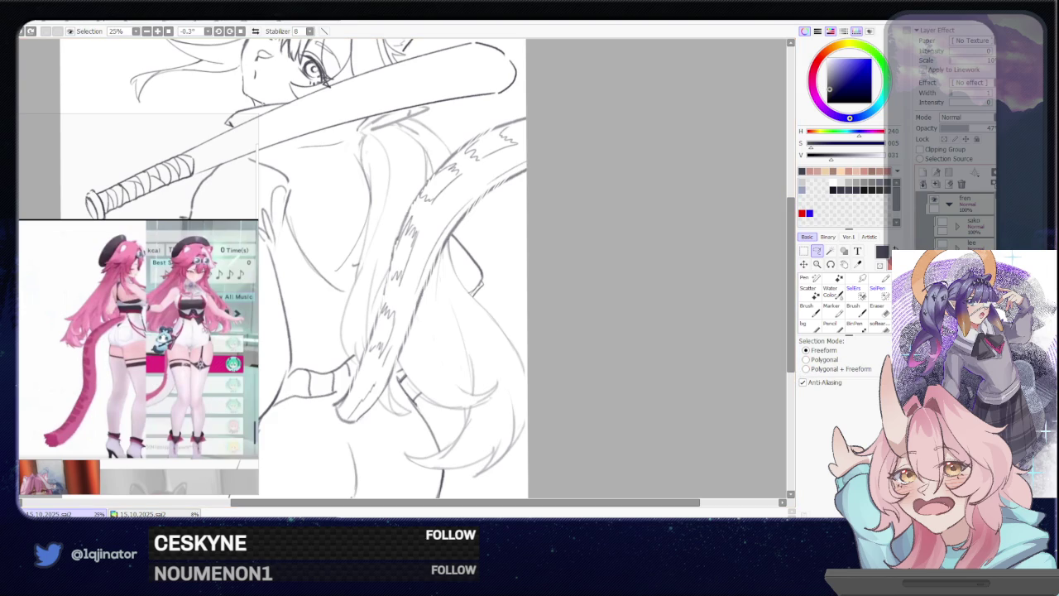
# Switch to the textured blending brush, resize it, and view the whole figure before zooming back in
pyautogui.press('b')
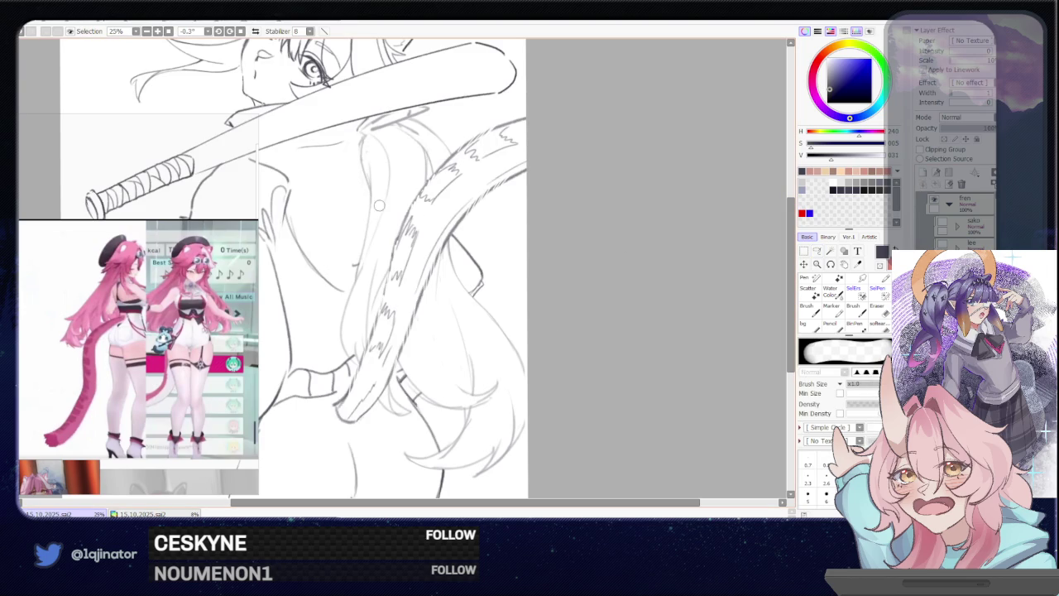
pyautogui.press('b')
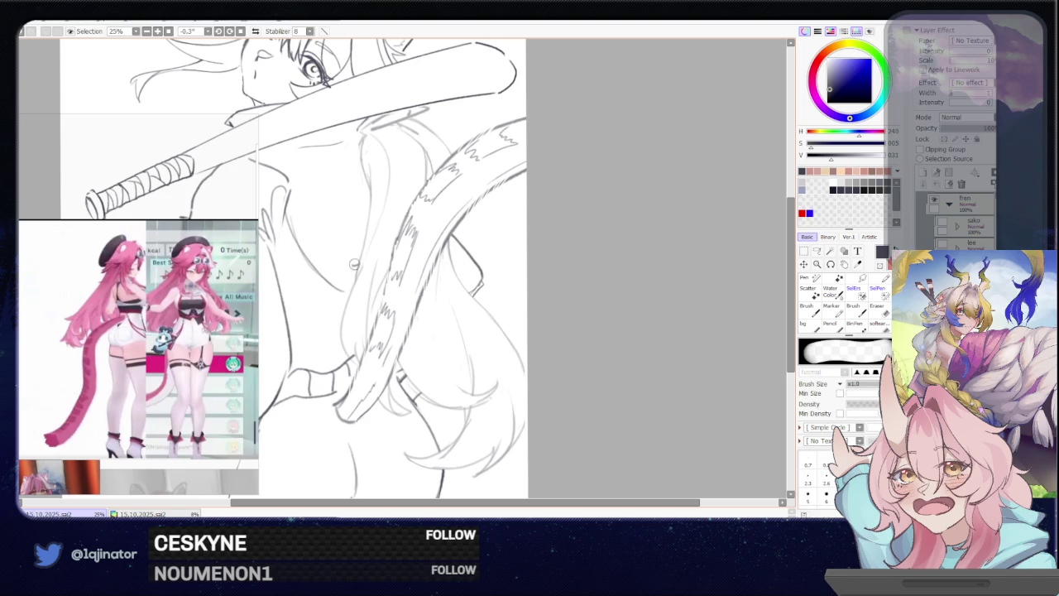
pyautogui.moveTo(358, 248)
pyautogui.mouseDown()
pyautogui.moveTo(359, 259)
pyautogui.moveTo(357, 246)
pyautogui.mouseUp()
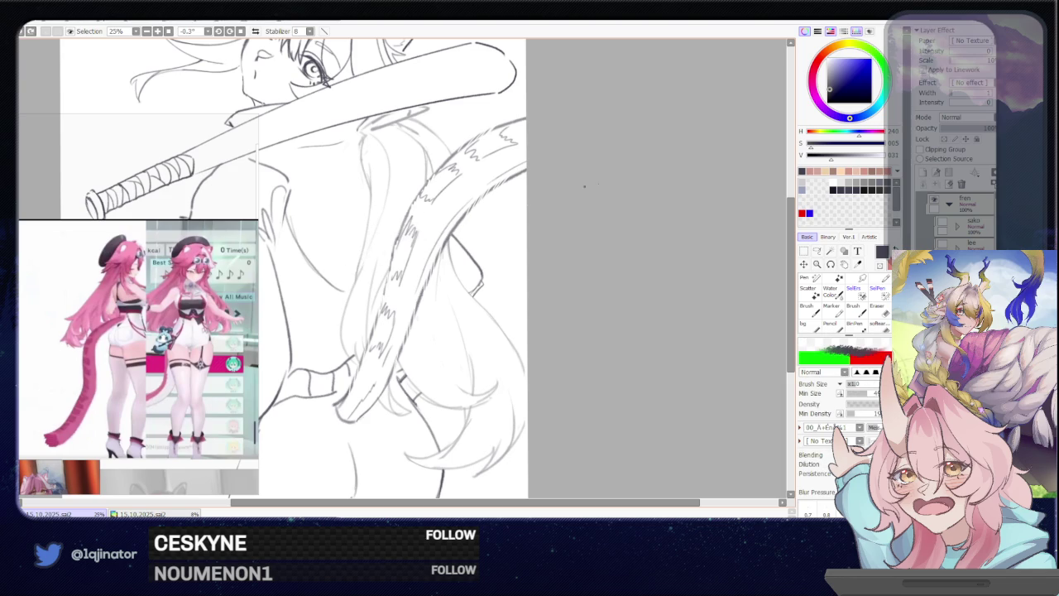
pyautogui.scroll(-1, 605, 313)
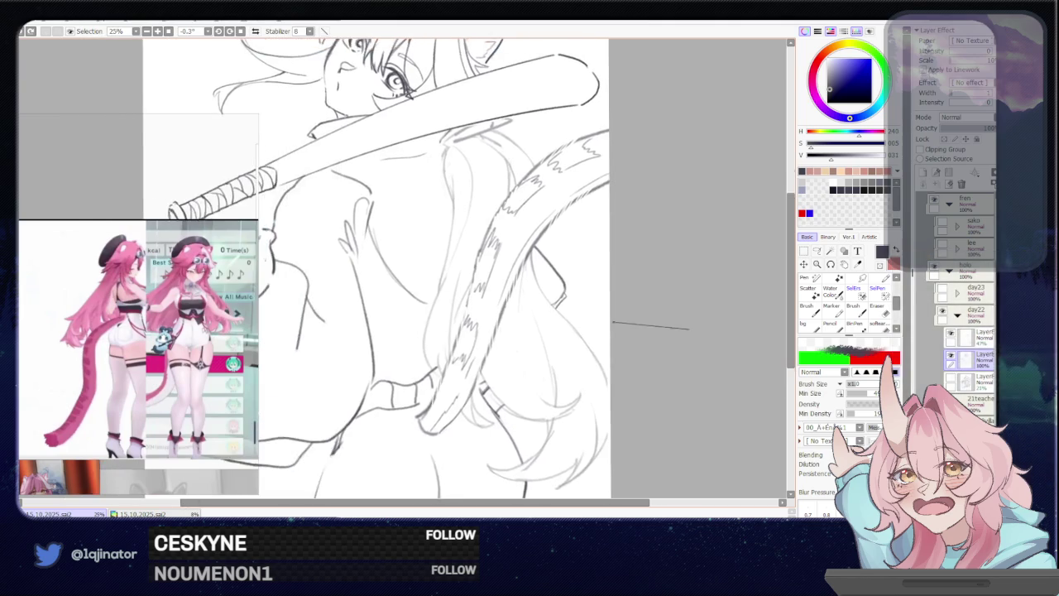
pyautogui.scroll(-2, 596, 329)
pyautogui.moveTo(602, 333); pyautogui.dragTo(575, 332)
pyautogui.scroll(1, 575, 332)
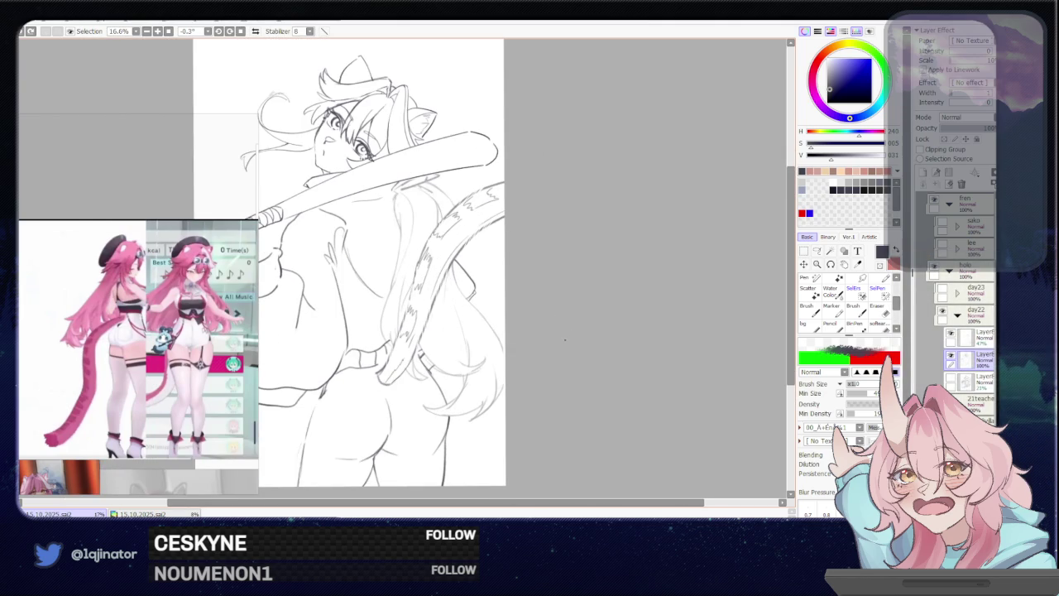
pyautogui.moveTo(546, 319); pyautogui.dragTo(551, 350)
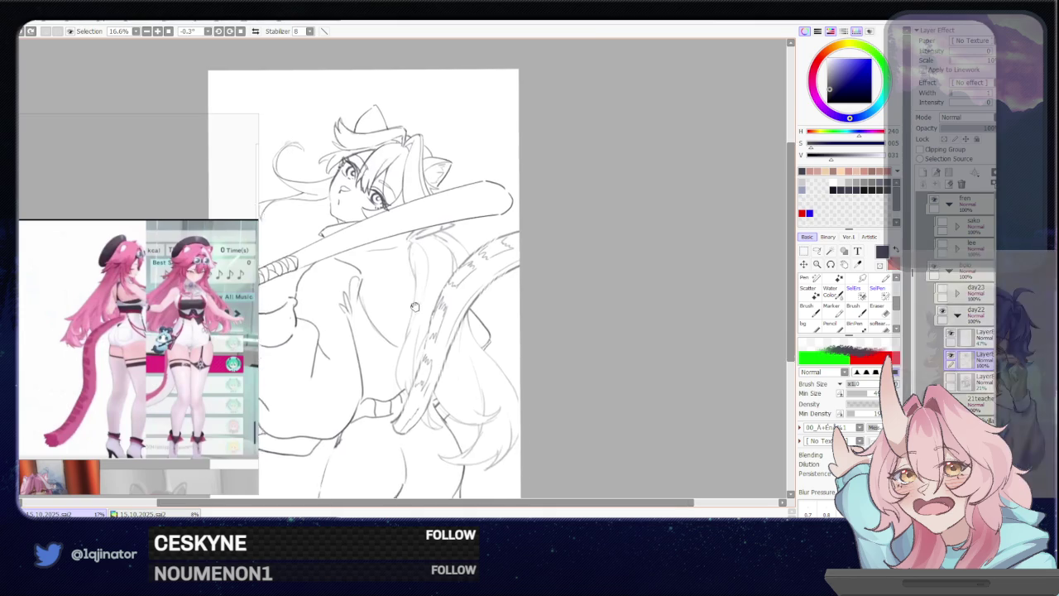
pyautogui.scroll(1, 349, 150)
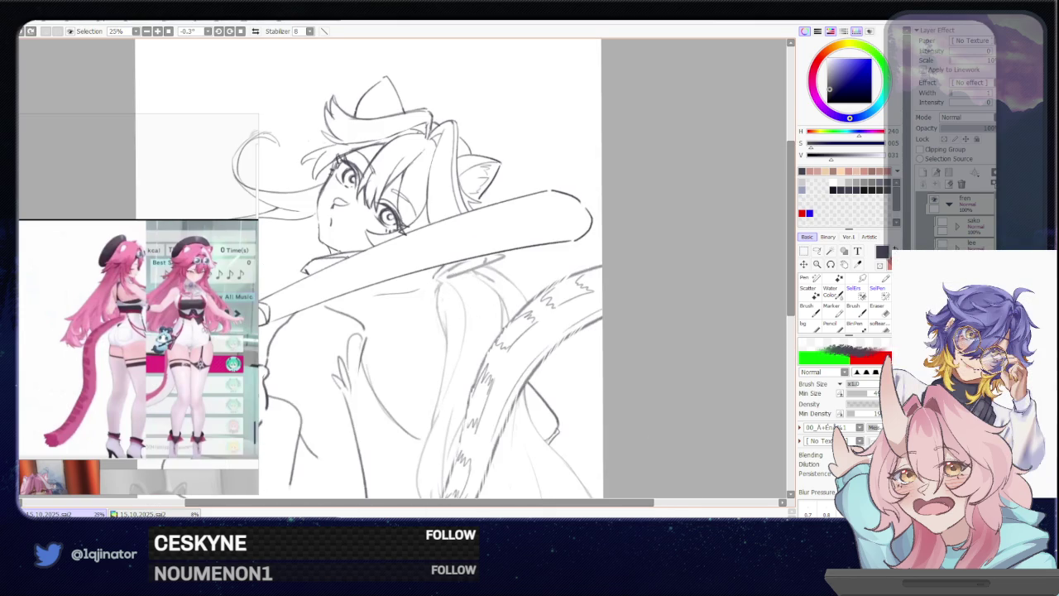
# Alternate between eraser and blending brush, ending on the brush at a larger size
pyautogui.press('e')
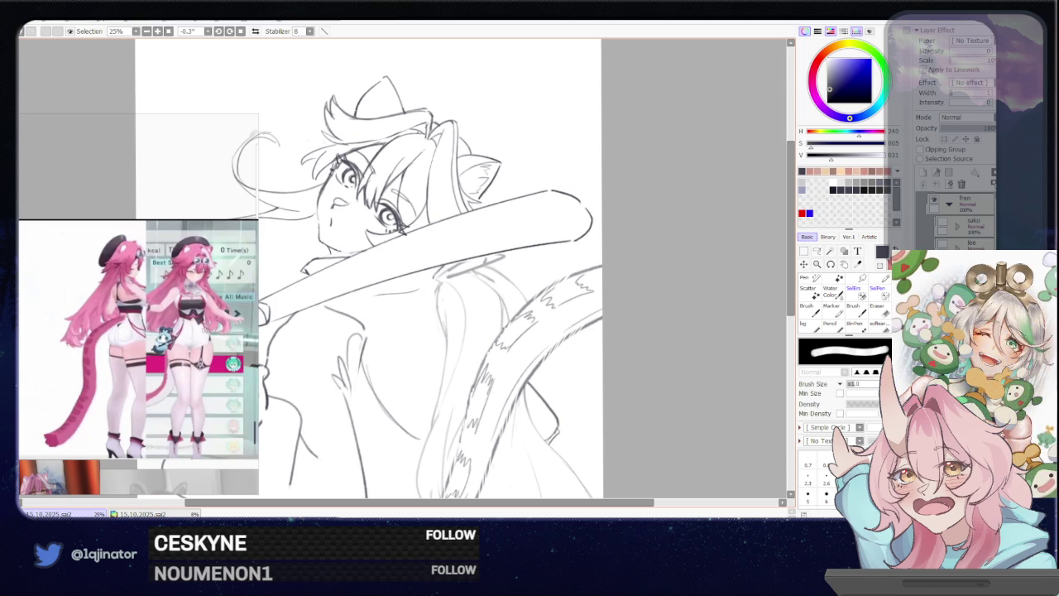
pyautogui.press('b')
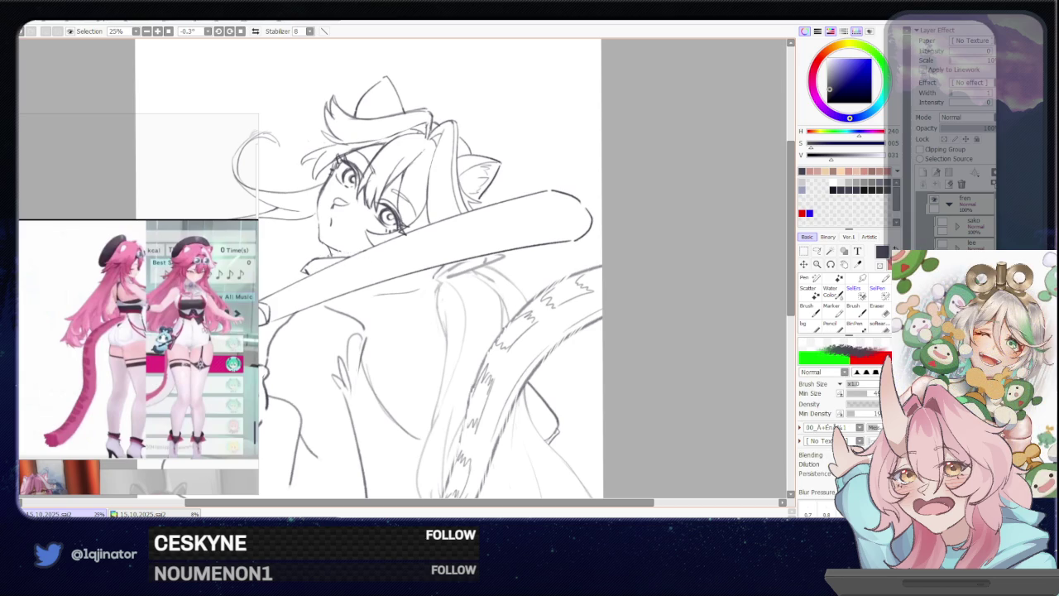
pyautogui.press('e')
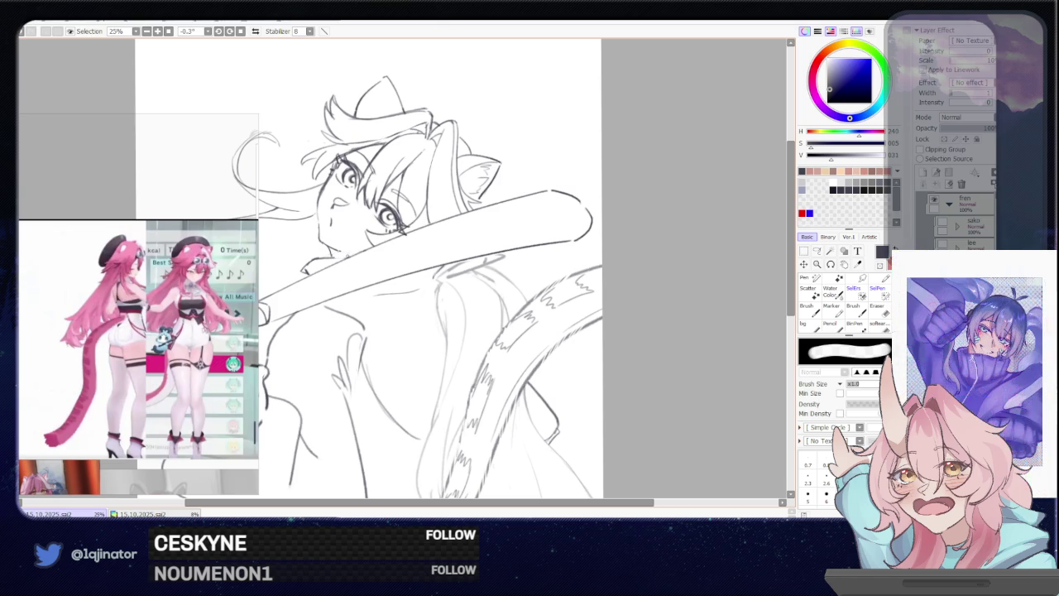
pyautogui.press('b')
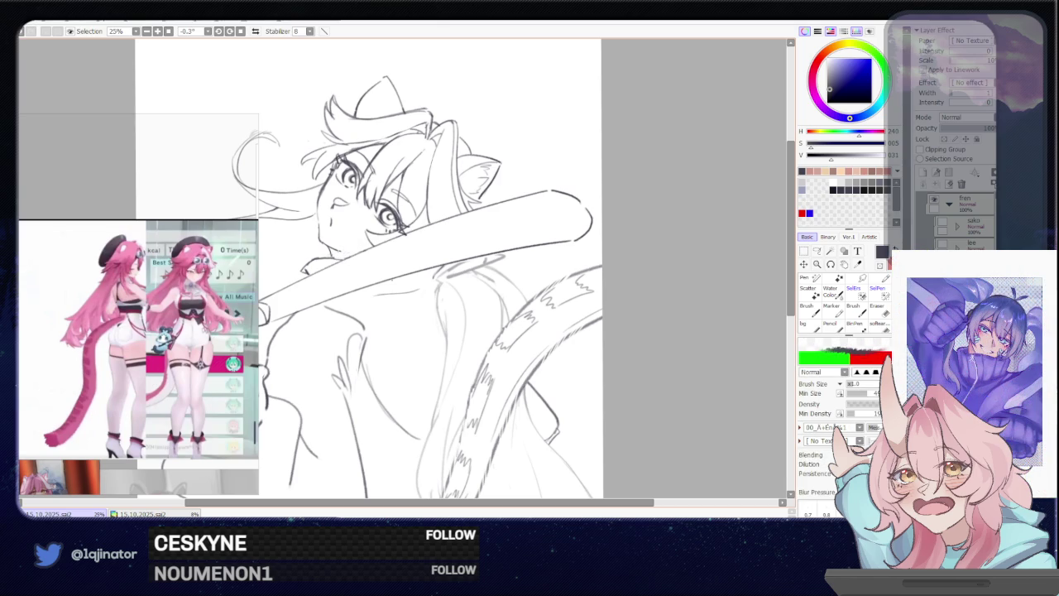
pyautogui.press('e')
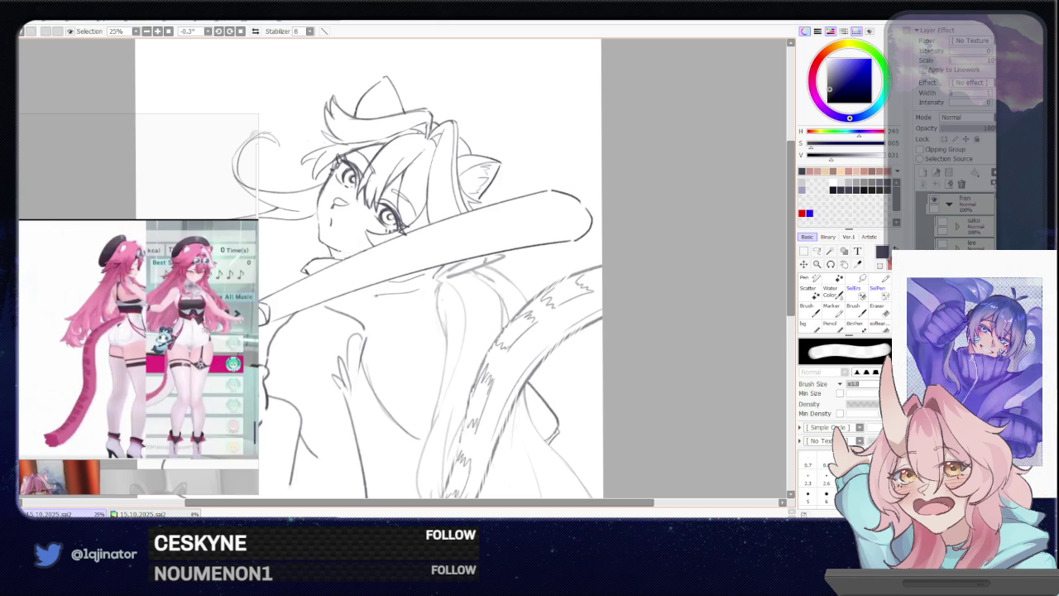
pyautogui.press('b')
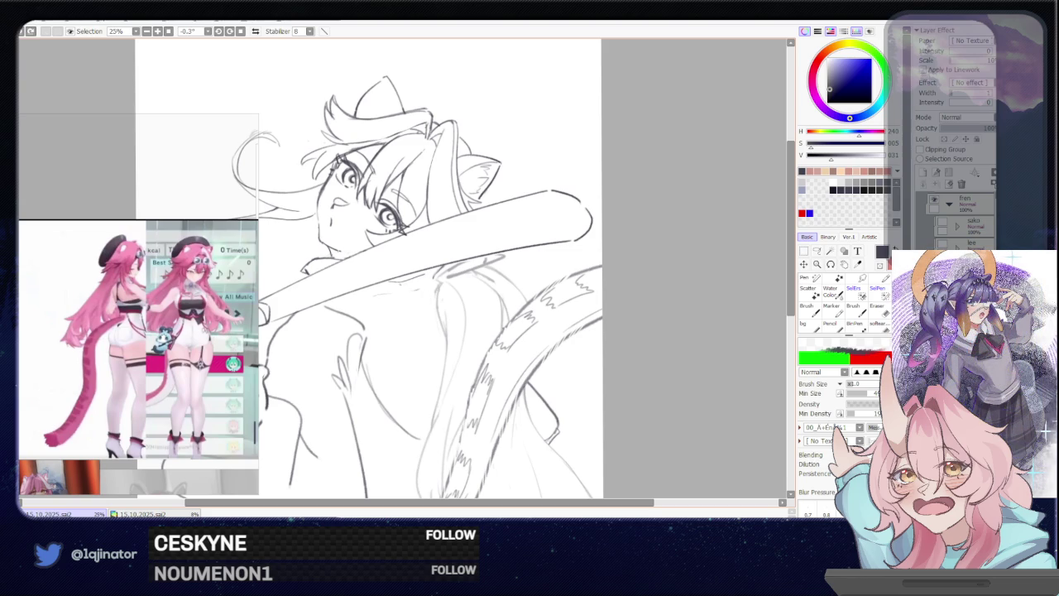
pyautogui.press('e')
pyautogui.press('b')
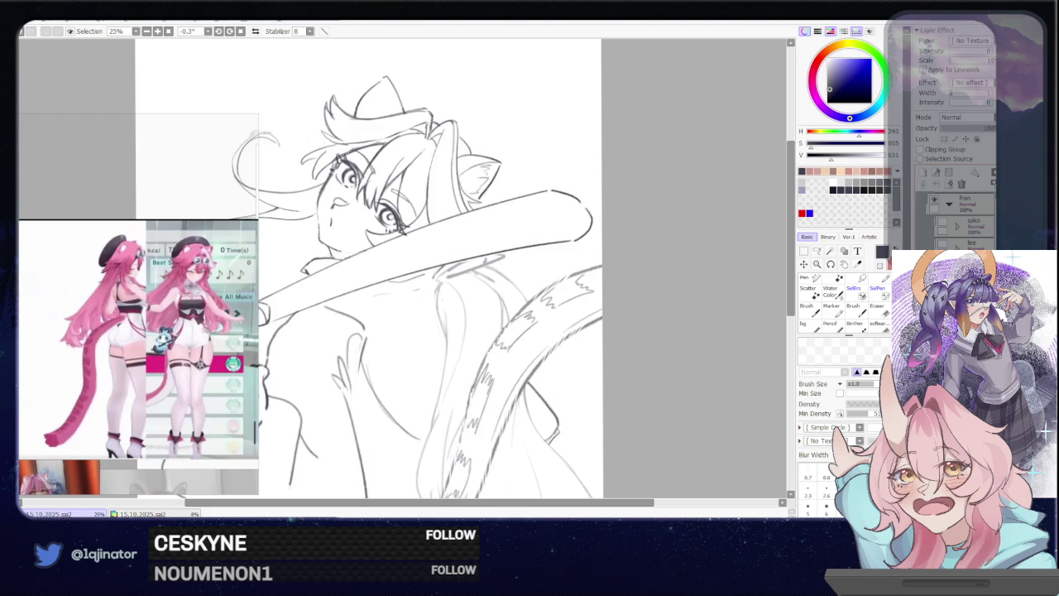
pyautogui.press('e')
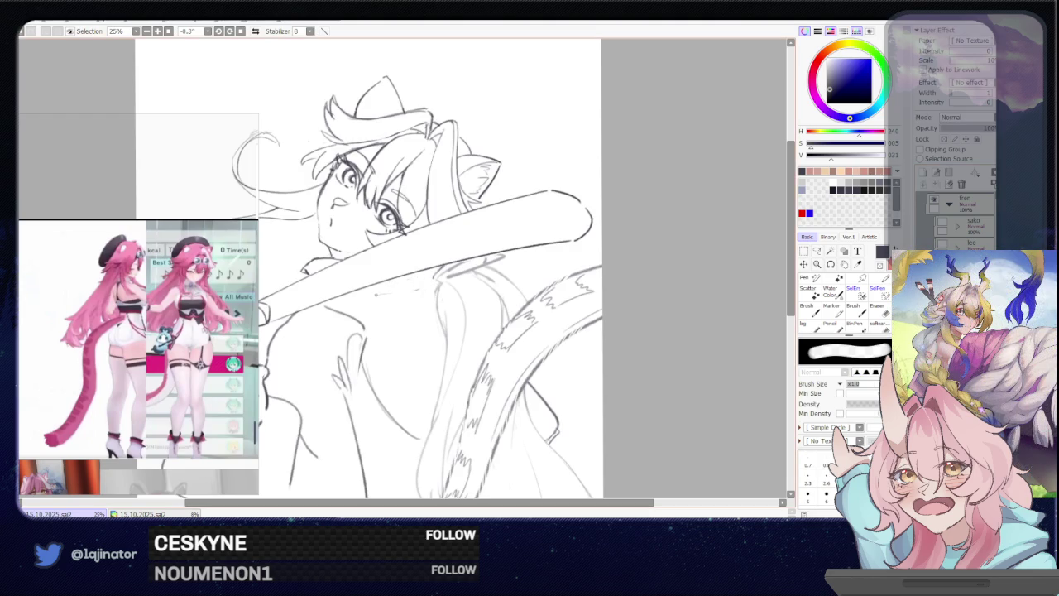
pyautogui.press('b')
pyautogui.press(']')
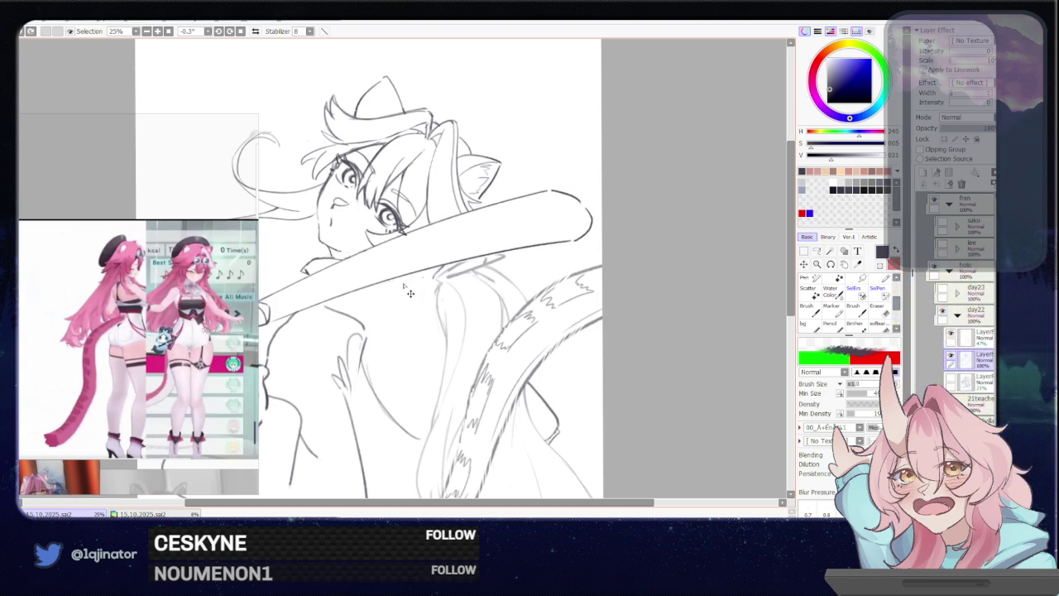
# Draw a short stroke along the shoulder line below the bat, undoing the misplaced attempt
pyautogui.moveTo(386, 283); pyautogui.dragTo(430, 285)
pyautogui.moveTo(362, 292); pyautogui.dragTo(436, 295)
pyautogui.hotkey('ctrl', 'z')
pyautogui.hotkey('ctrl', 'z')
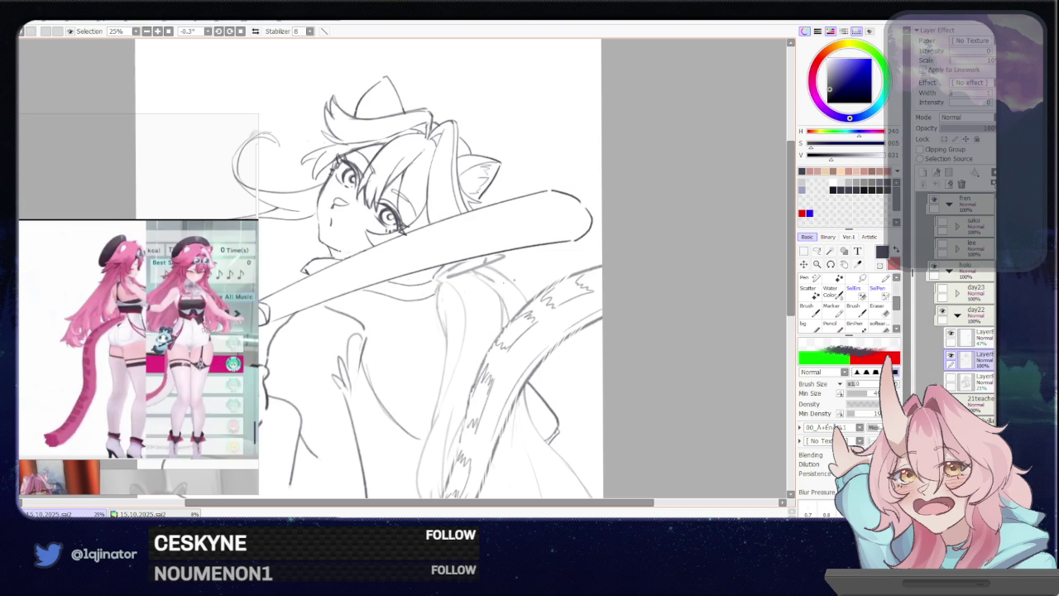
pyautogui.press('e')
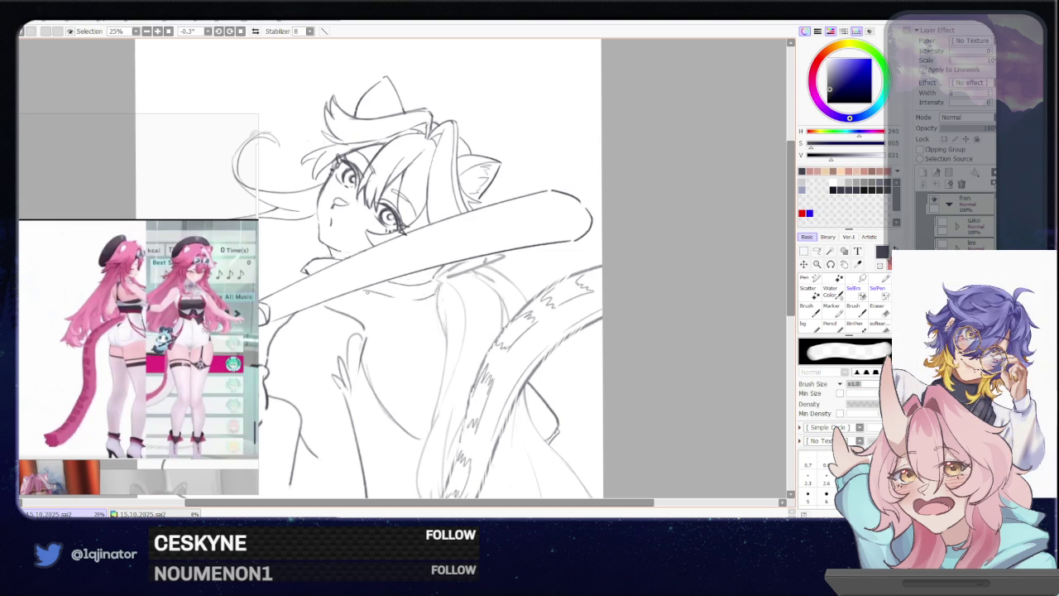
pyautogui.press('b')
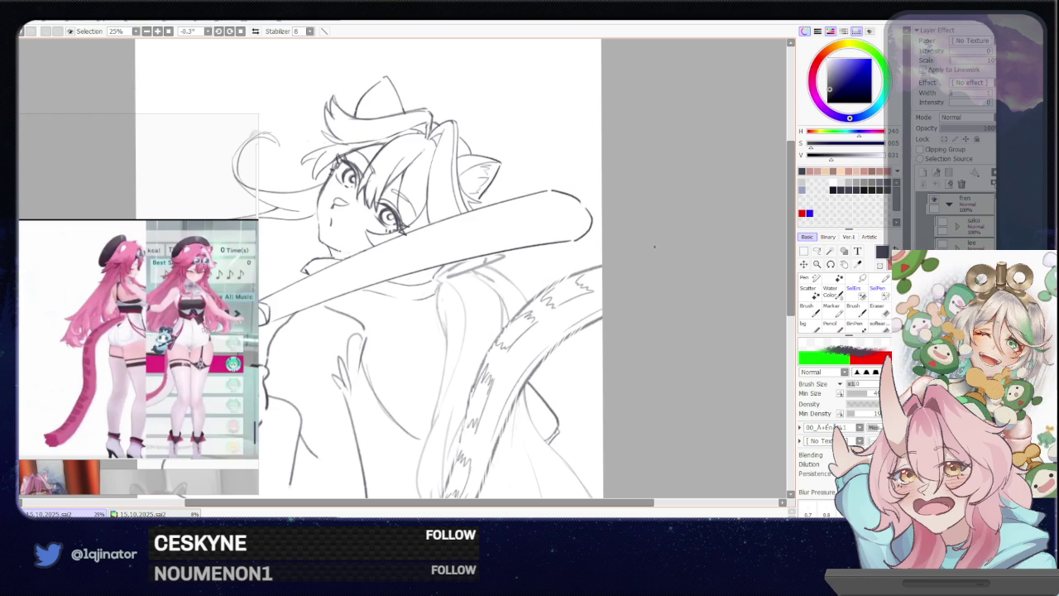
pyautogui.hscroll(2, 638, 281)
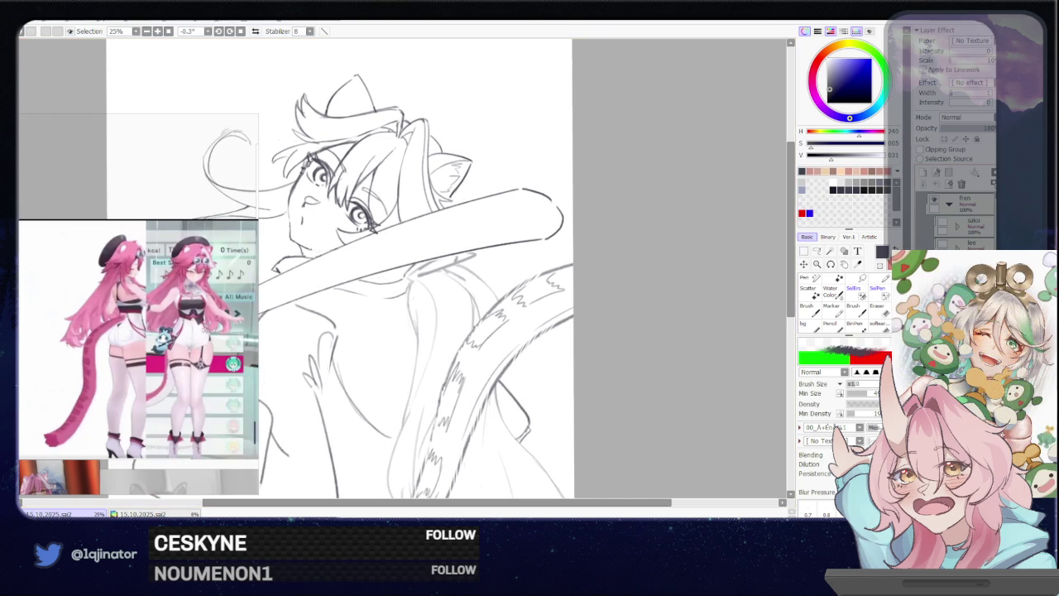
pyautogui.scroll(-2, 372, 314)
pyautogui.scroll(-2, 373, 315)
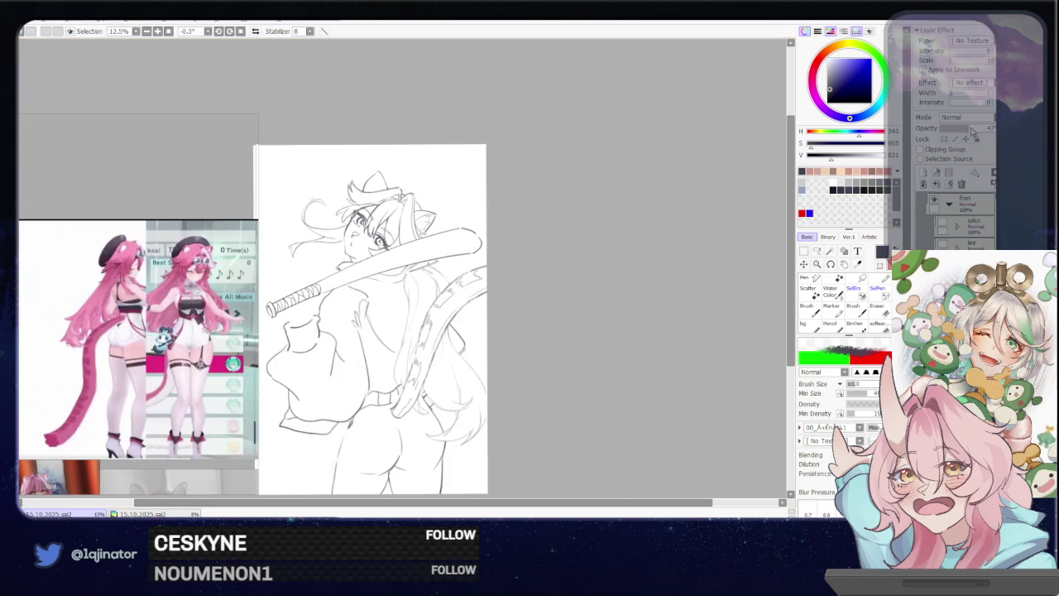
# Zoom in and toggle to the eraser and back to the textured blending brush
pyautogui.scroll(2, 554, 311)
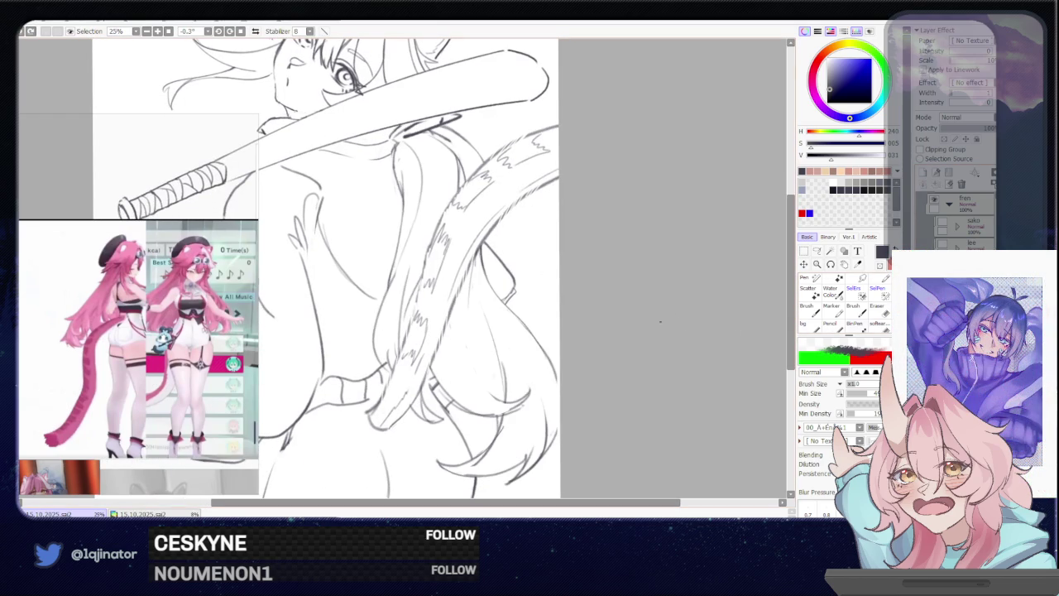
pyautogui.press('e')
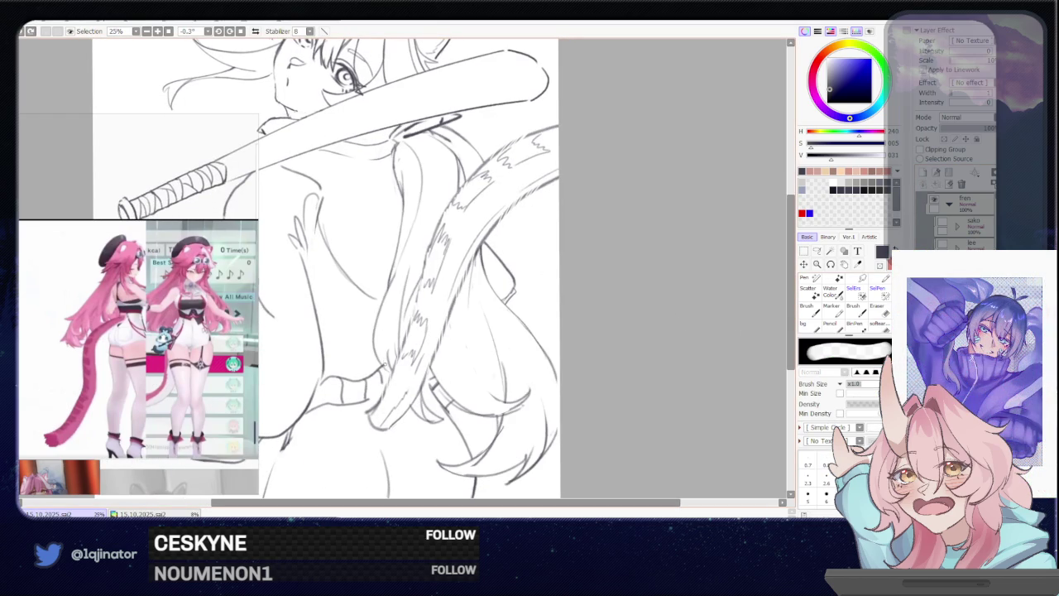
pyautogui.press('b')
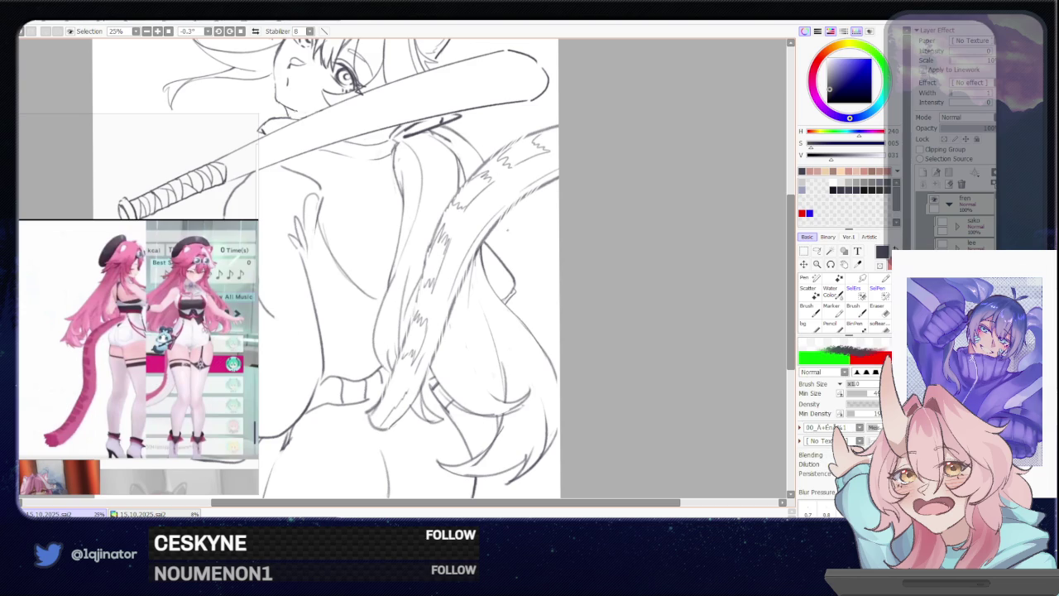
# Mirror the canvas to check proportions, flip back, and rotate the view to about 49° around the tail
pyautogui.press('h')
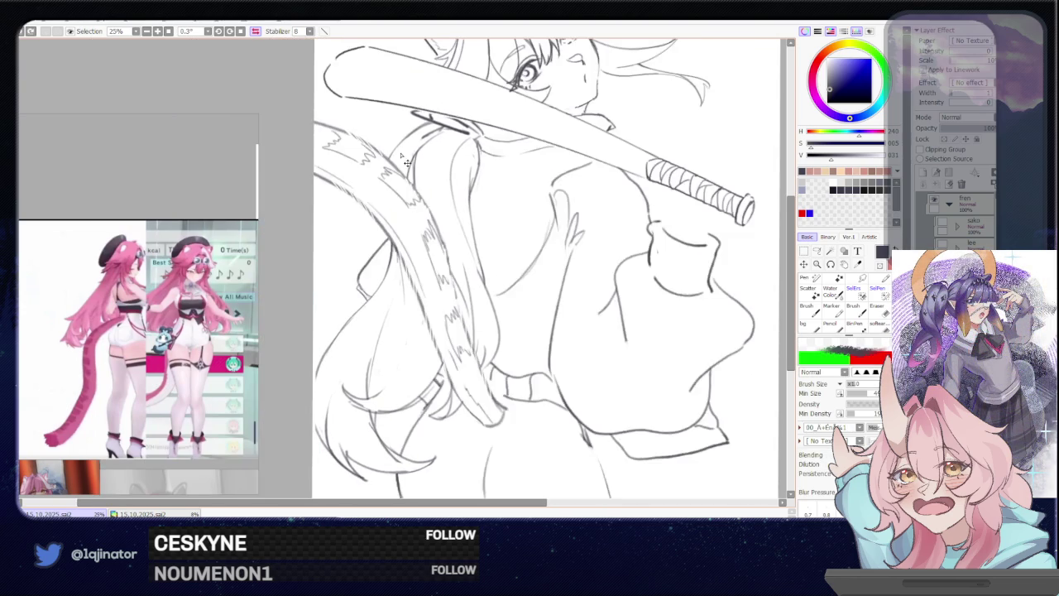
pyautogui.scroll(-2, 642, 257)
pyautogui.press('h')
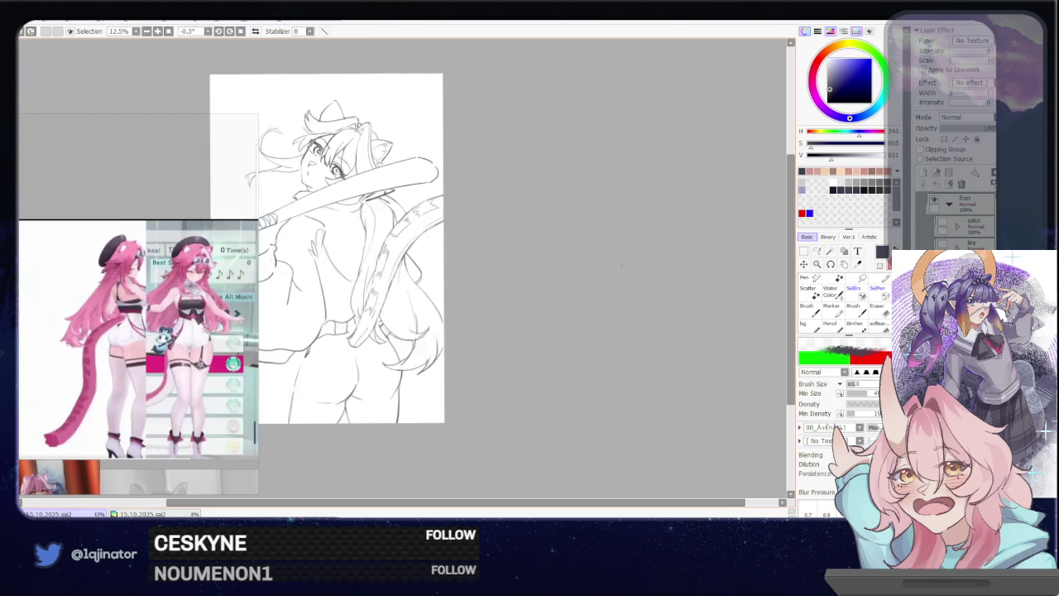
pyautogui.scroll(2, 590, 283)
pyautogui.moveTo(414, 290); pyautogui.dragTo(364, 207)
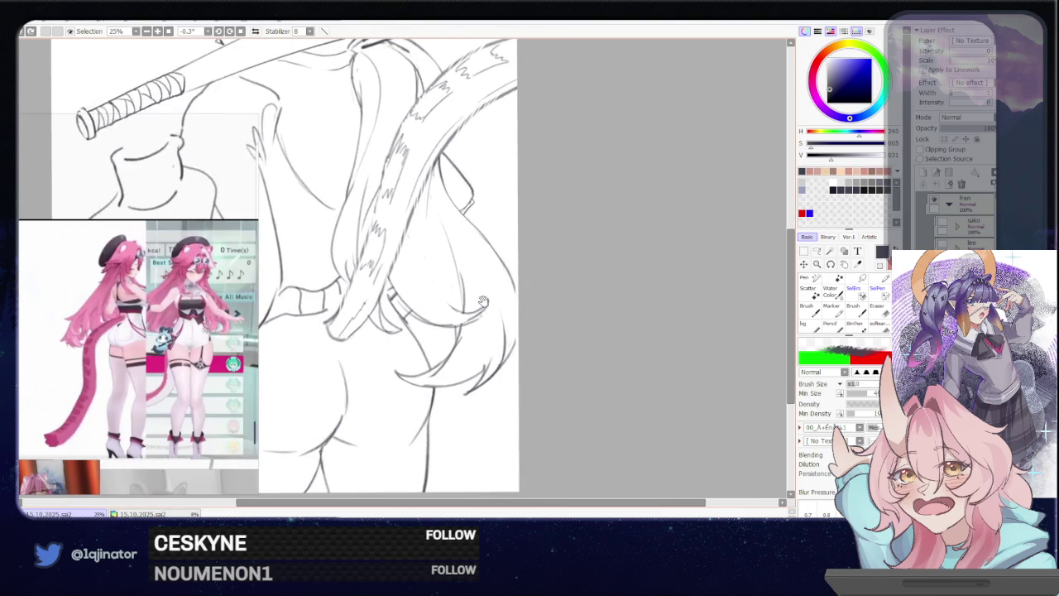
pyautogui.moveTo(580, 268); pyautogui.dragTo(513, 398)
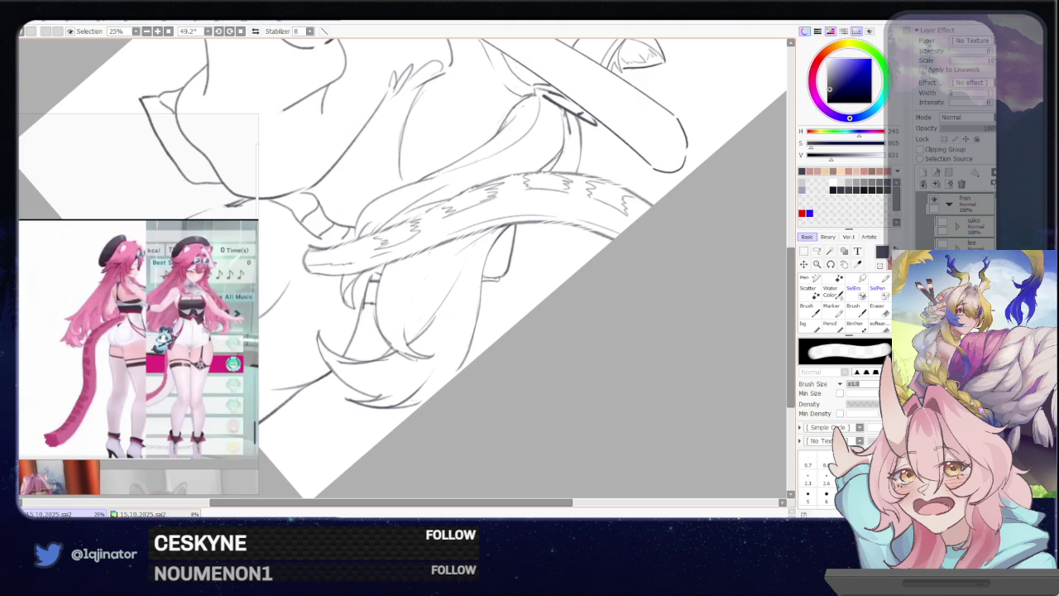
# Zoom in, return to the Pencil preset and reset the canvas rotation to 0°
pyautogui.scroll(3, 402, 327)
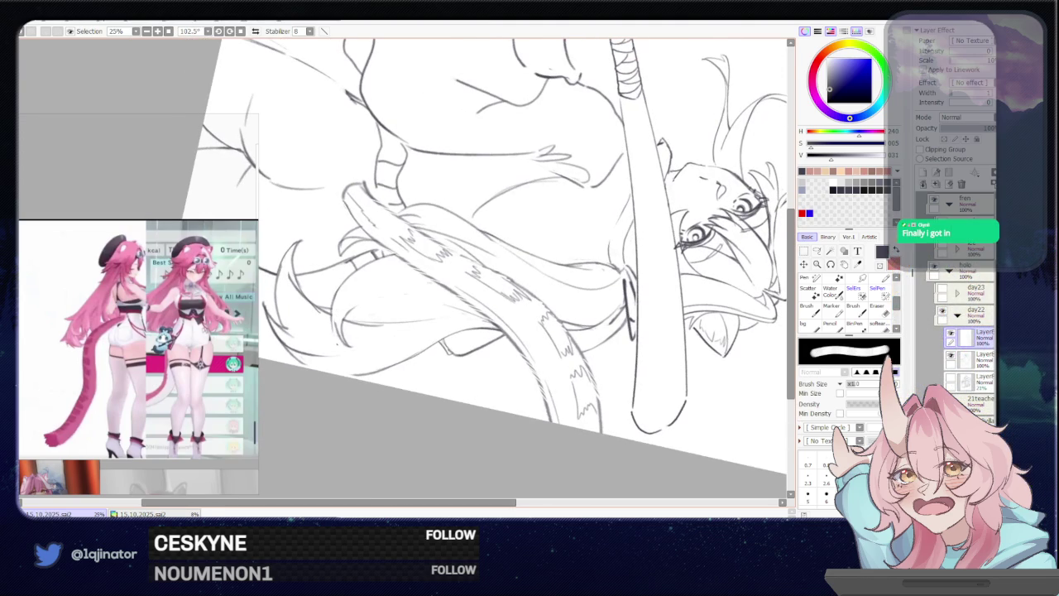
pyautogui.press('b')
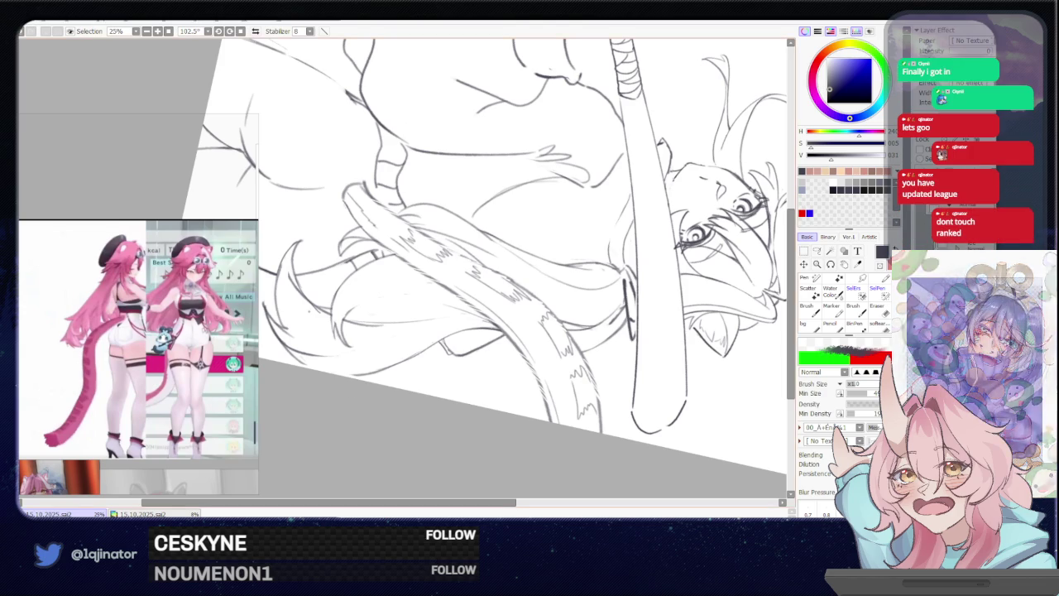
pyautogui.click(240, 32)
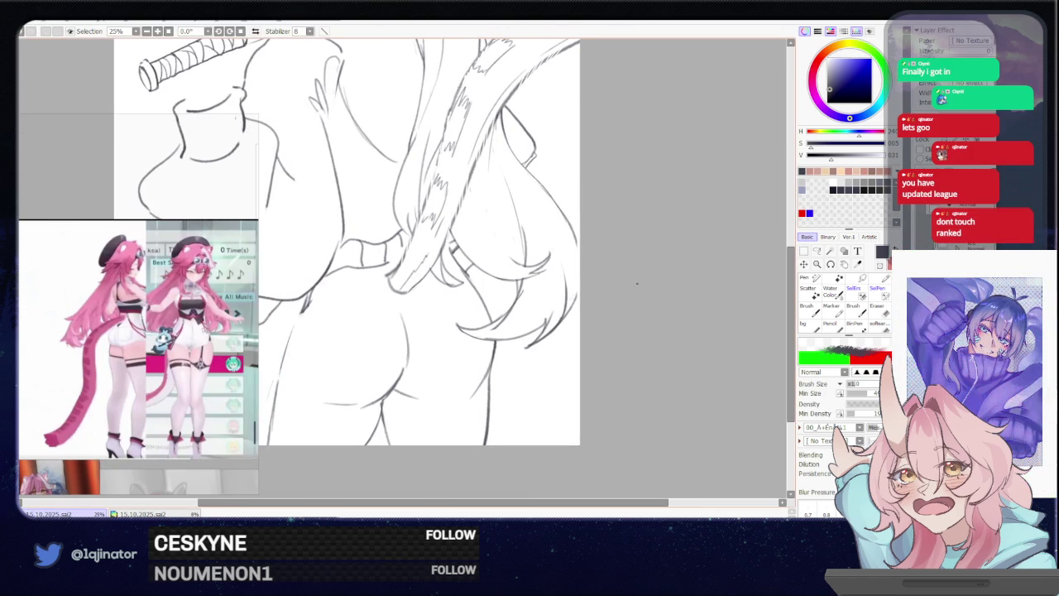
# At 12.5% zoom, draw a short line near the buttocks and erase it into a small curve
pyautogui.scroll(-1, 530, 314)
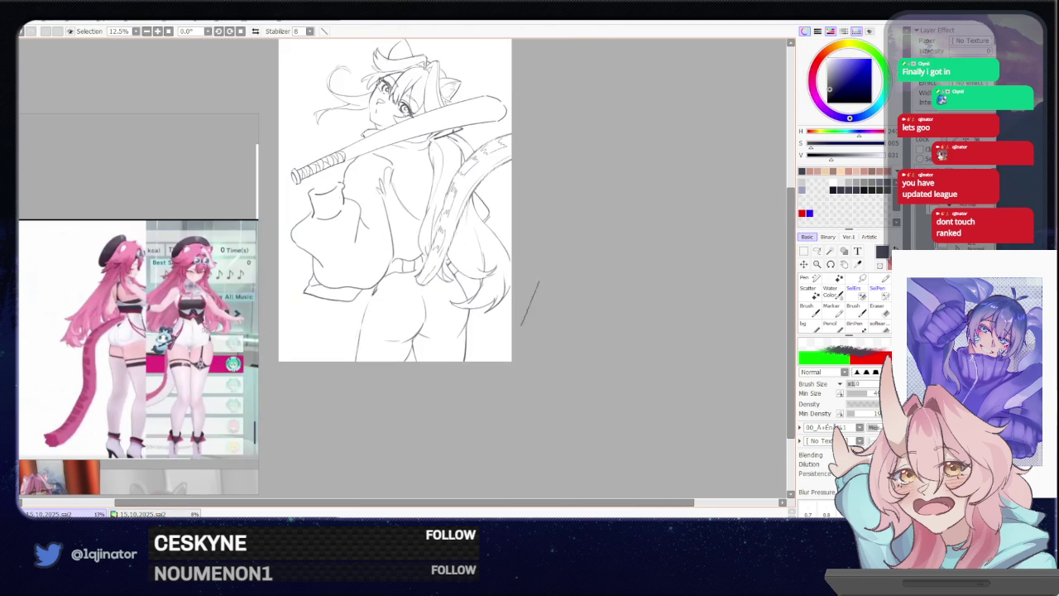
pyautogui.moveTo(552, 315); pyautogui.dragTo(543, 338)
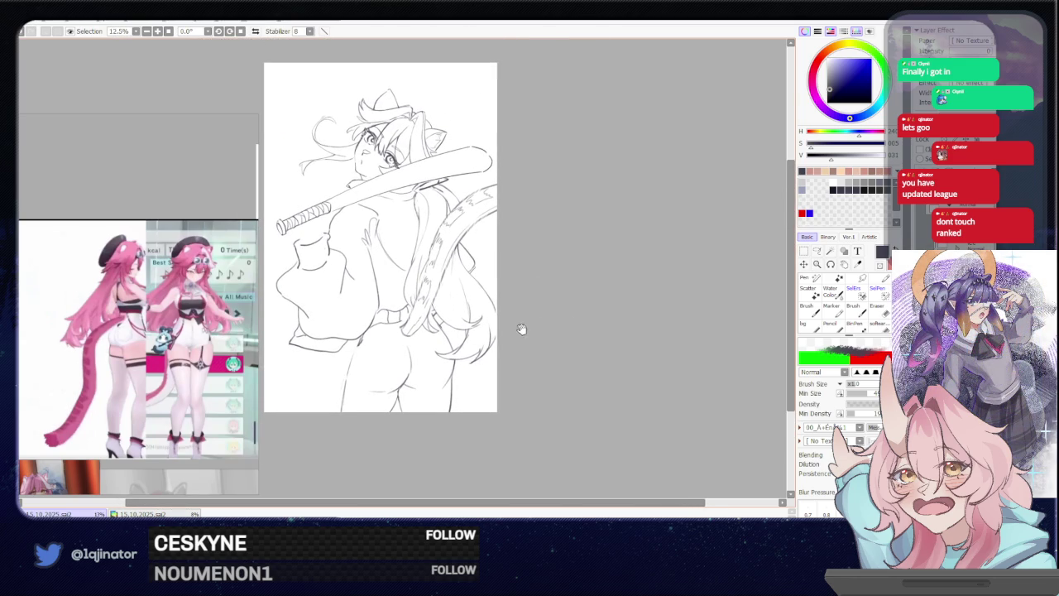
pyautogui.moveTo(394, 369); pyautogui.dragTo(422, 369)
pyautogui.press('e')
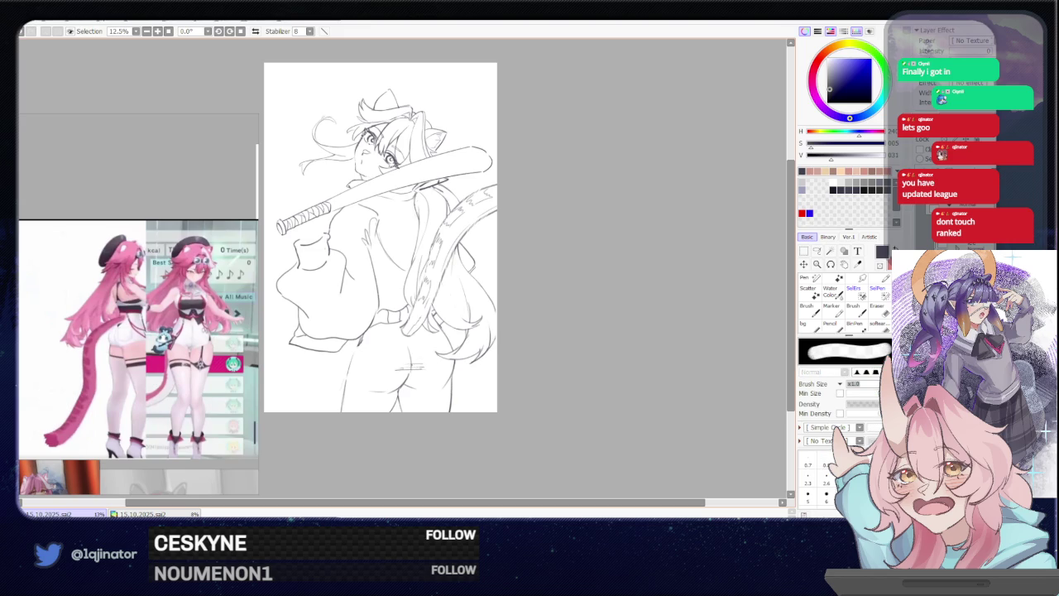
pyautogui.moveTo(404, 368); pyautogui.dragTo(420, 369)
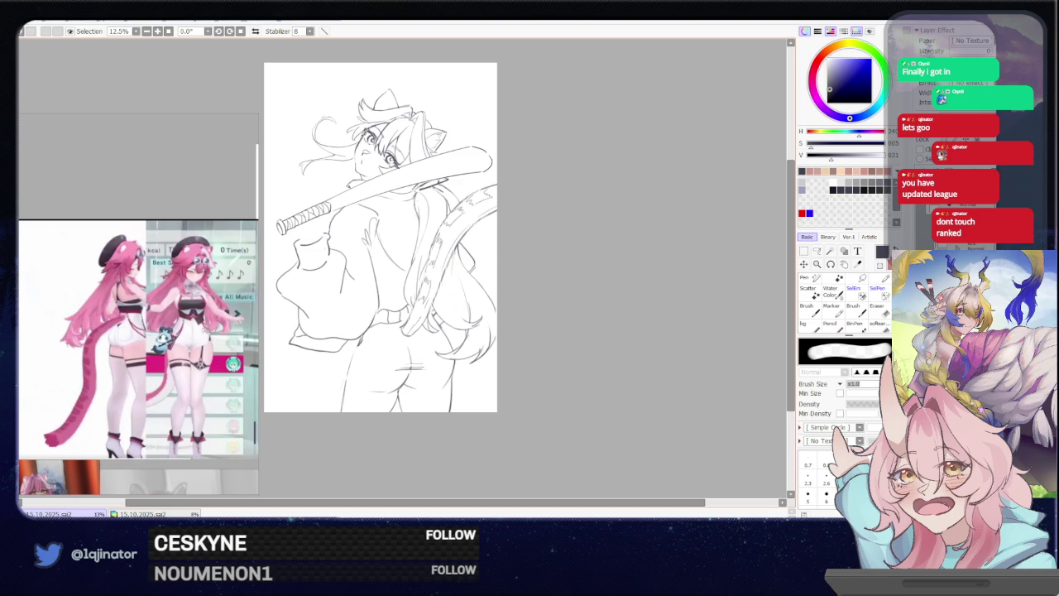
pyautogui.moveTo(420, 376)
pyautogui.mouseDown()
pyautogui.moveTo(411, 369)
pyautogui.moveTo(422, 368)
pyautogui.mouseUp()
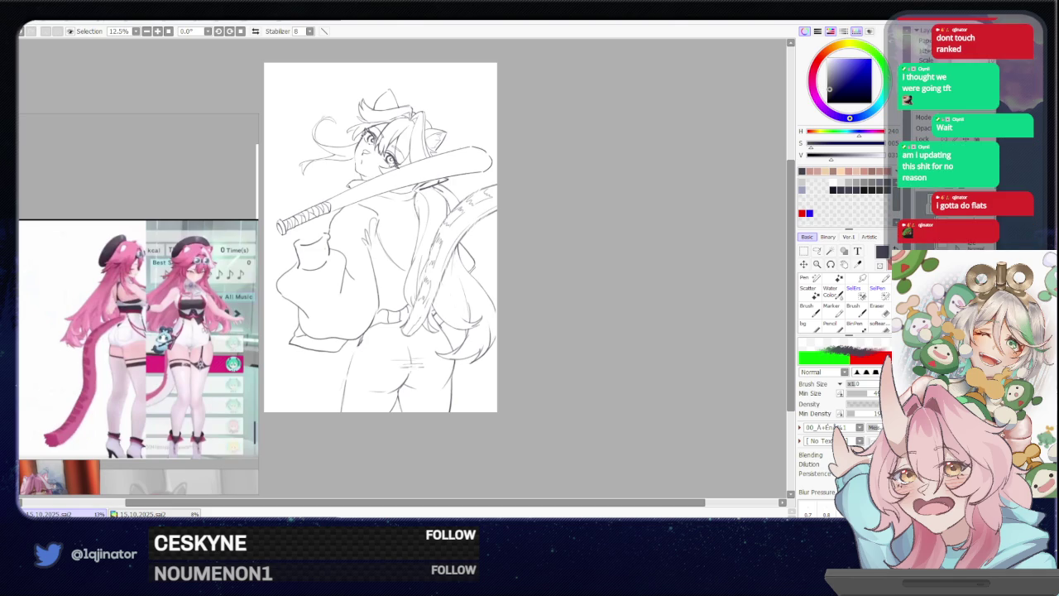
pyautogui.scroll(1, 571, 346)
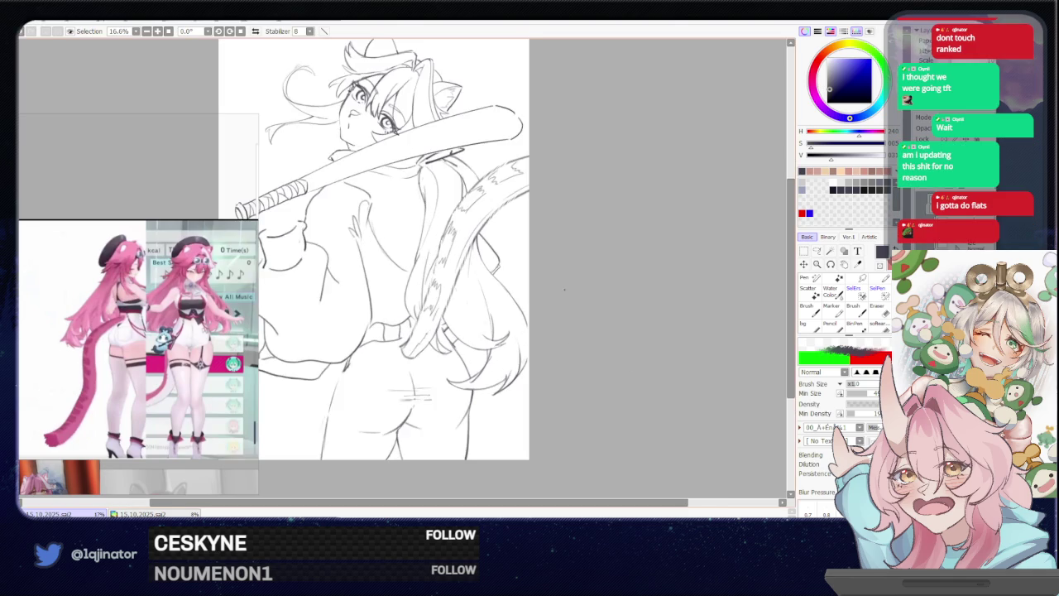
# Trace the torso's left contour in pencil, undoing and redrawing the lower stroke
pyautogui.scroll(1, 532, 303)
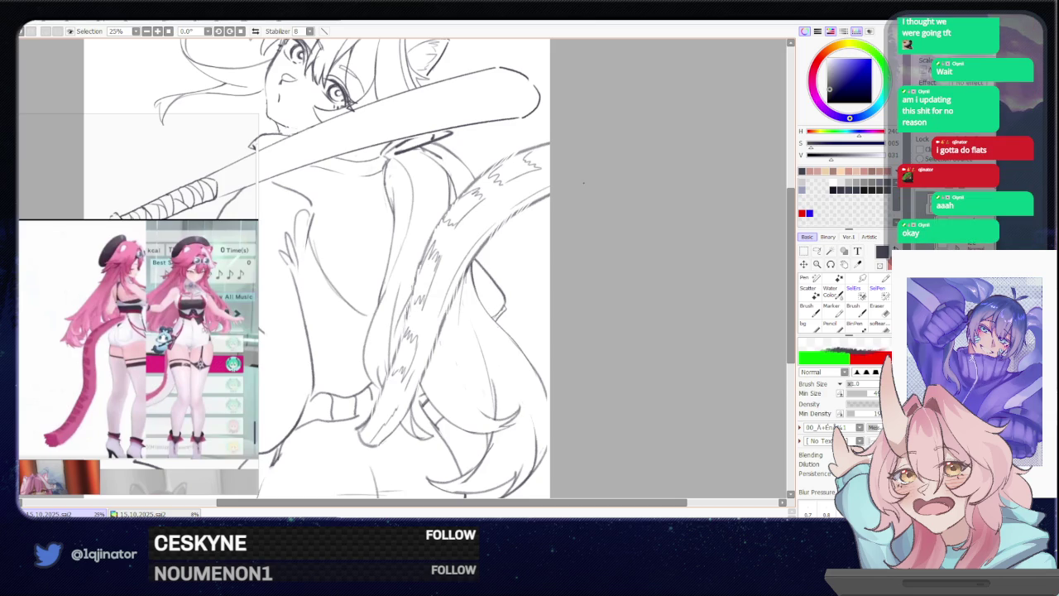
pyautogui.scroll(-1, 580, 224)
pyautogui.scroll(1, 482, 273)
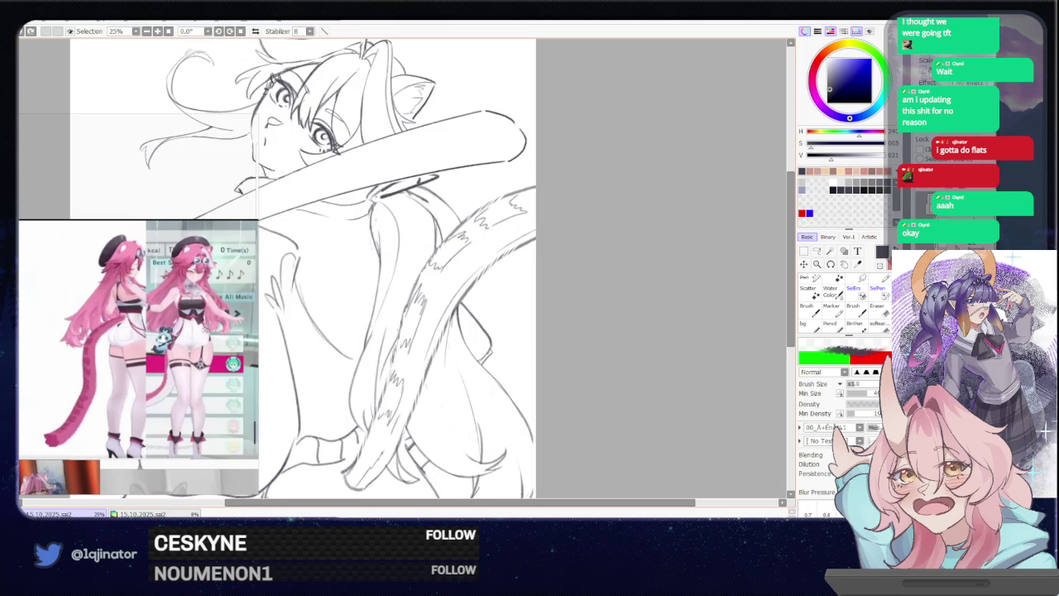
pyautogui.moveTo(379, 257); pyautogui.dragTo(370, 323)
pyautogui.moveTo(352, 369); pyautogui.dragTo(364, 435)
pyautogui.hotkey('ctrl', 'z')
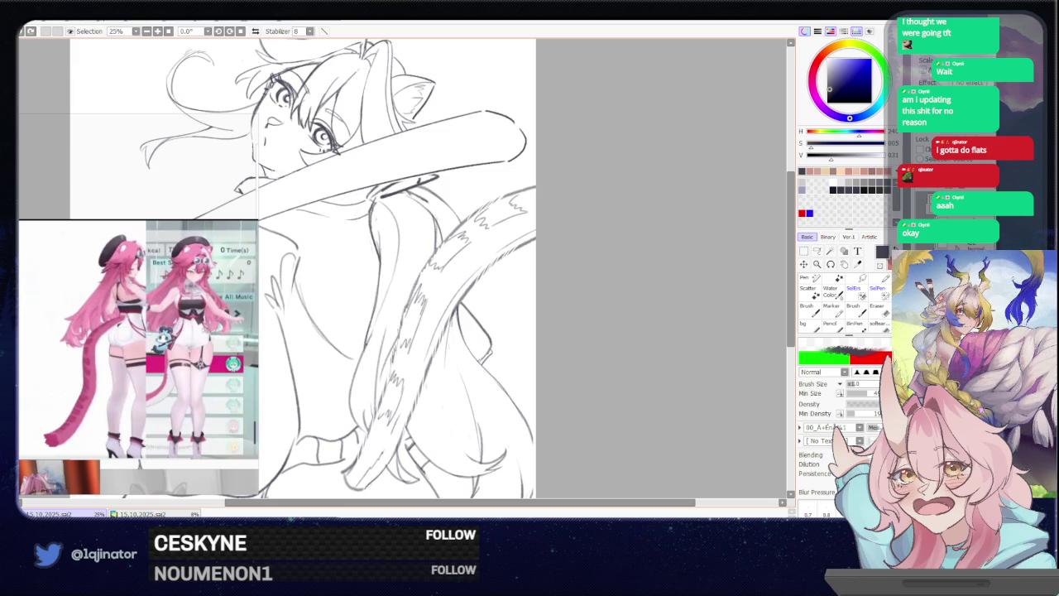
pyautogui.moveTo(362, 352); pyautogui.dragTo(367, 439)
# Toggle the eraser and back to the pencil, then pan and zoom to review the torso
pyautogui.scroll(-2, 379, 389)
pyautogui.press('e')
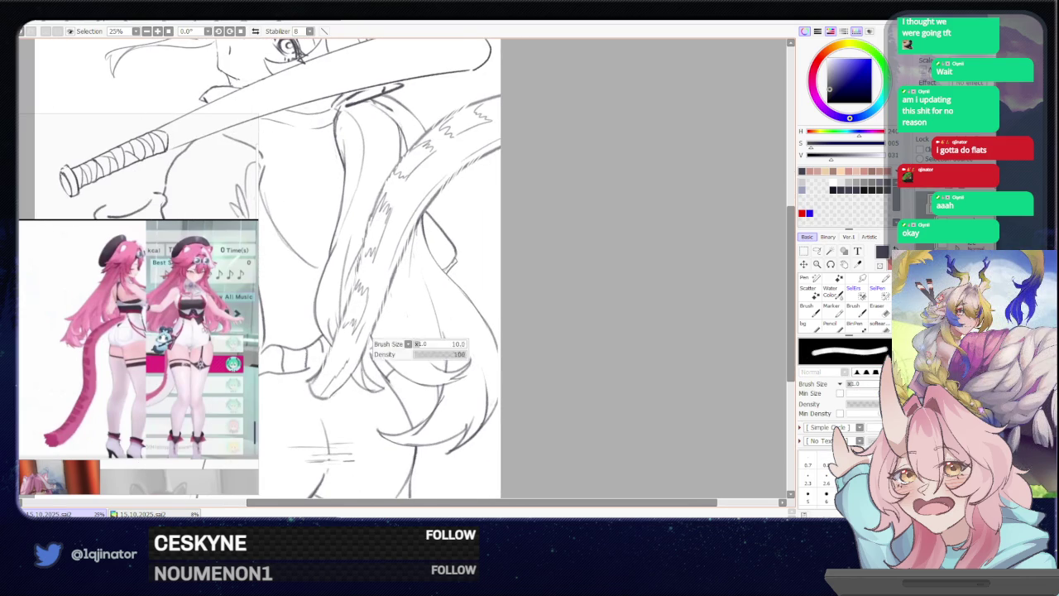
pyautogui.press('b')
pyautogui.scroll(-2, 534, 280)
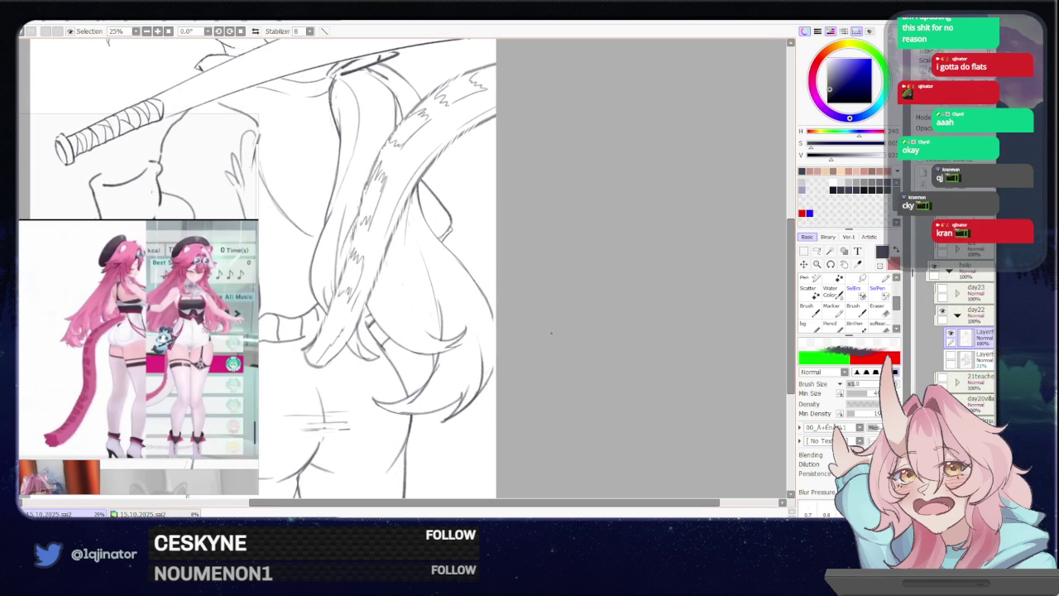
pyautogui.moveTo(520, 339); pyautogui.dragTo(506, 348)
pyautogui.scroll(1, 521, 331)
pyautogui.scroll(1, 506, 345)
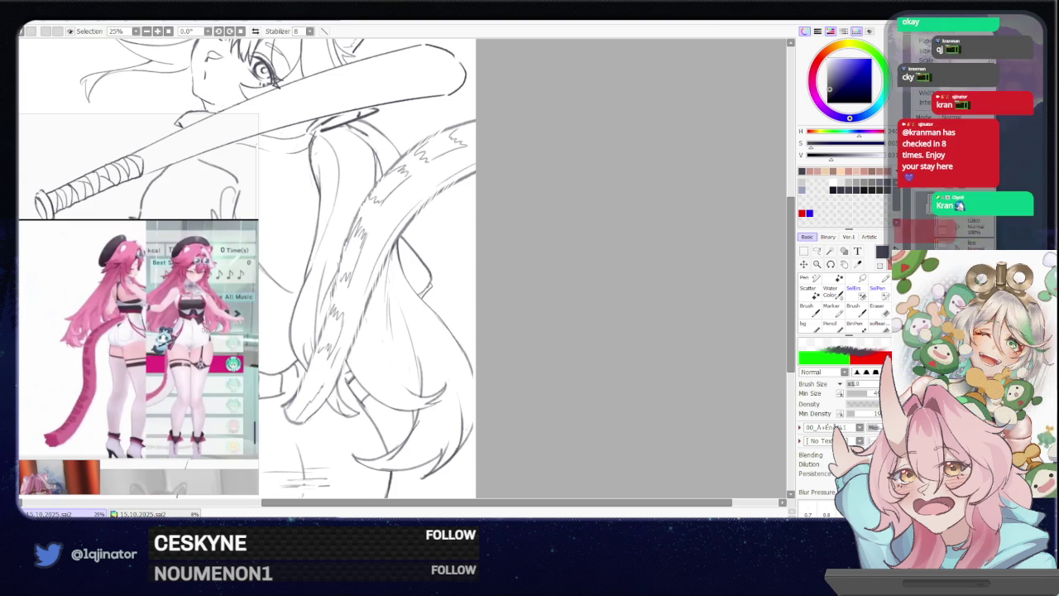
pyautogui.scroll(-2, 511, 344)
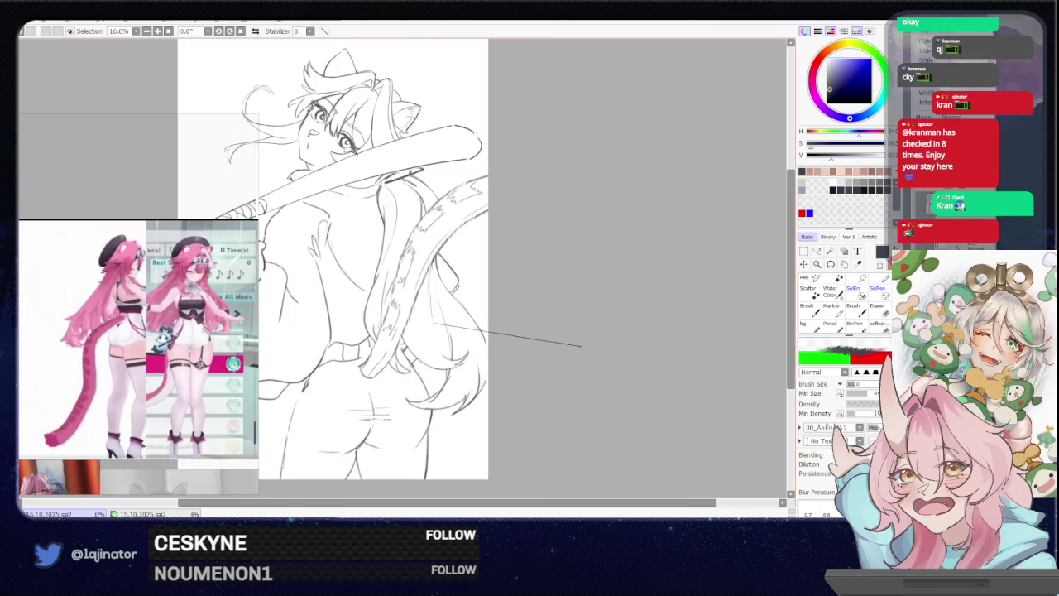
# Mirror the canvas to check the drawing, enlarge the brush, and flip it back
pyautogui.scroll(1, 574, 350)
pyautogui.scroll(1, 554, 329)
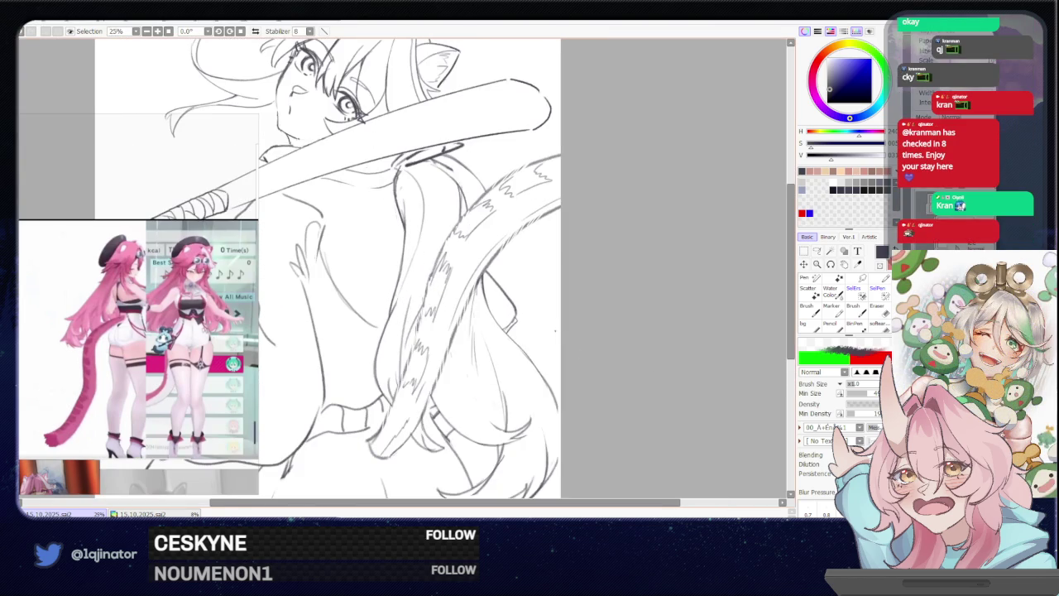
pyautogui.press('h')
pyautogui.press('n')
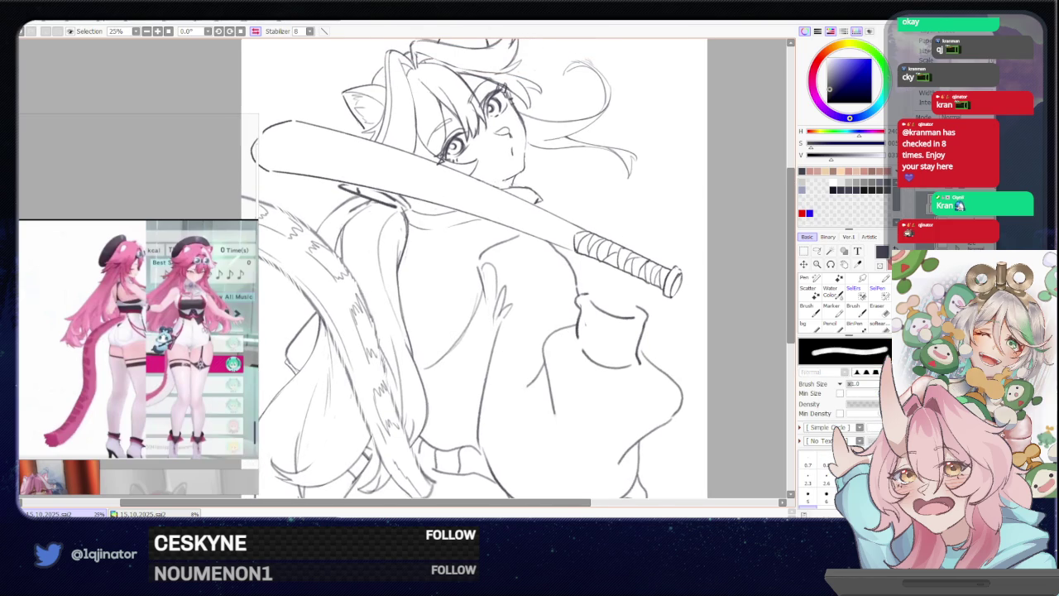
pyautogui.moveTo(343, 234); pyautogui.dragTo(354, 212)
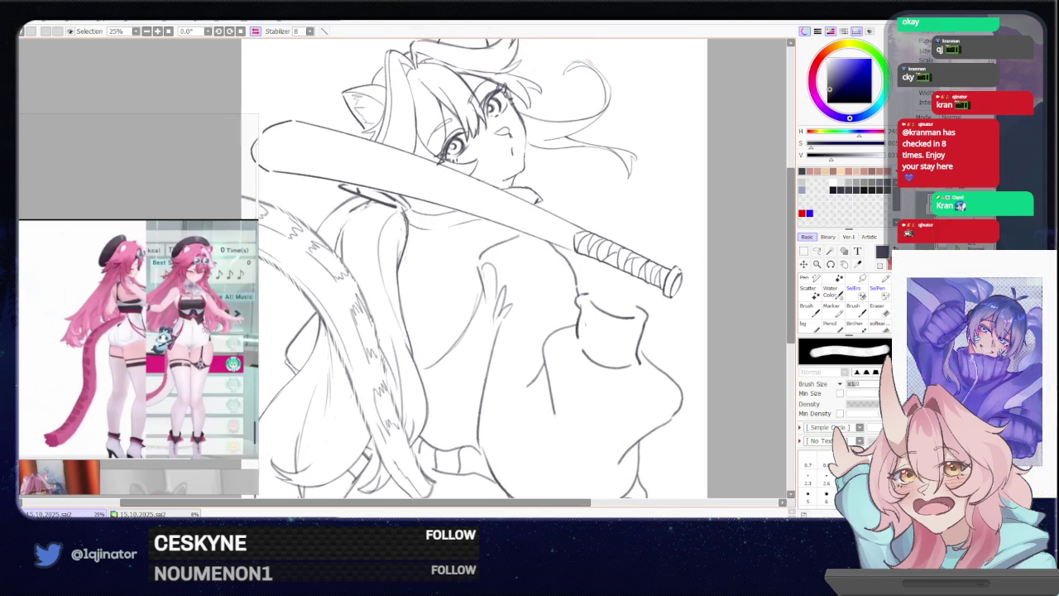
pyautogui.scroll(-2, 403, 184)
pyautogui.moveTo(600, 238); pyautogui.dragTo(579, 208)
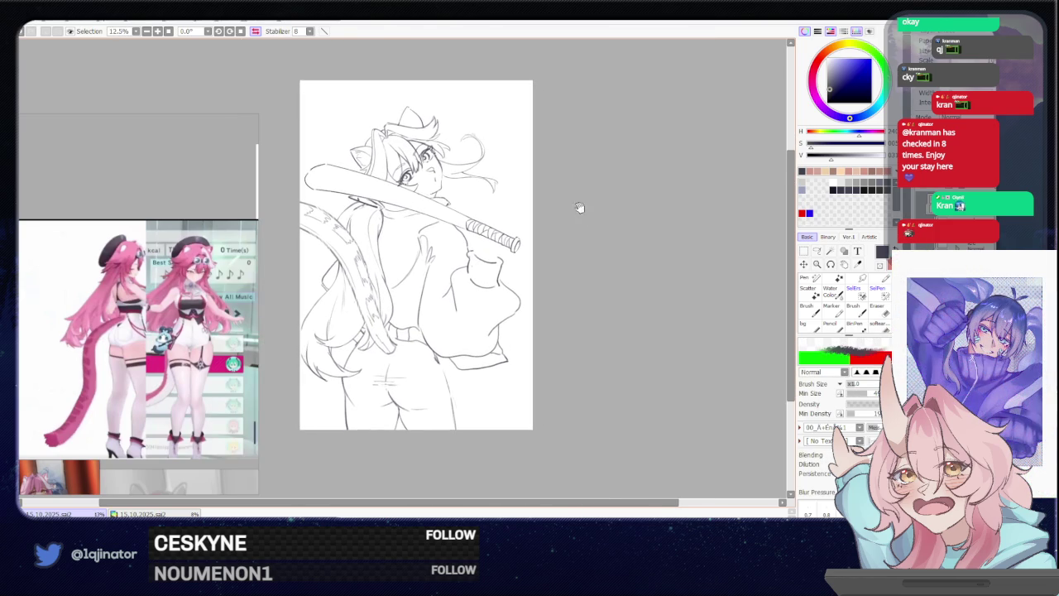
pyautogui.press('h')
# Shift the view slightly right and make the faint rough sketch visible under the lineart again
pyautogui.moveTo(508, 294); pyautogui.dragTo(529, 296)
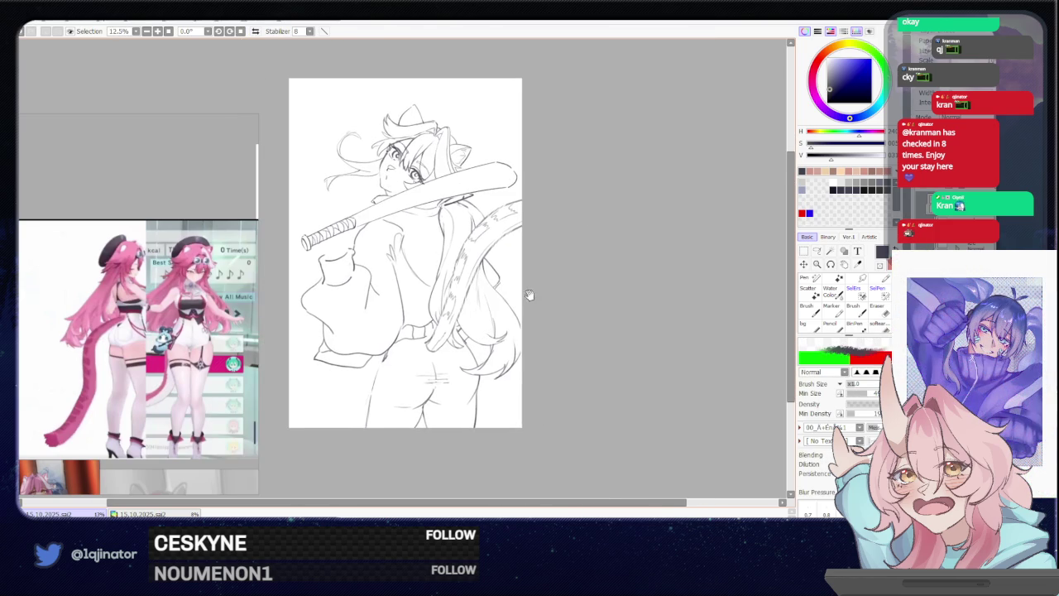
pyautogui.scroll(1, 511, 309)
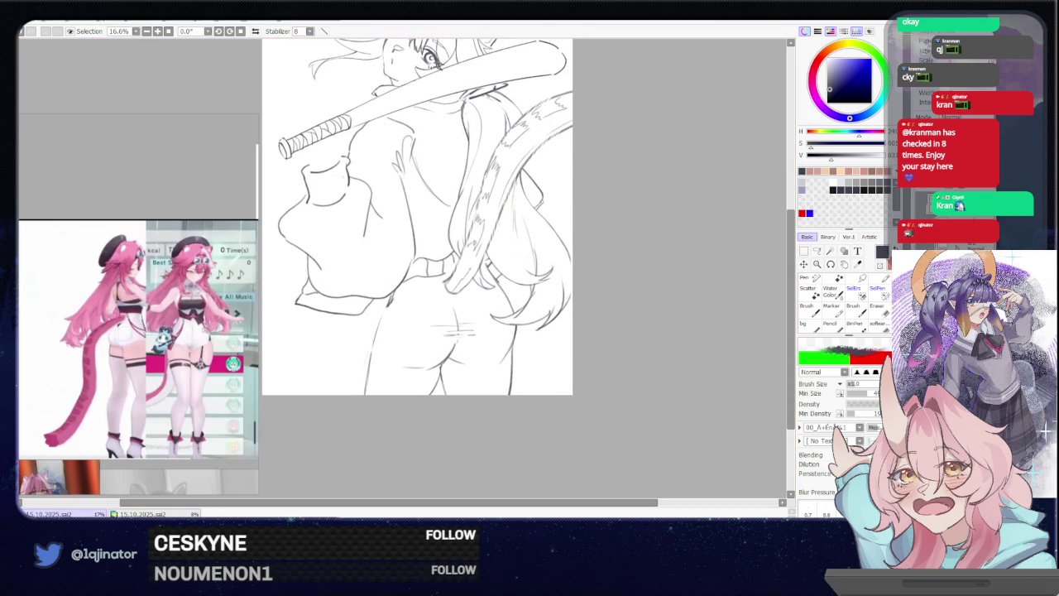
pyautogui.hotkey('ctrl', 'z')
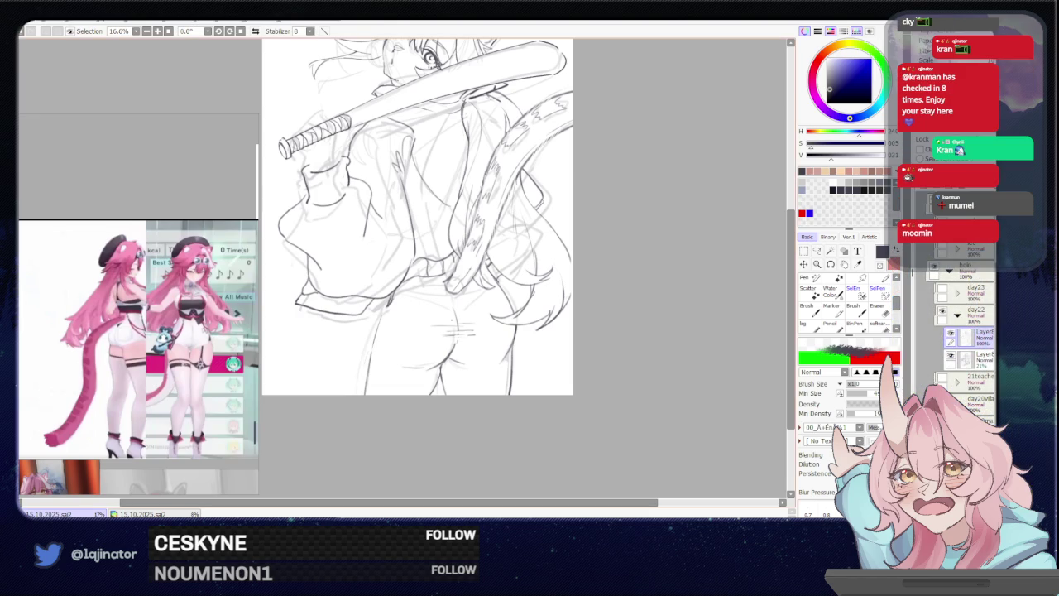
pyautogui.scroll(1, 348, 216)
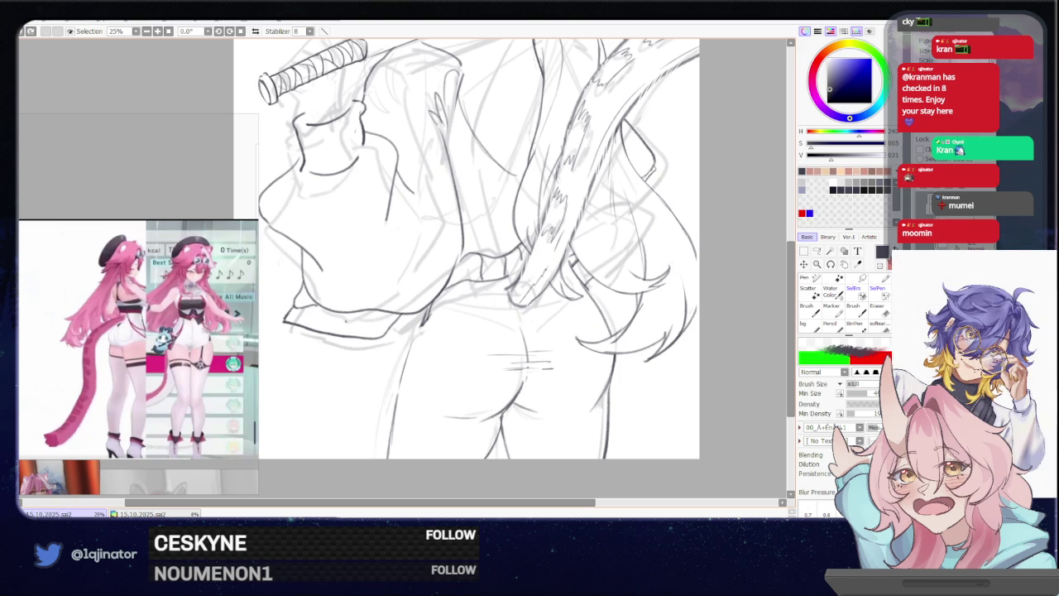
# Darken the lower jacket hem line leftward, undoing two stray short marks
pyautogui.moveTo(374, 314); pyautogui.dragTo(312, 310)
pyautogui.moveTo(316, 309)
pyautogui.mouseDown()
pyautogui.moveTo(303, 307)
pyautogui.moveTo(311, 321)
pyautogui.mouseUp()
pyautogui.hotkey('ctrl', 'z')
pyautogui.hotkey('ctrl', 'z')
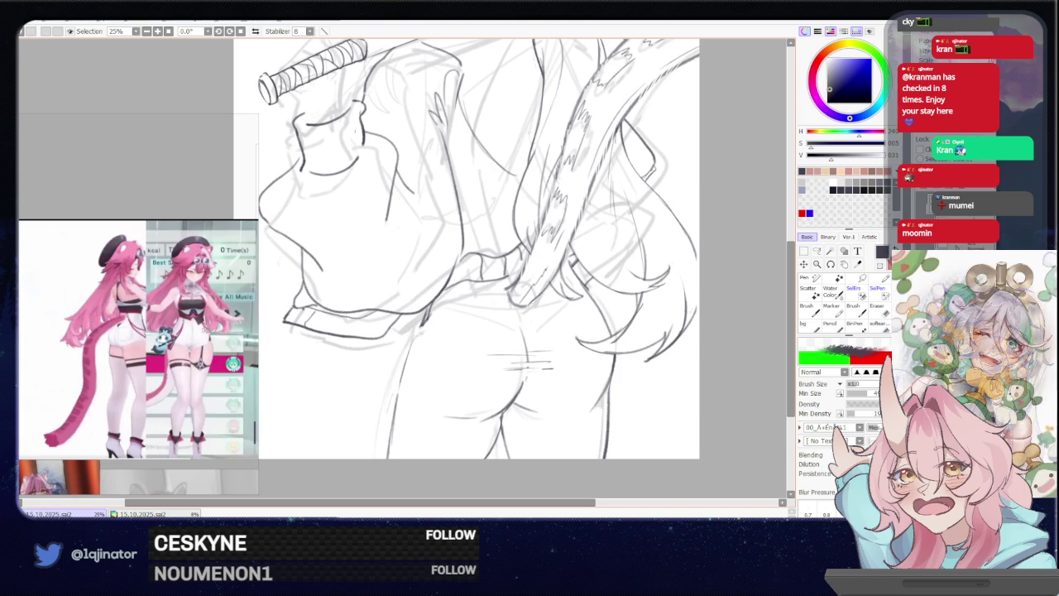
pyautogui.moveTo(304, 324)
pyautogui.mouseDown()
pyautogui.moveTo(364, 328)
pyautogui.moveTo(369, 341)
pyautogui.moveTo(363, 331)
pyautogui.moveTo(380, 337)
pyautogui.moveTo(385, 320)
pyautogui.mouseUp()
pyautogui.hotkey('ctrl', 'z')
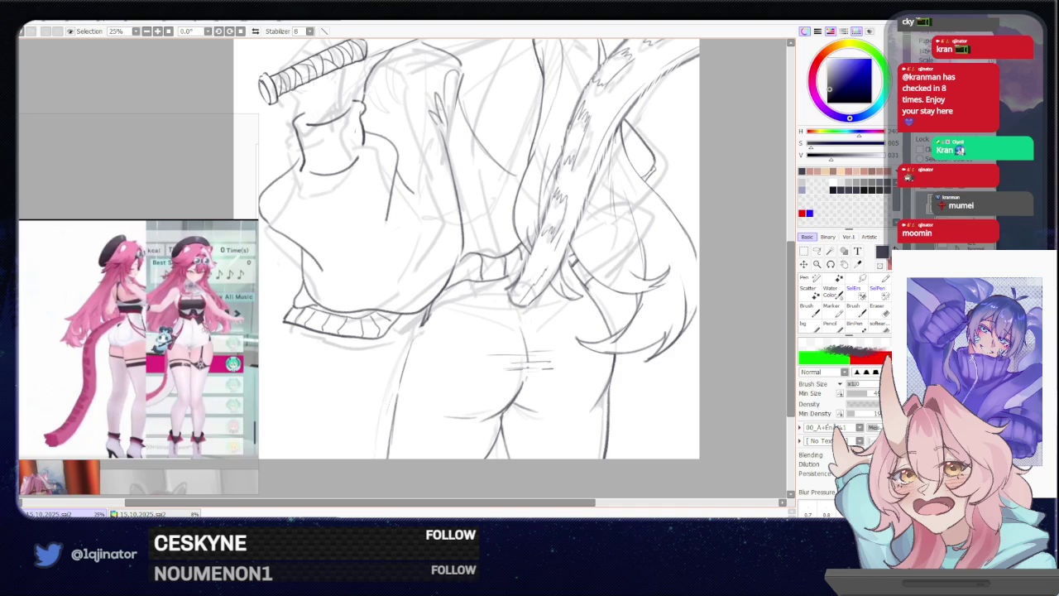
# Refine the left hip outline with pencil and erase a stray line near the hip
pyautogui.moveTo(538, 308); pyautogui.dragTo(445, 301)
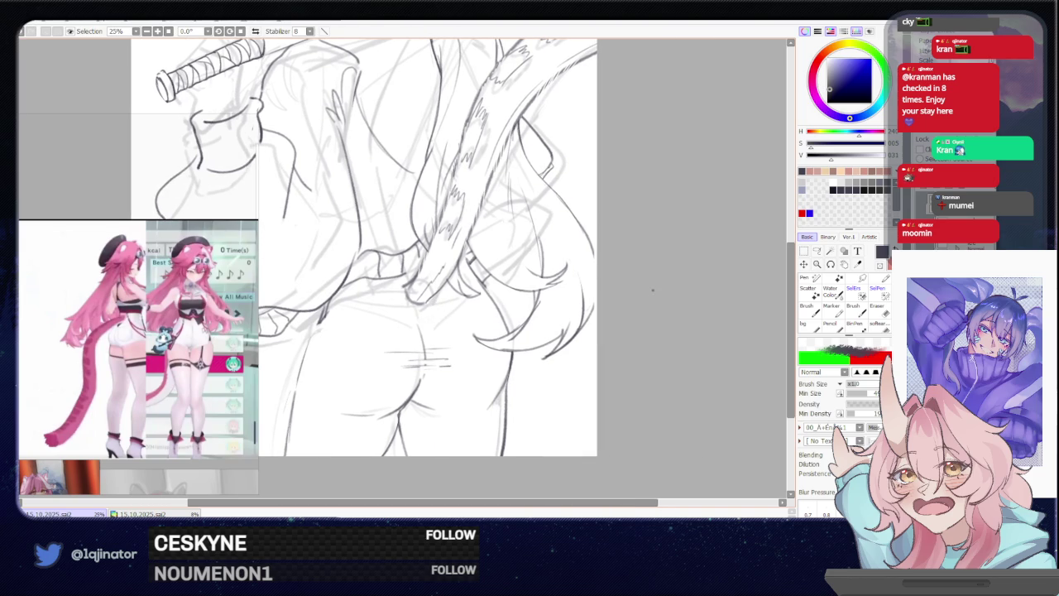
pyautogui.moveTo(653, 290); pyautogui.dragTo(430, 263)
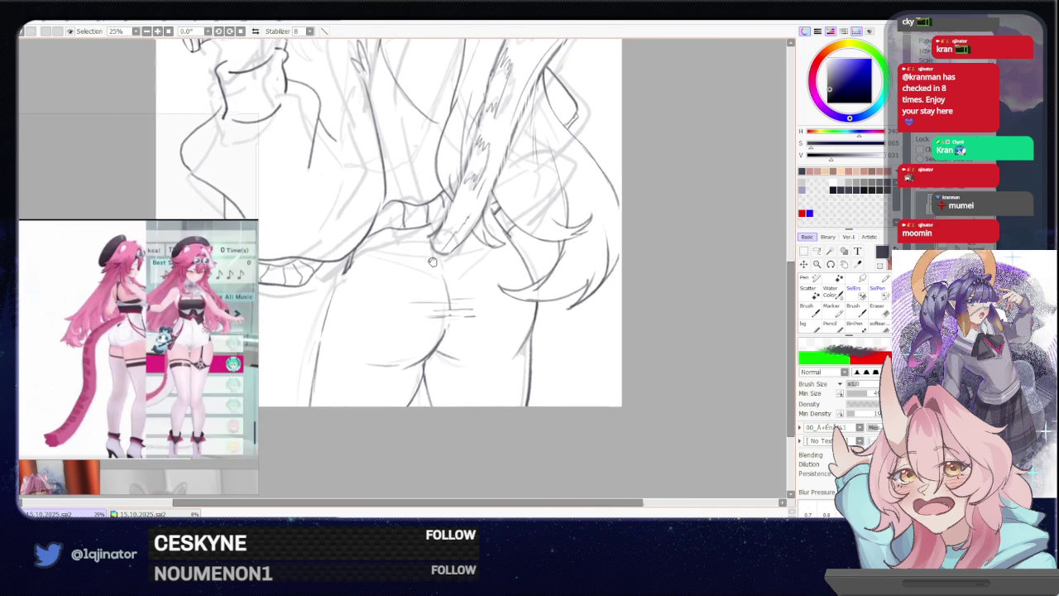
pyautogui.moveTo(364, 265); pyautogui.dragTo(368, 297)
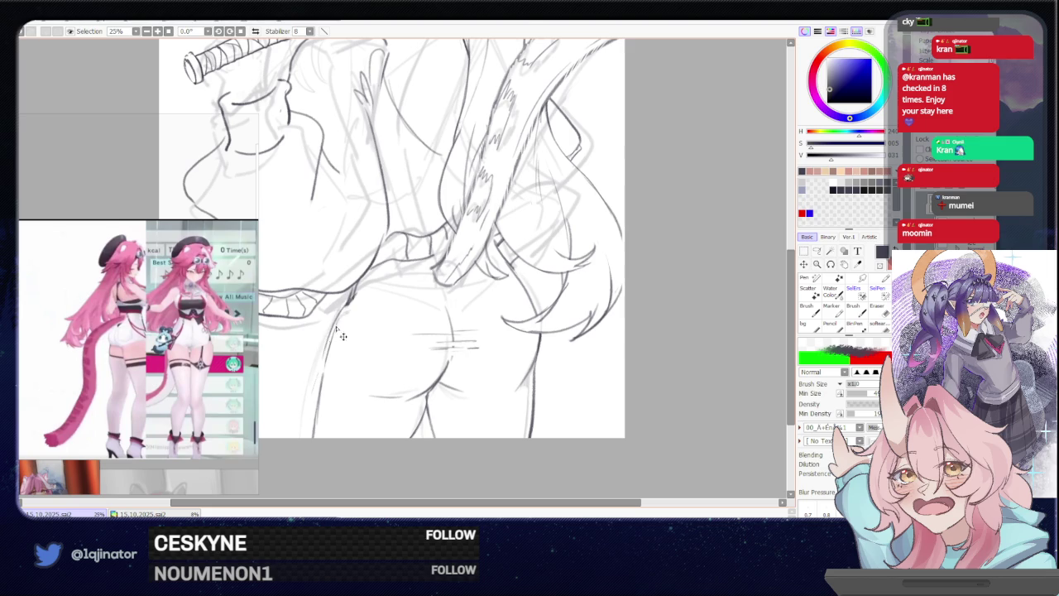
pyautogui.moveTo(345, 306); pyautogui.dragTo(323, 360)
pyautogui.moveTo(654, 283); pyautogui.dragTo(626, 271)
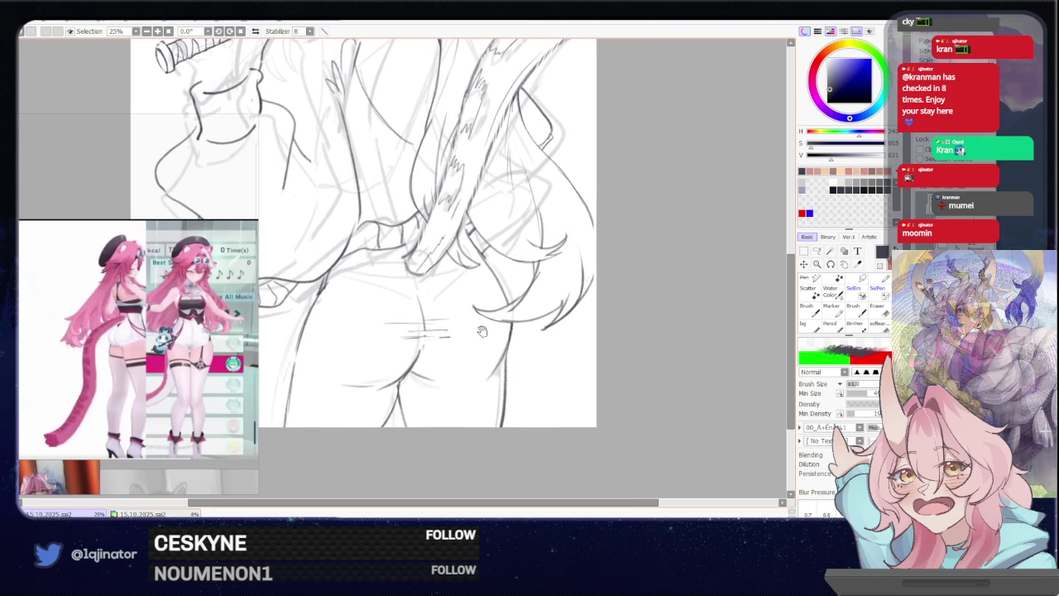
pyautogui.moveTo(449, 340); pyautogui.dragTo(465, 288)
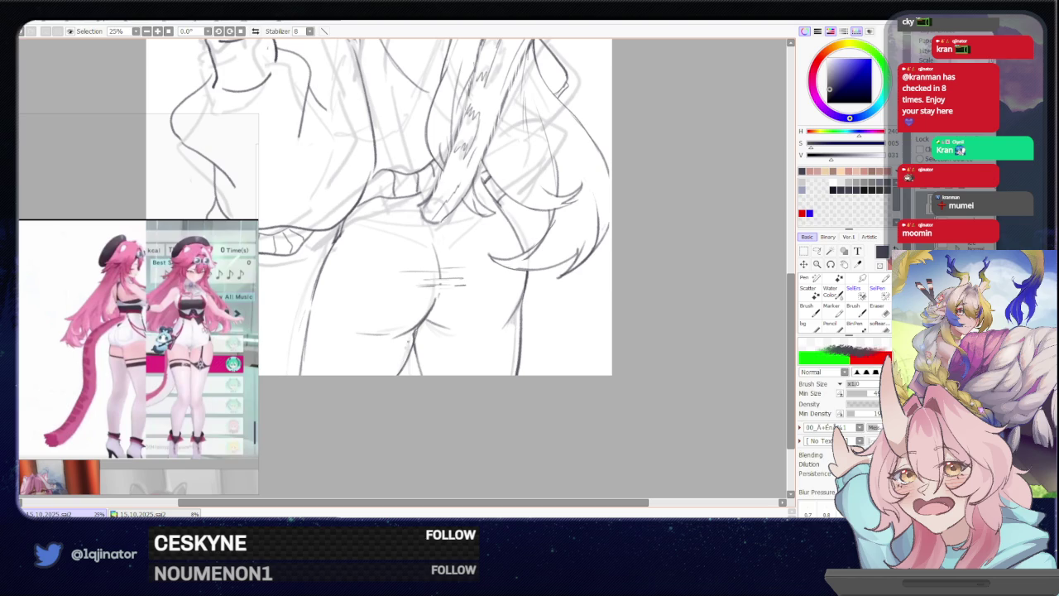
pyautogui.press('e')
pyautogui.moveTo(414, 331); pyautogui.dragTo(404, 369)
pyautogui.press('b')
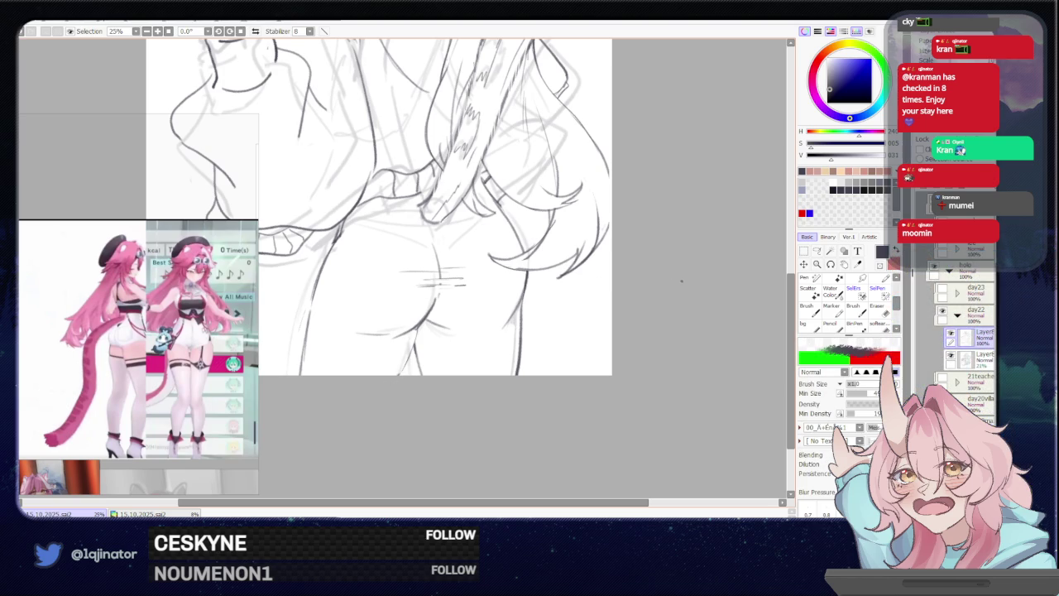
# Add and trim a short stroke on the leg outline, tilting the view about 13° and back
pyautogui.moveTo(669, 309); pyautogui.dragTo(450, 323)
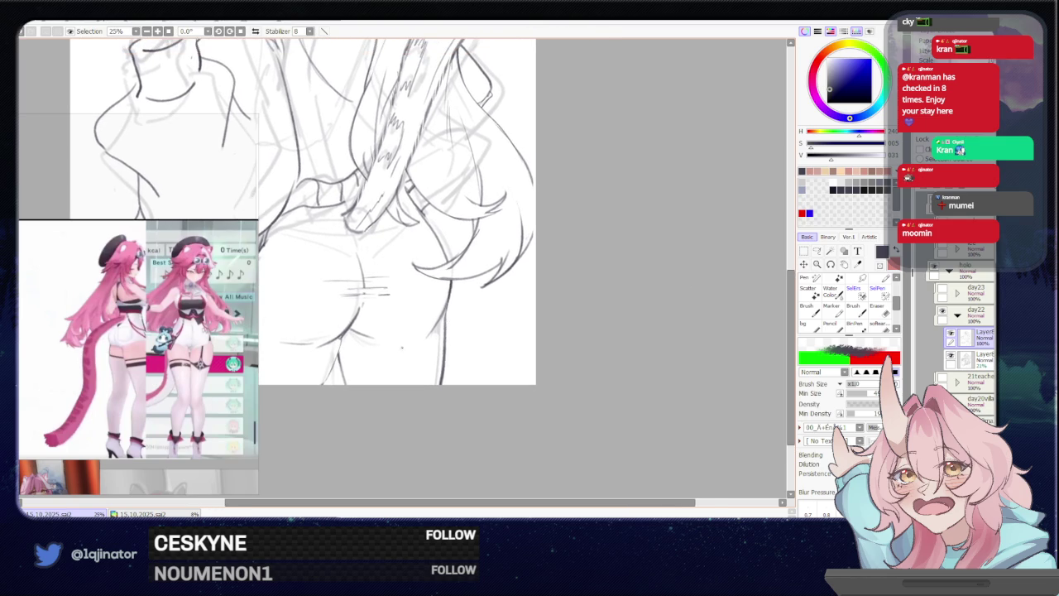
pyautogui.scroll(-1, 400, 351)
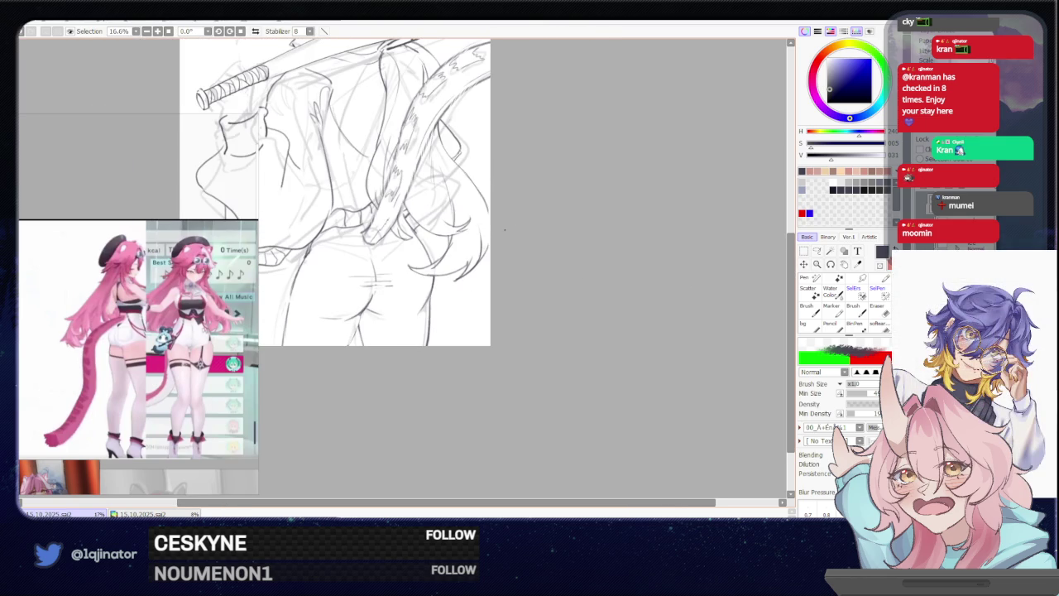
pyautogui.scroll(1, 550, 285)
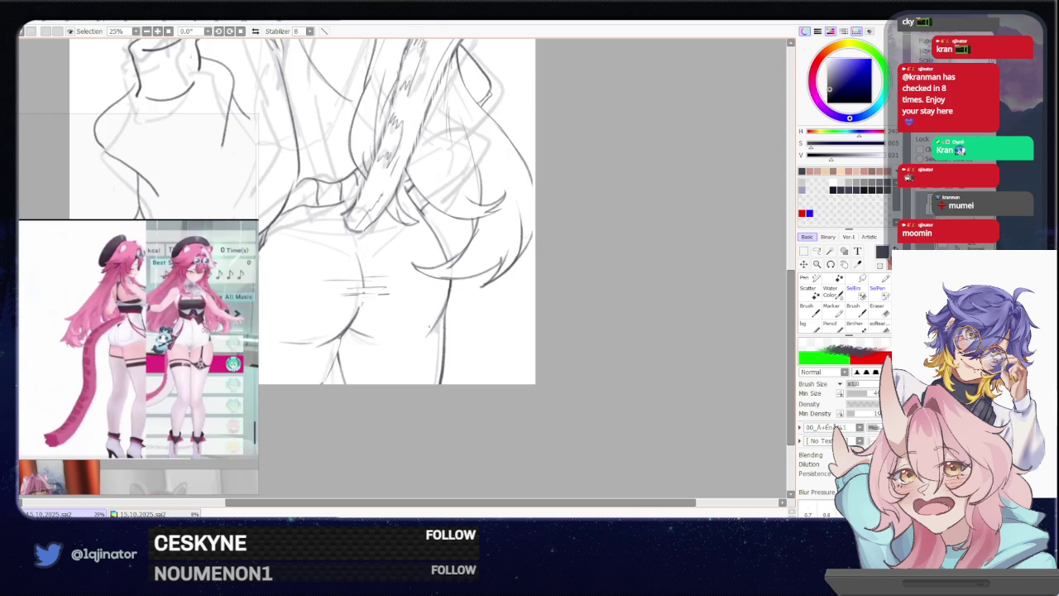
pyautogui.moveTo(431, 313); pyautogui.dragTo(439, 321)
pyautogui.press('e')
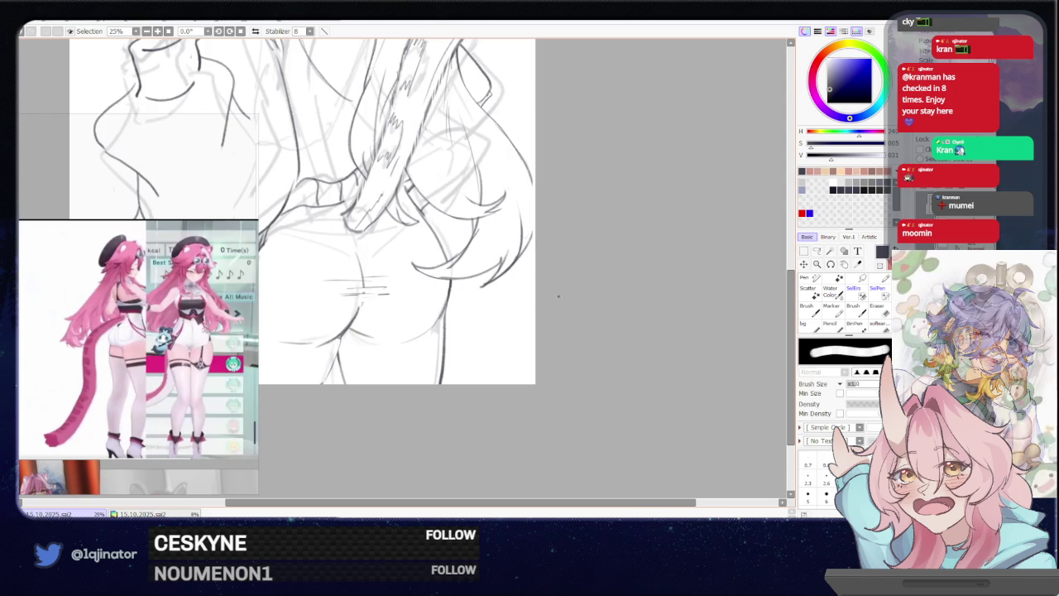
pyautogui.press('b')
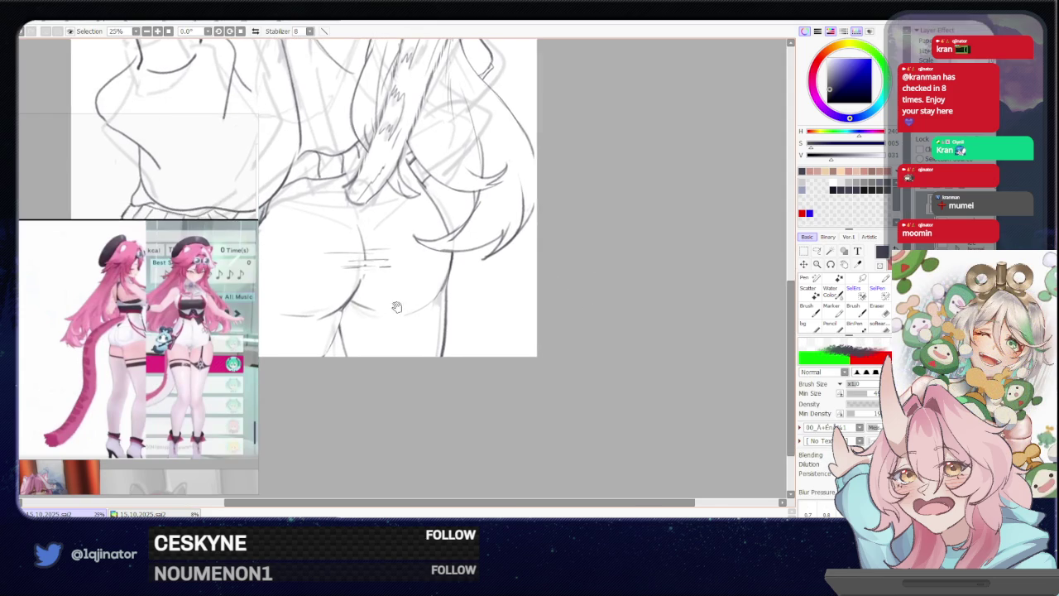
pyautogui.moveTo(392, 338); pyautogui.dragTo(417, 311)
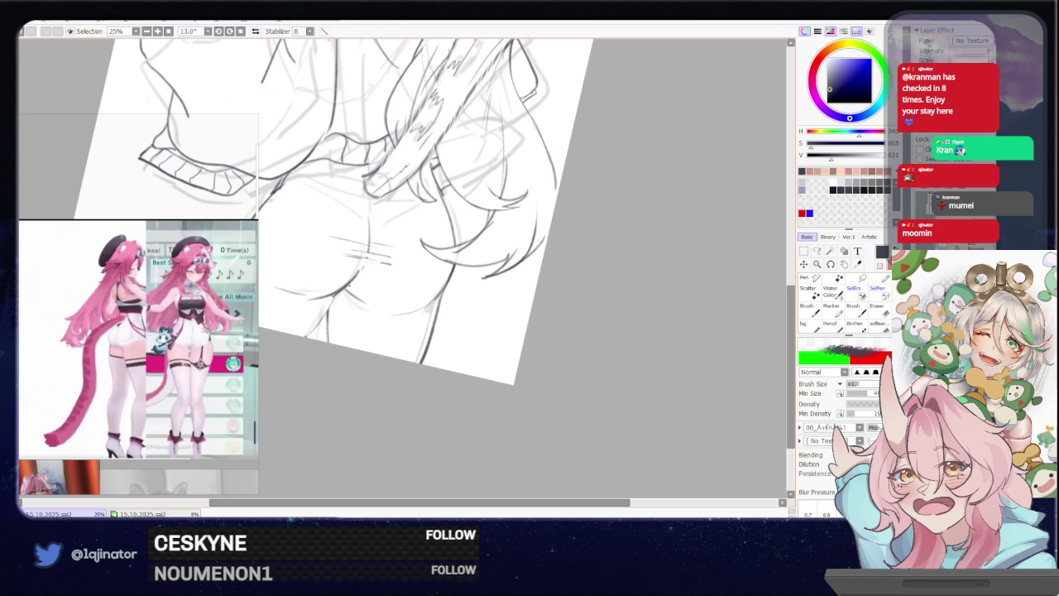
pyautogui.press('e')
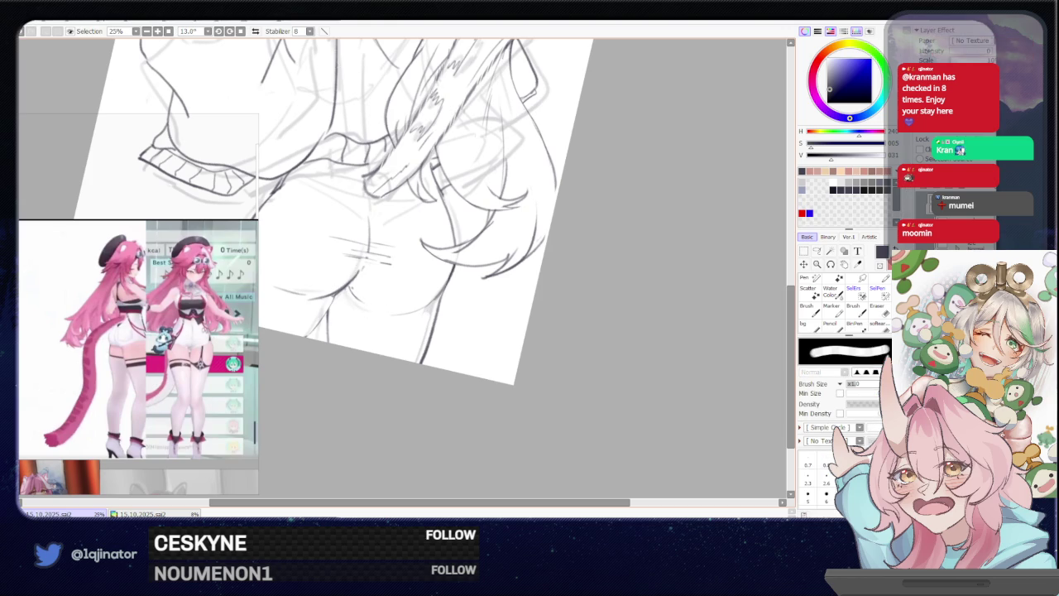
pyautogui.press('b')
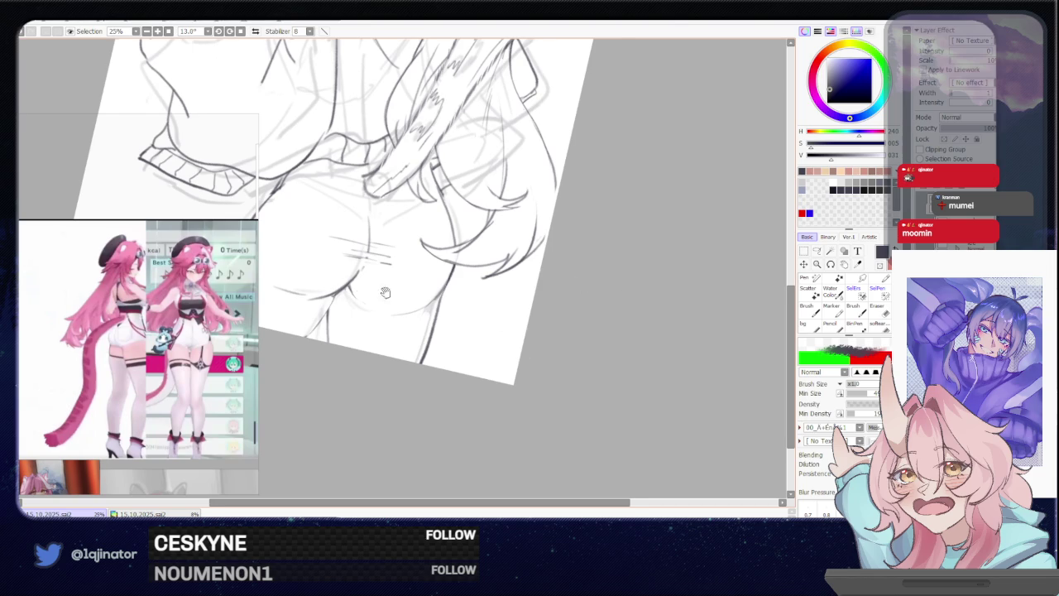
pyautogui.moveTo(382, 293); pyautogui.dragTo(419, 287)
pyautogui.moveTo(415, 327)
pyautogui.mouseDown()
pyautogui.moveTo(457, 343)
pyautogui.moveTo(471, 362)
pyautogui.mouseUp()
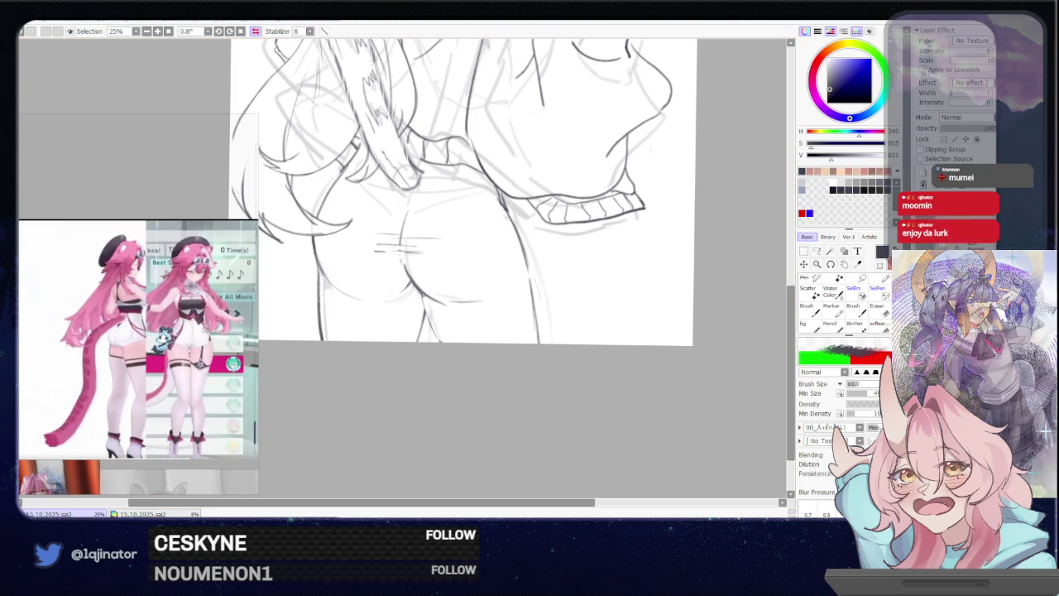
# Zoom out and mirror the canvas to check proportions, then recentre on the hips and lasso part of the left leg
pyautogui.press('-')
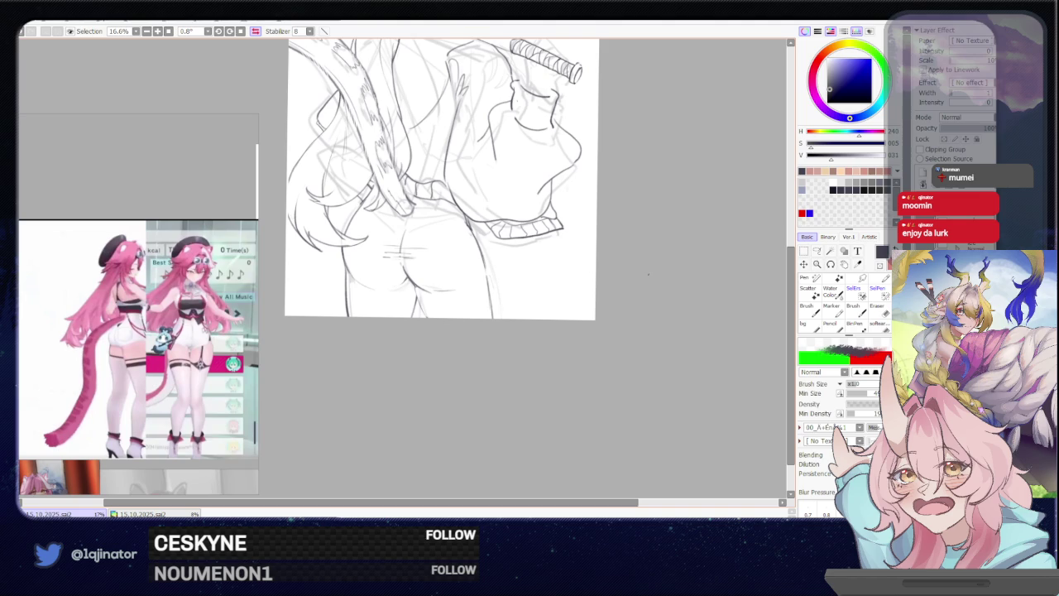
pyautogui.press('h')
pyautogui.moveTo(554, 263)
pyautogui.mouseDown()
pyautogui.moveTo(557, 296)
pyautogui.moveTo(539, 310)
pyautogui.moveTo(586, 280)
pyautogui.mouseUp()
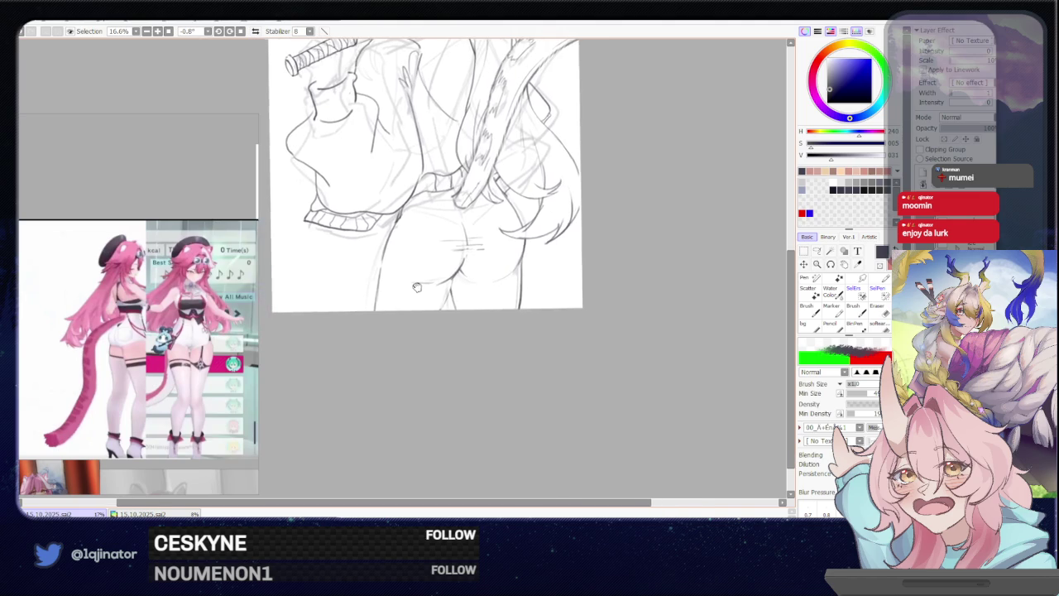
pyautogui.press('+')
pyautogui.moveTo(406, 289)
pyautogui.mouseDown()
pyautogui.moveTo(422, 281)
pyautogui.moveTo(403, 286)
pyautogui.moveTo(382, 335)
pyautogui.mouseUp()
pyautogui.click(817, 250)
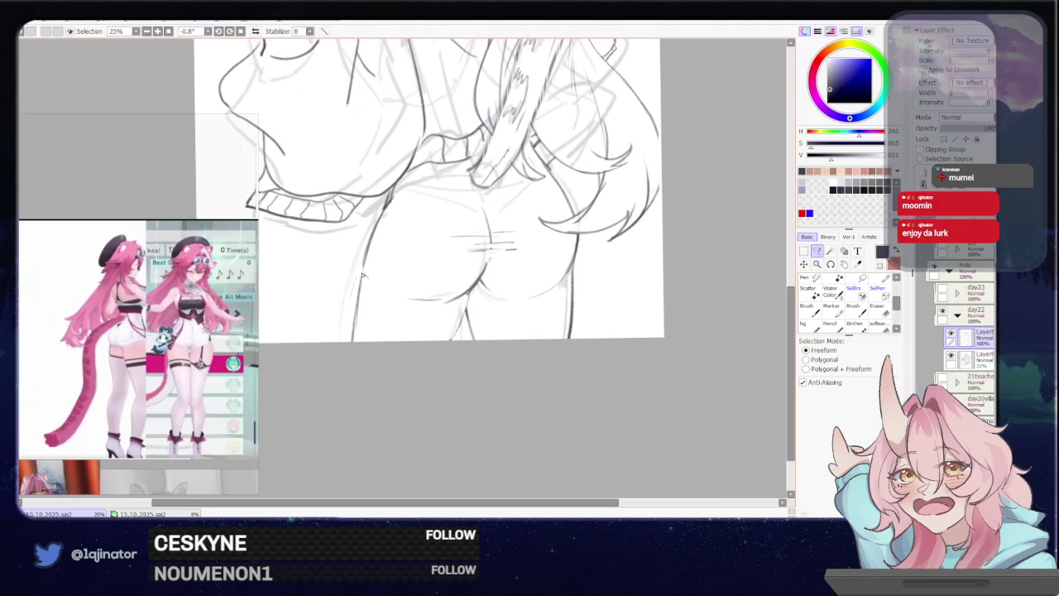
# Transform the lassoed lower left leg section into place and add a pencil stroke along the leg outline
pyautogui.hotkey('ctrl', 't')
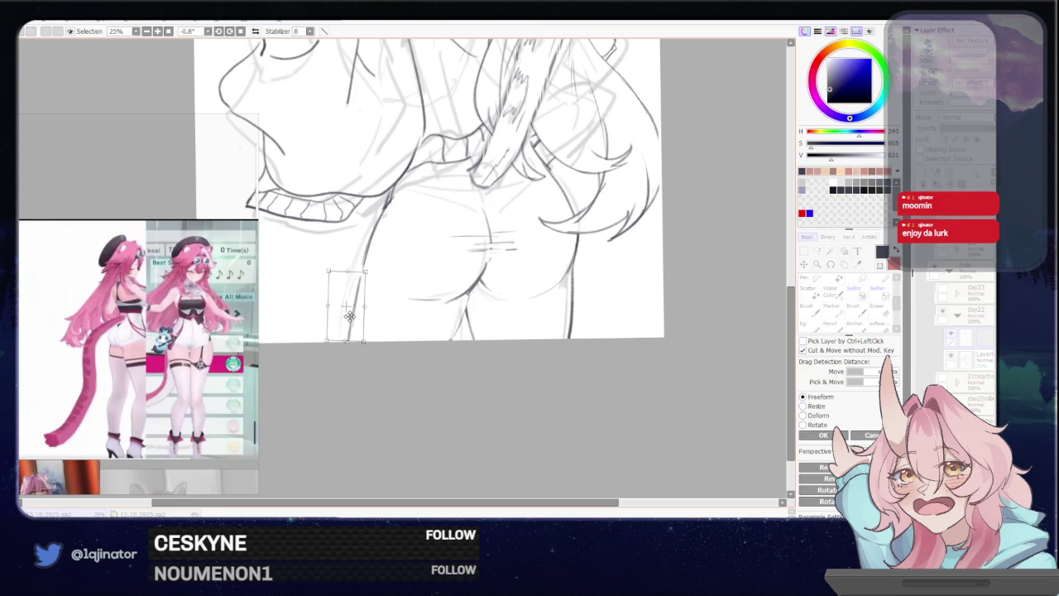
pyautogui.press('Return')
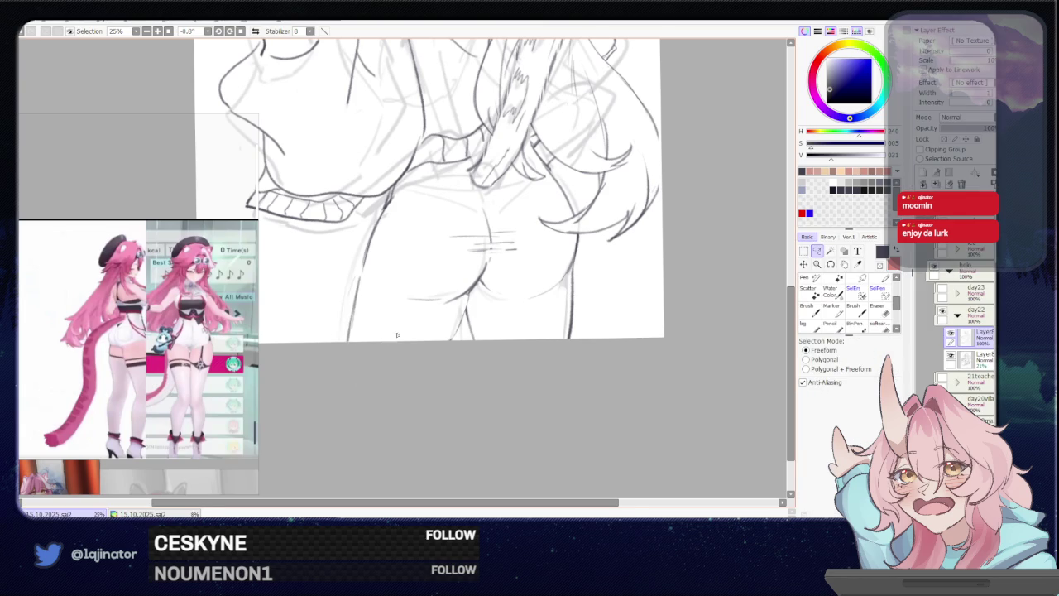
pyautogui.moveTo(481, 281); pyautogui.dragTo(452, 284)
pyautogui.press('b')
pyautogui.moveTo(341, 269); pyautogui.dragTo(318, 345)
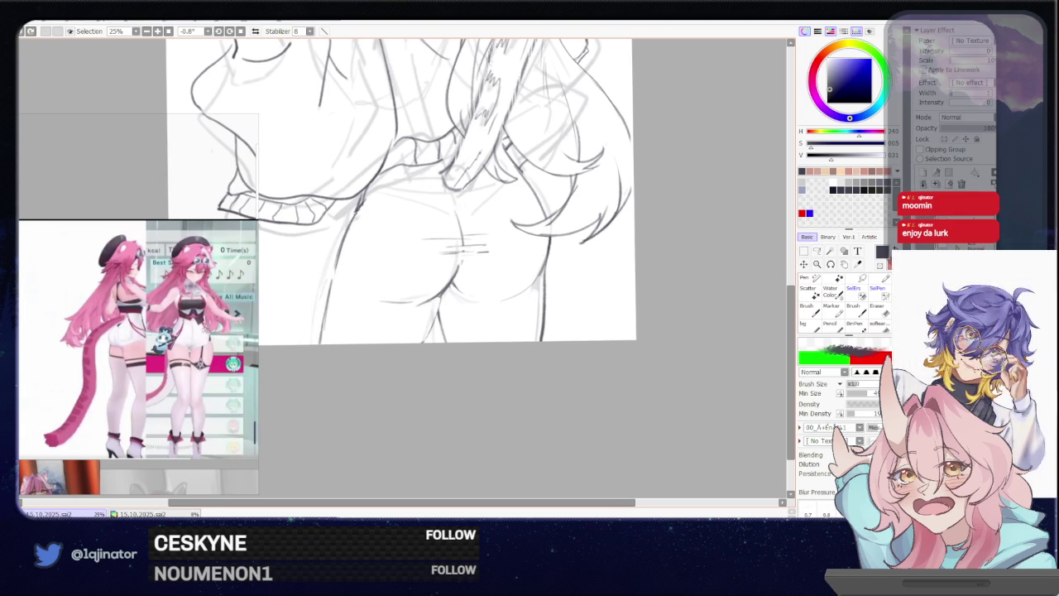
# Recentre the whole sketch and try a small hip mark, undoing it
pyautogui.scroll(-2, 574, 224)
pyautogui.scroll(-1, 574, 224)
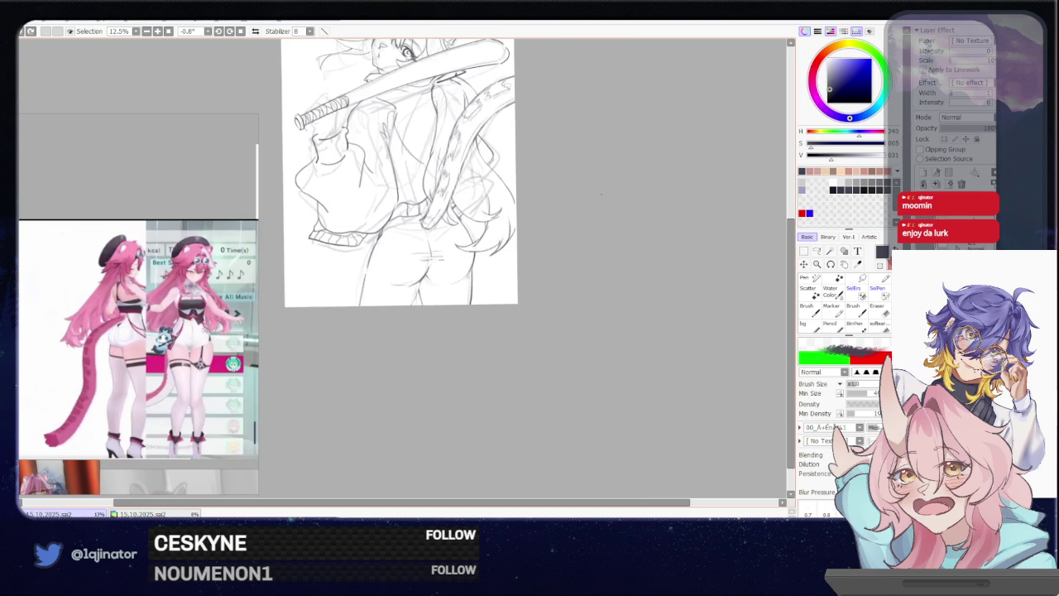
pyautogui.moveTo(574, 224)
pyautogui.mouseDown()
pyautogui.moveTo(539, 249)
pyautogui.moveTo(512, 296)
pyautogui.mouseUp()
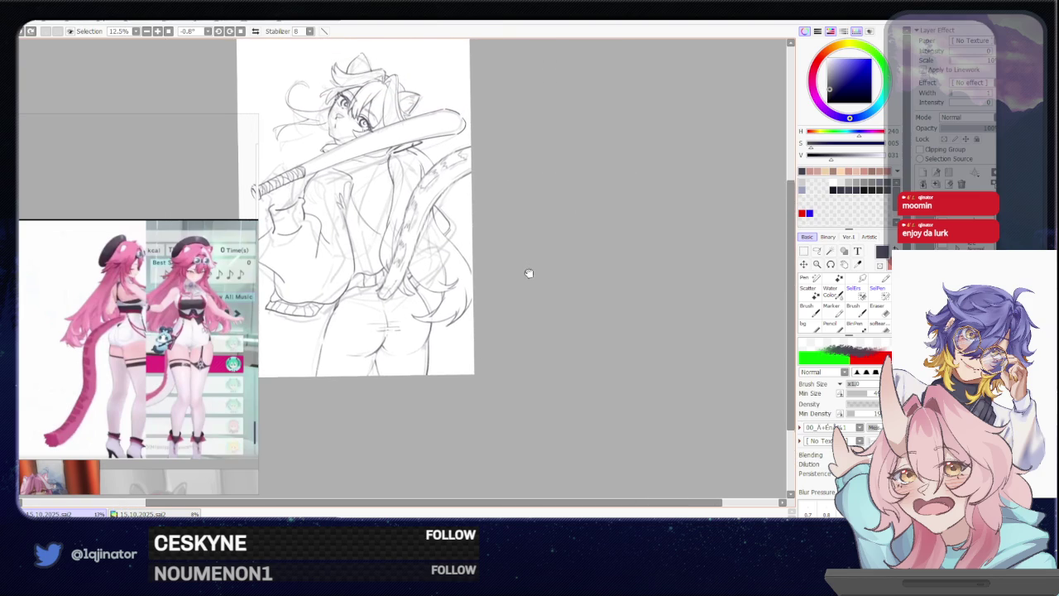
pyautogui.moveTo(510, 234); pyautogui.dragTo(536, 234)
pyautogui.scroll(3, 577, 289)
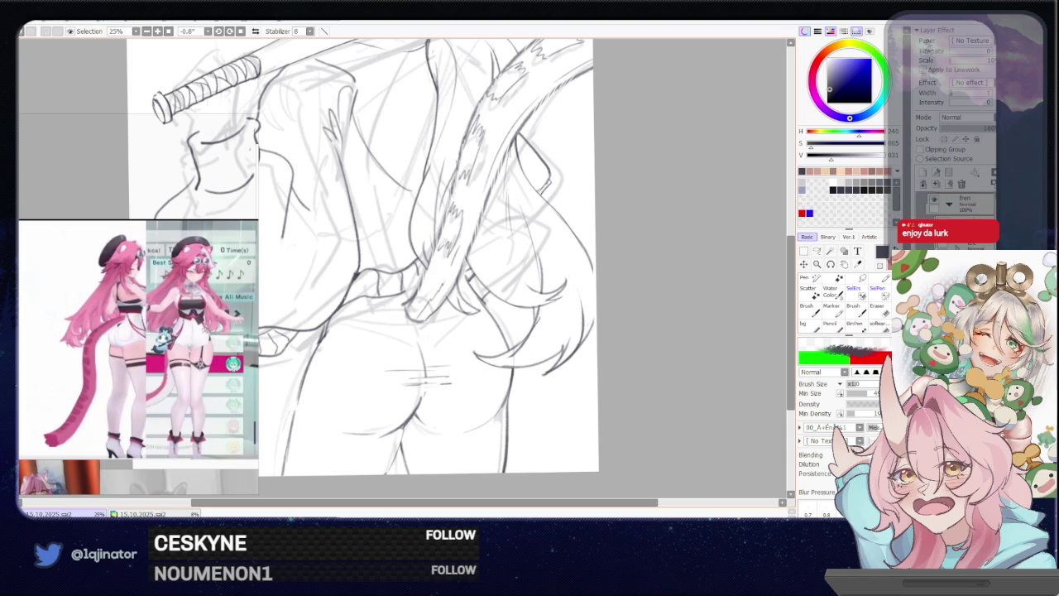
pyautogui.moveTo(332, 315); pyautogui.dragTo(326, 330)
pyautogui.hotkey('ctrl', 'z')
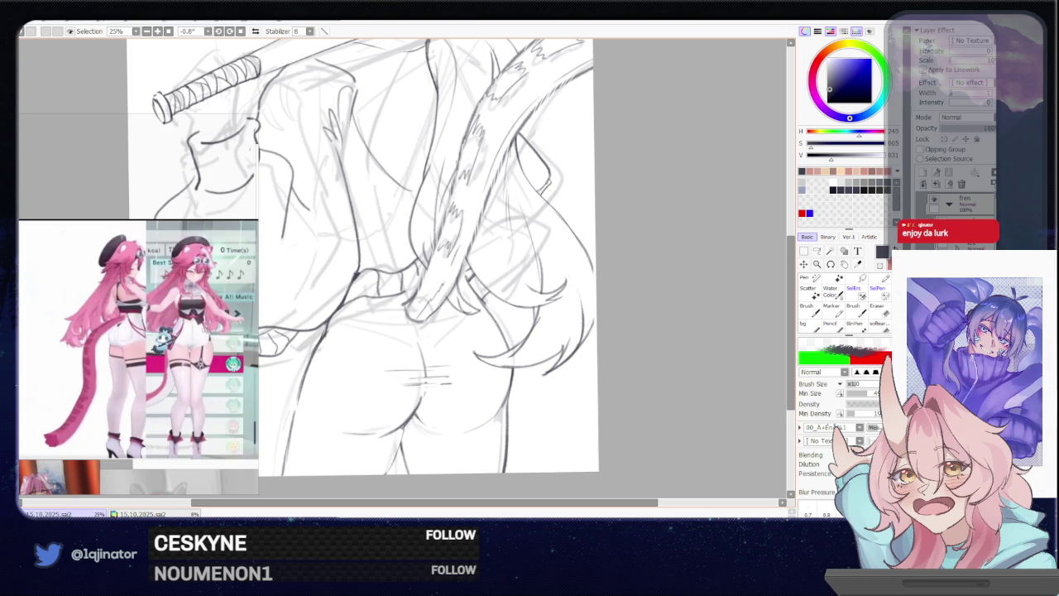
# Try a short vertical stroke near the waist, undo it, and draw another small touch-up stroke
pyautogui.scroll(-1, 362, 257)
pyautogui.moveTo(571, 262)
pyautogui.mouseDown()
pyautogui.moveTo(538, 297)
pyautogui.moveTo(511, 293)
pyautogui.mouseUp()
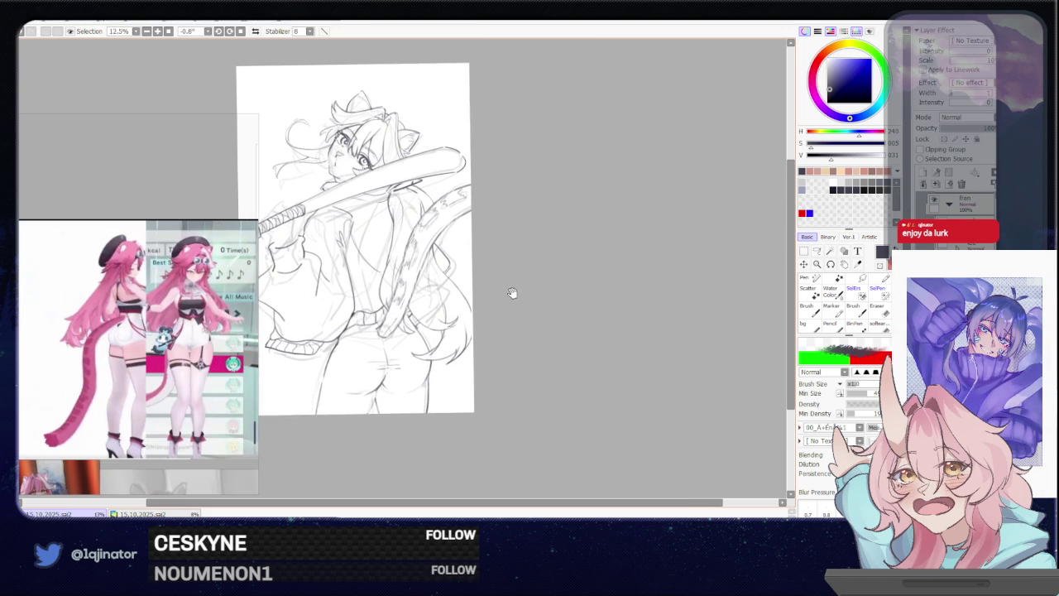
pyautogui.scroll(1, 166, 293)
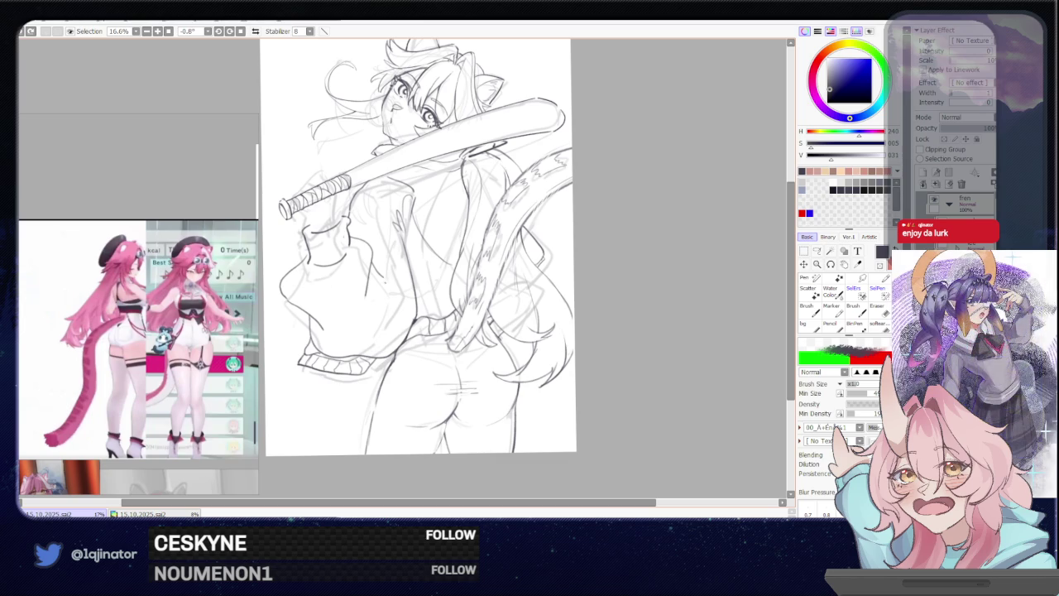
pyautogui.moveTo(387, 278)
pyautogui.mouseDown()
pyautogui.moveTo(378, 344)
pyautogui.moveTo(392, 315)
pyautogui.mouseUp()
pyautogui.hotkey('ctrl', 'z')
pyautogui.hotkey('ctrl', 'z')
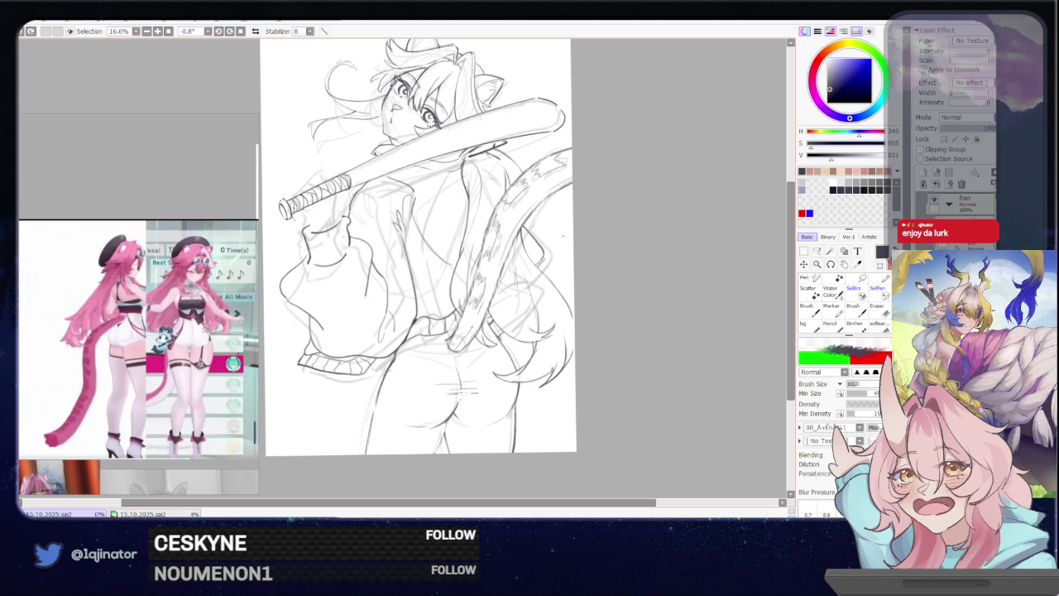
pyautogui.moveTo(403, 275); pyautogui.dragTo(424, 288)
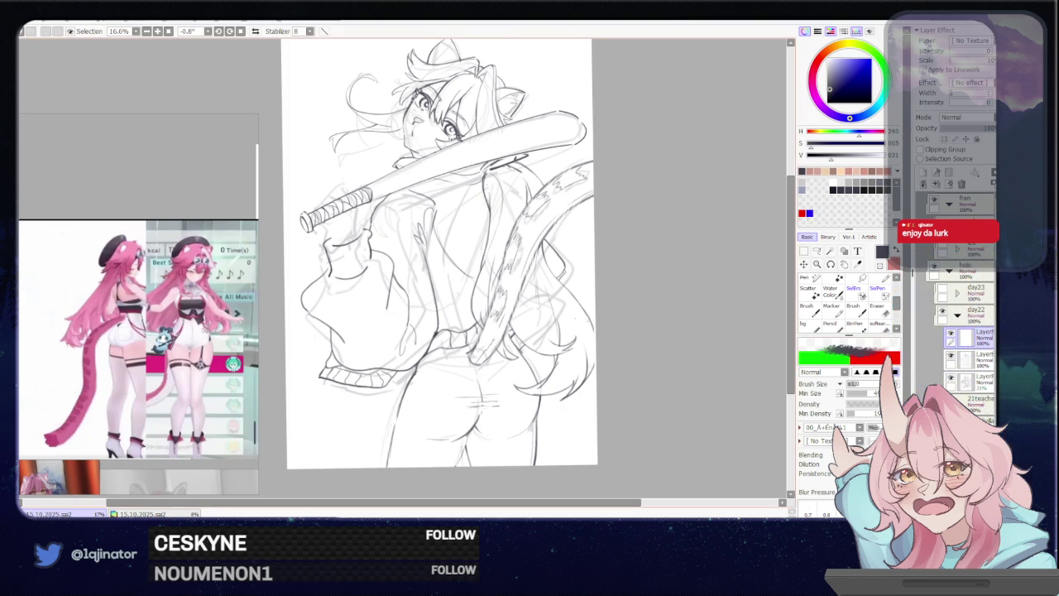
# Hide the line art, zoom into the rough sketch, and try sleeve strokes, undoing them
pyautogui.scroll(1, 445, 268)
pyautogui.click(950, 356)
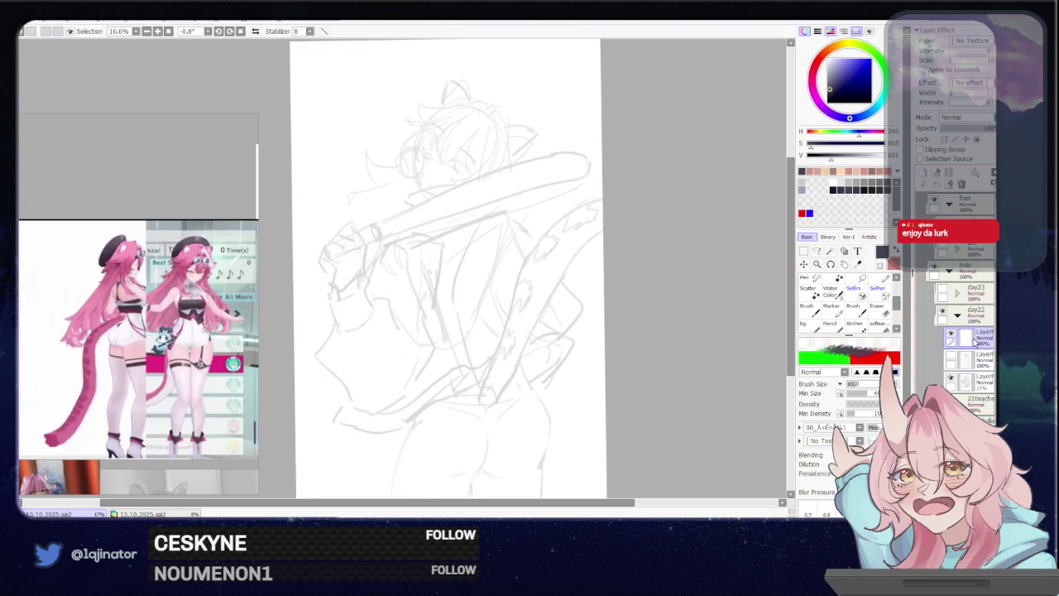
pyautogui.hotkey('ctrl', '+')
pyautogui.moveTo(347, 229); pyautogui.dragTo(336, 282)
pyautogui.hotkey('ctrl', 'z')
pyautogui.moveTo(349, 235)
pyautogui.mouseDown()
pyautogui.moveTo(339, 283)
pyautogui.moveTo(308, 301)
pyautogui.moveTo(333, 294)
pyautogui.moveTo(310, 306)
pyautogui.mouseUp()
pyautogui.hotkey('ctrl', 'z')
pyautogui.hotkey('ctrl', 'z')
pyautogui.hotkey('ctrl', 'z')
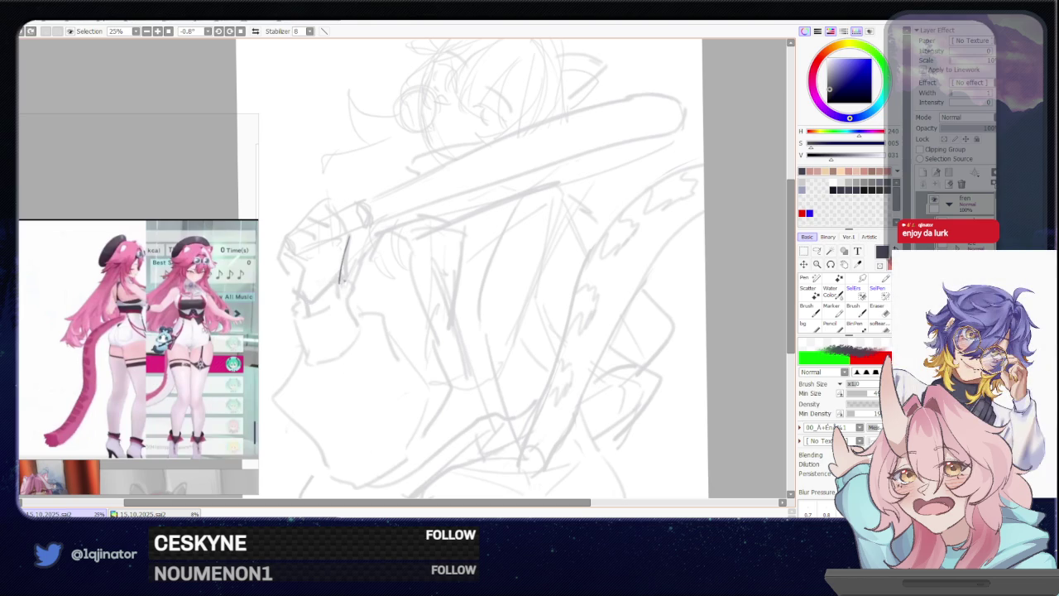
pyautogui.moveTo(339, 273)
pyautogui.mouseDown()
pyautogui.moveTo(335, 291)
pyautogui.moveTo(305, 301)
pyautogui.moveTo(310, 289)
pyautogui.moveTo(293, 291)
pyautogui.moveTo(305, 299)
pyautogui.mouseUp()
pyautogui.hotkey('ctrl', 'z')
pyautogui.hotkey('ctrl', 'z')
pyautogui.moveTo(354, 212)
pyautogui.mouseDown()
pyautogui.moveTo(339, 241)
pyautogui.moveTo(319, 208)
pyautogui.mouseUp()
pyautogui.hotkey('ctrl', 'z')
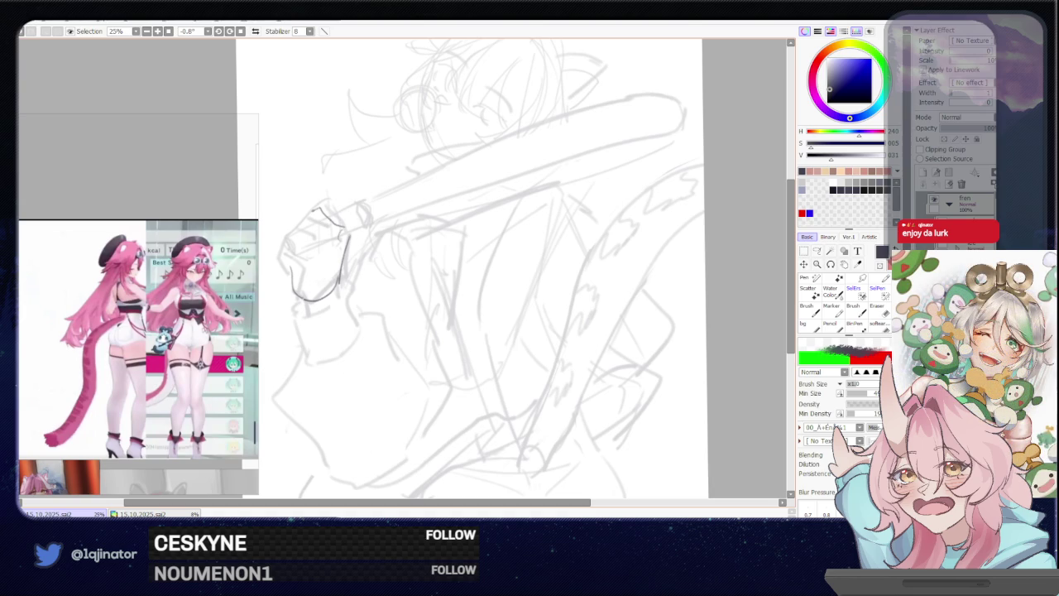
# With the canvas mirrored, sketch short strokes on the gripping fist, then unflip
pyautogui.press('h')
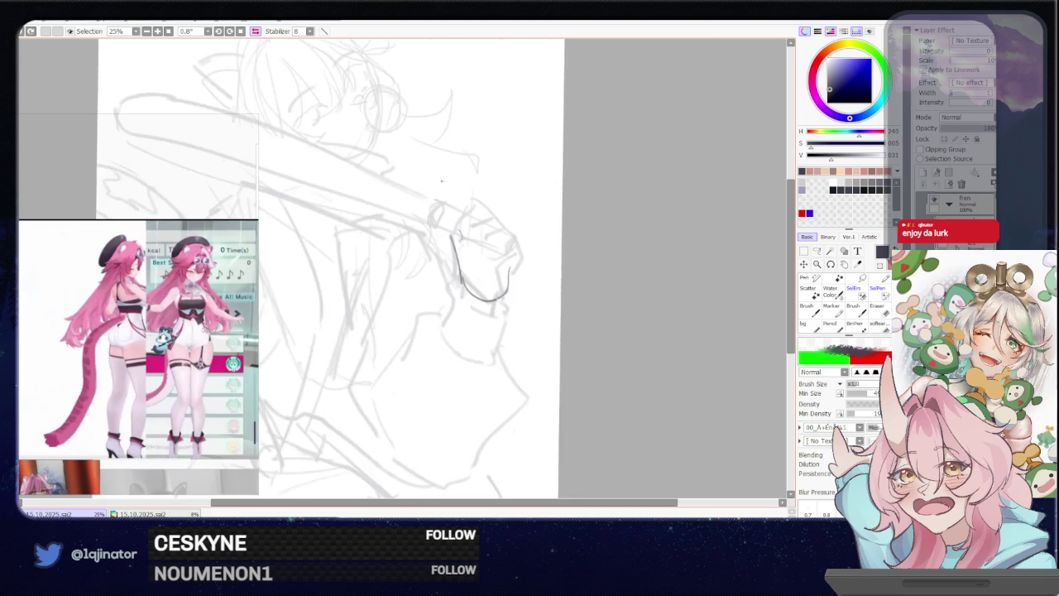
pyautogui.moveTo(441, 221)
pyautogui.mouseDown()
pyautogui.moveTo(395, 221)
pyautogui.moveTo(364, 242)
pyautogui.mouseUp()
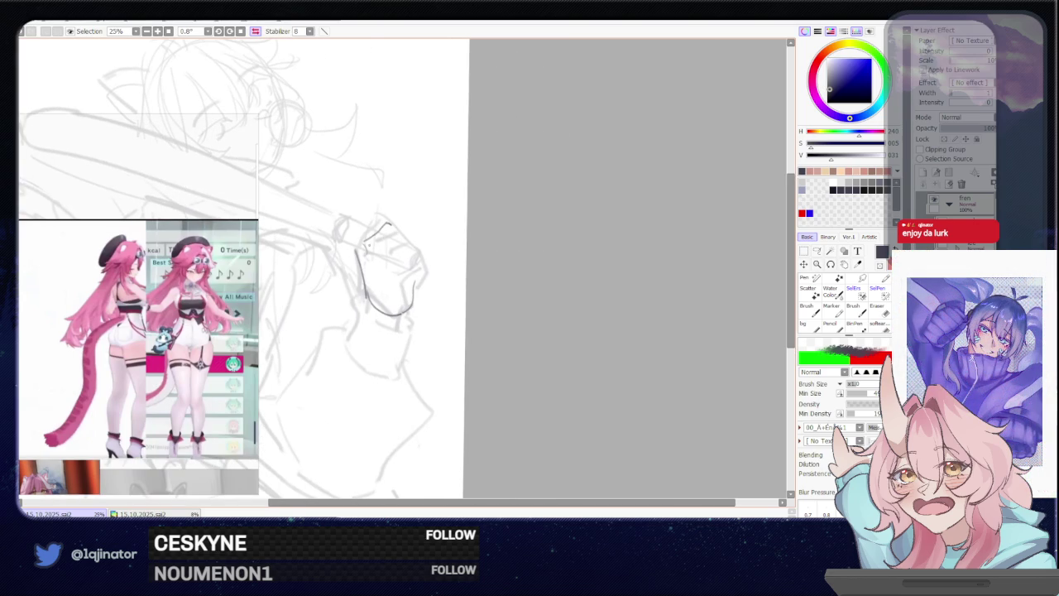
pyautogui.moveTo(389, 235); pyautogui.dragTo(366, 247)
pyautogui.moveTo(396, 230); pyautogui.dragTo(370, 244)
pyautogui.hotkey('ctrl', 'z')
pyautogui.press('h')
# Draw knuckle circles and the fist's left outline, checking it in the mirrored view
pyautogui.moveTo(563, 273); pyautogui.dragTo(543, 255)
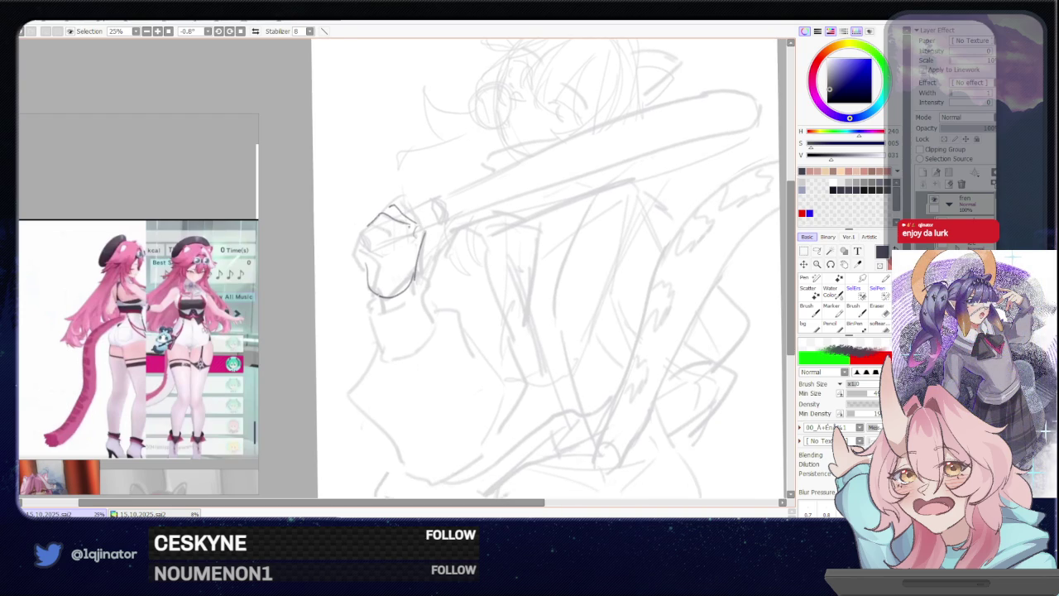
pyautogui.moveTo(399, 232); pyautogui.dragTo(410, 226)
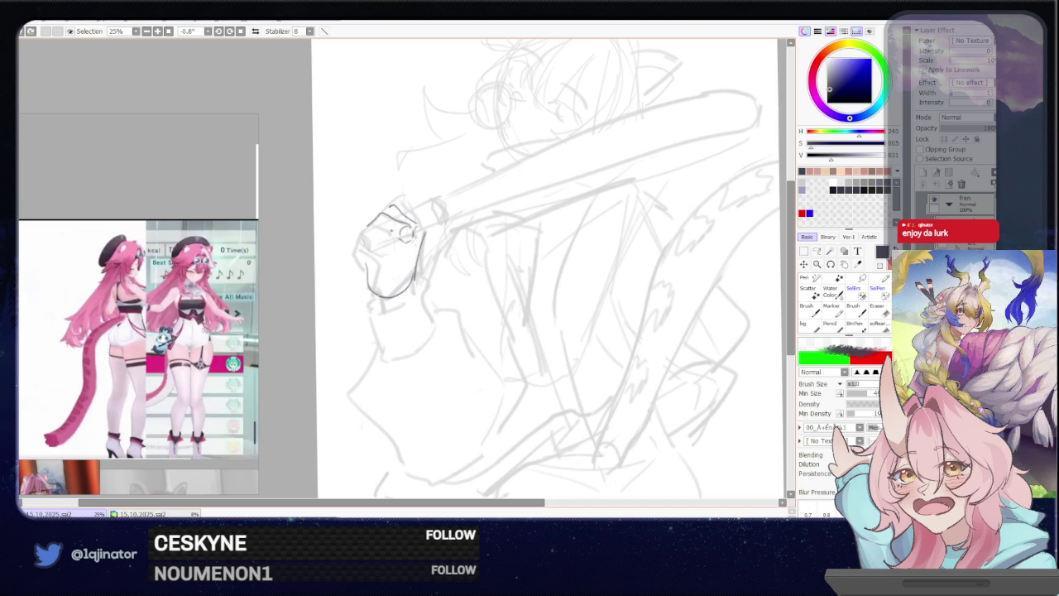
pyautogui.moveTo(385, 239); pyautogui.dragTo(361, 232)
pyautogui.hotkey('ctrl', 'z')
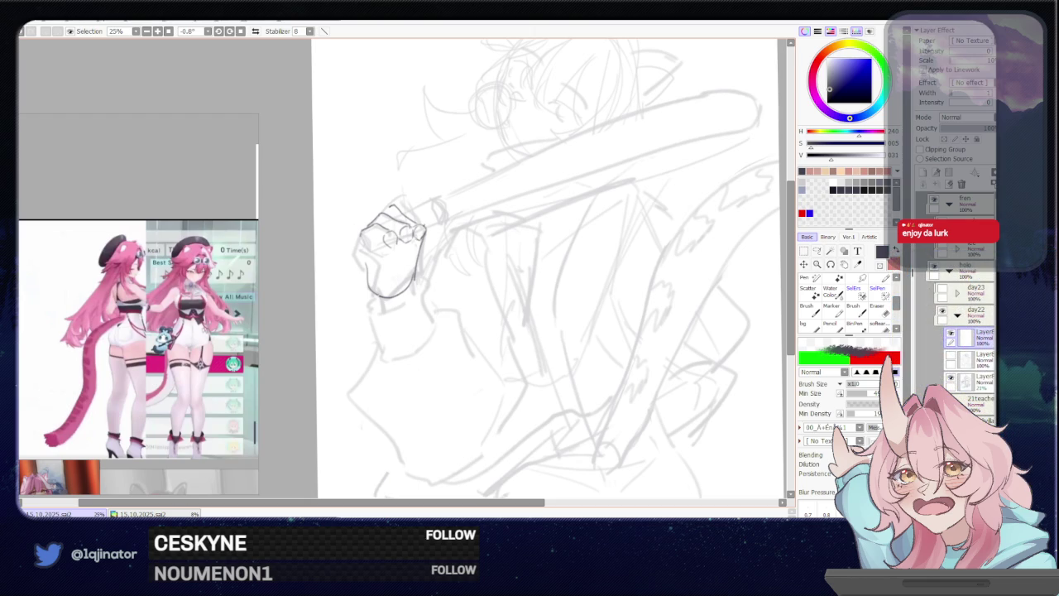
pyautogui.press('h')
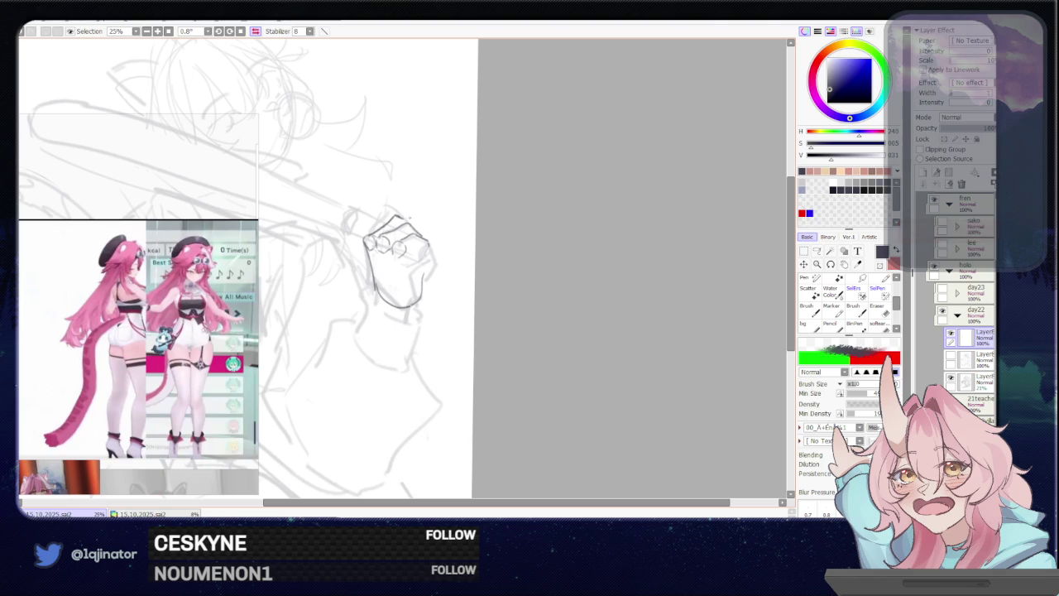
pyautogui.press('h')
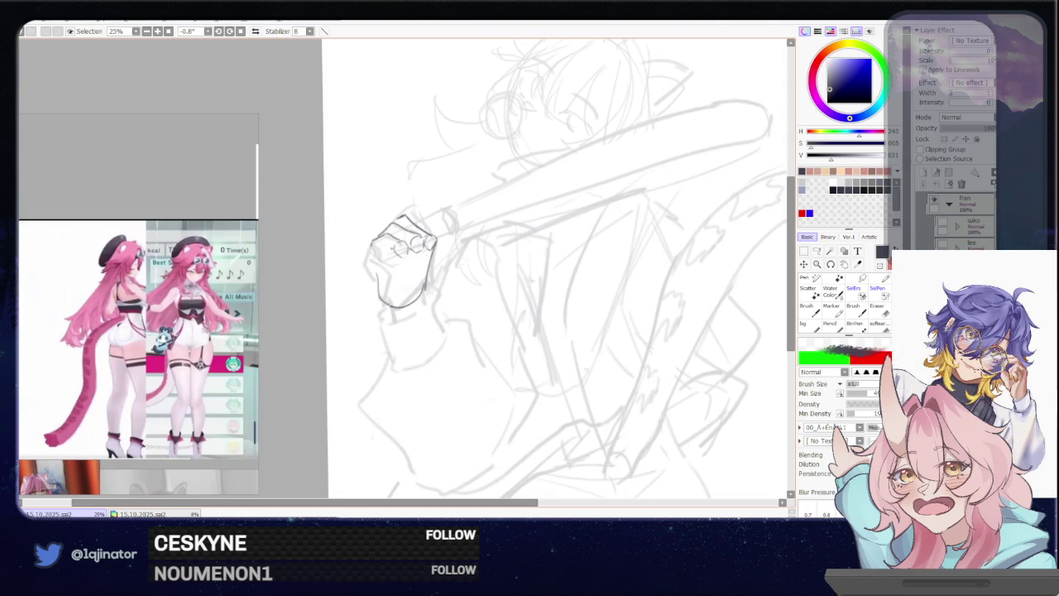
pyautogui.moveTo(372, 247)
pyautogui.mouseDown()
pyautogui.moveTo(385, 244)
pyautogui.moveTo(363, 264)
pyautogui.mouseUp()
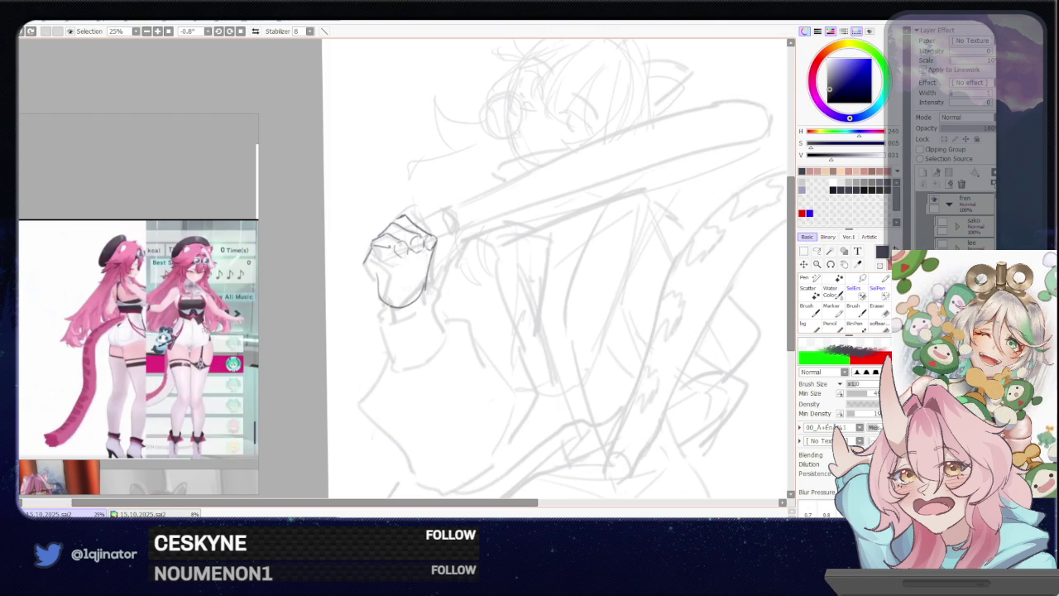
pyautogui.moveTo(383, 250)
pyautogui.mouseDown()
pyautogui.moveTo(382, 261)
pyautogui.moveTo(396, 259)
pyautogui.moveTo(382, 257)
pyautogui.mouseUp()
pyautogui.press('e')
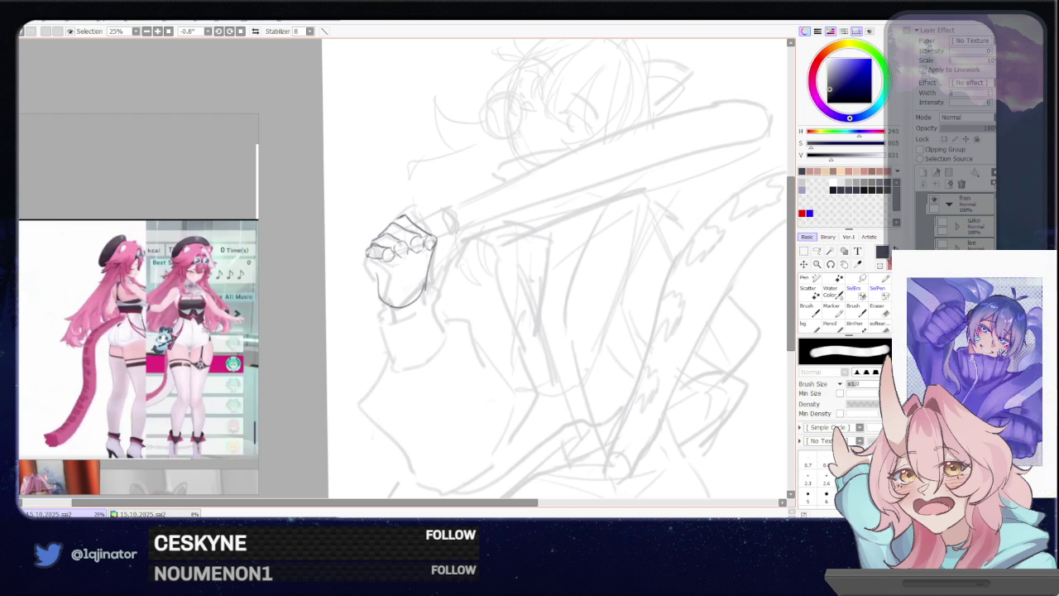
pyautogui.press('b')
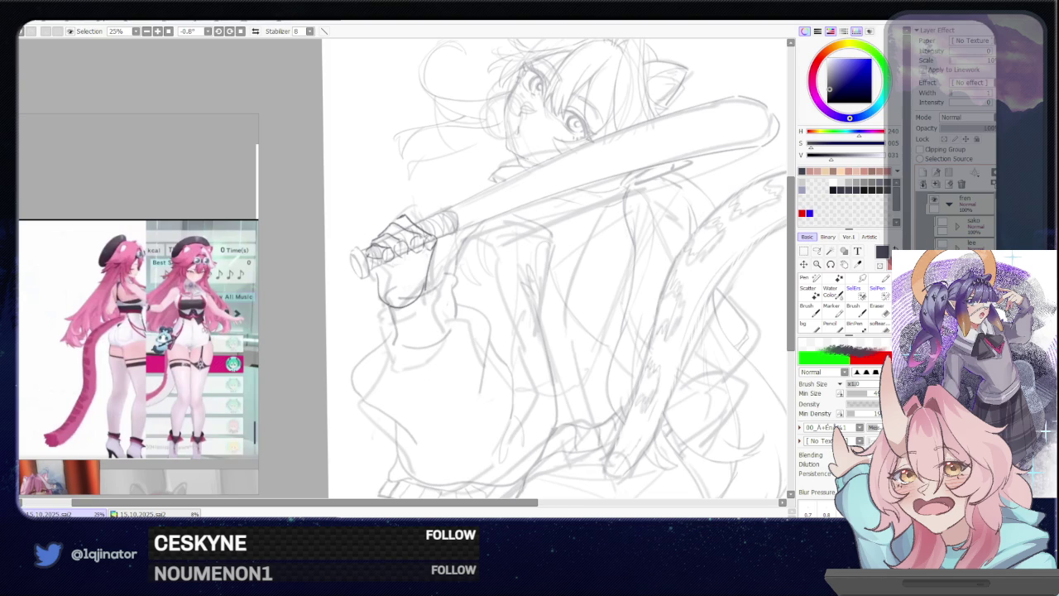
# Redraw the hand gripping the handle with wrap detail and fist shape
pyautogui.moveTo(389, 248); pyautogui.dragTo(438, 290)
pyautogui.moveTo(414, 203); pyautogui.dragTo(451, 240)
pyautogui.moveTo(393, 273); pyautogui.dragTo(439, 294)
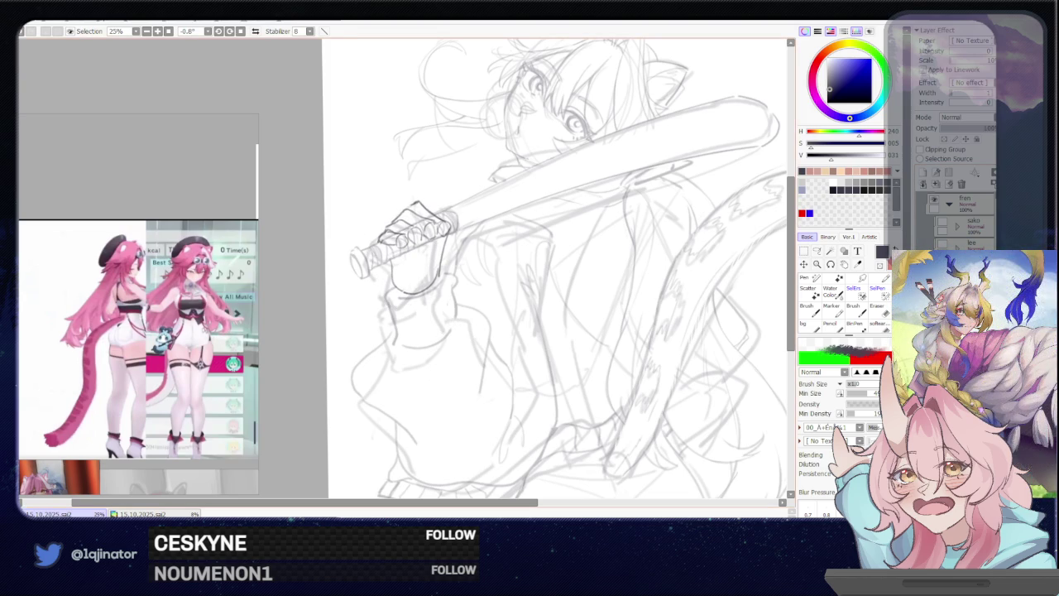
pyautogui.press('e')
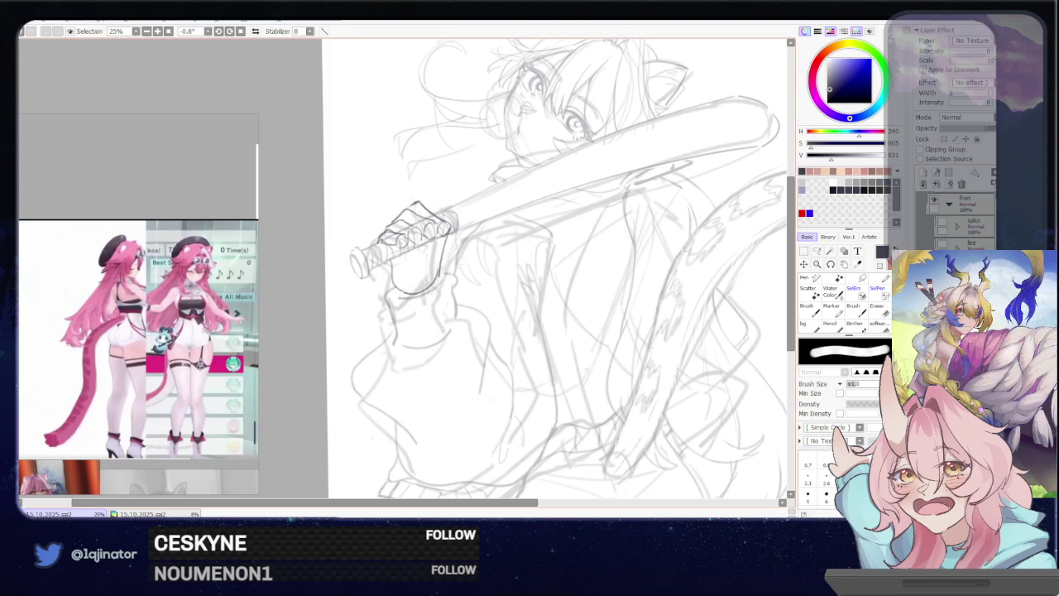
pyautogui.press('b')
pyautogui.press('e')
pyautogui.press('b')
pyautogui.moveTo(389, 246); pyautogui.dragTo(395, 251)
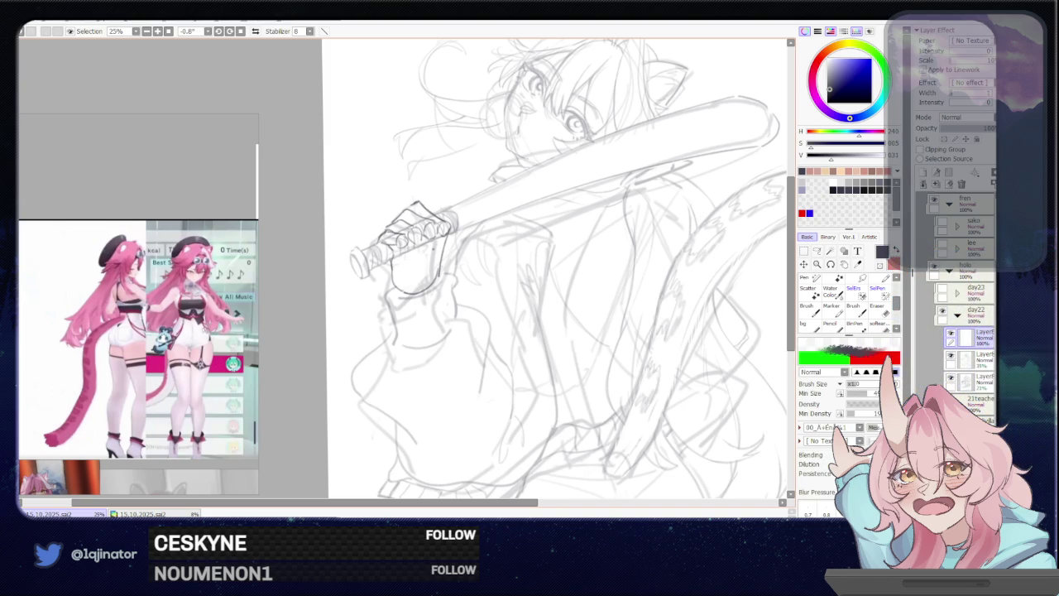
# Refine the hand strokes, erase stray marks, and redraw the hand's right edge
pyautogui.moveTo(436, 240); pyautogui.dragTo(417, 277)
pyautogui.moveTo(411, 238); pyautogui.dragTo(409, 275)
pyautogui.hotkey('ctrl', 'z')
pyautogui.hotkey('ctrl', 'z')
pyautogui.moveTo(448, 231); pyautogui.dragTo(433, 269)
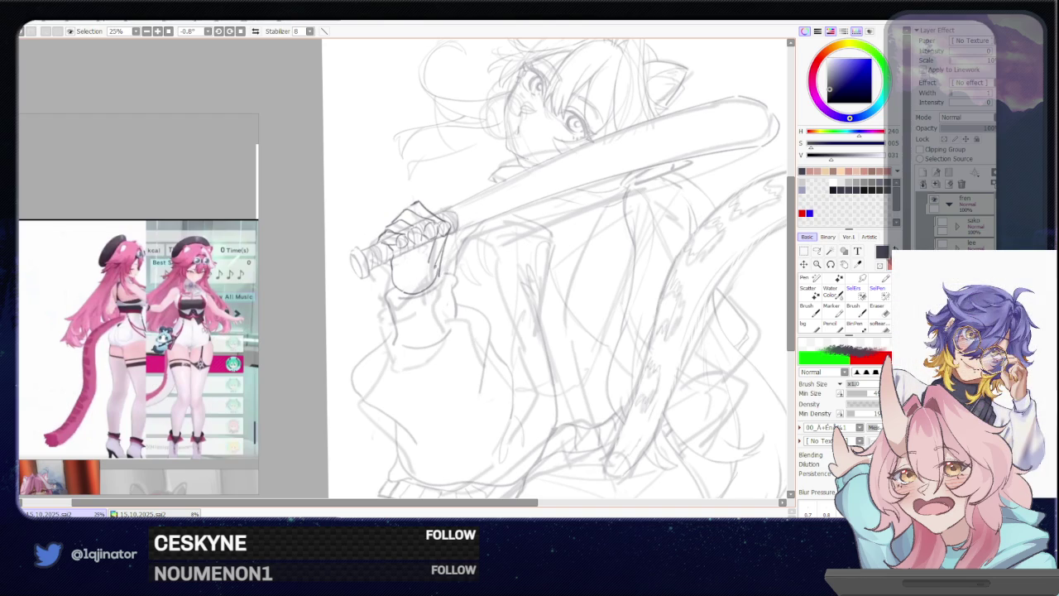
pyautogui.moveTo(441, 249); pyautogui.dragTo(447, 300)
pyautogui.hotkey('ctrl', 'z')
pyautogui.hotkey('ctrl', 'z')
pyautogui.press('e')
pyautogui.moveTo(392, 273); pyautogui.dragTo(407, 308)
pyautogui.press('b')
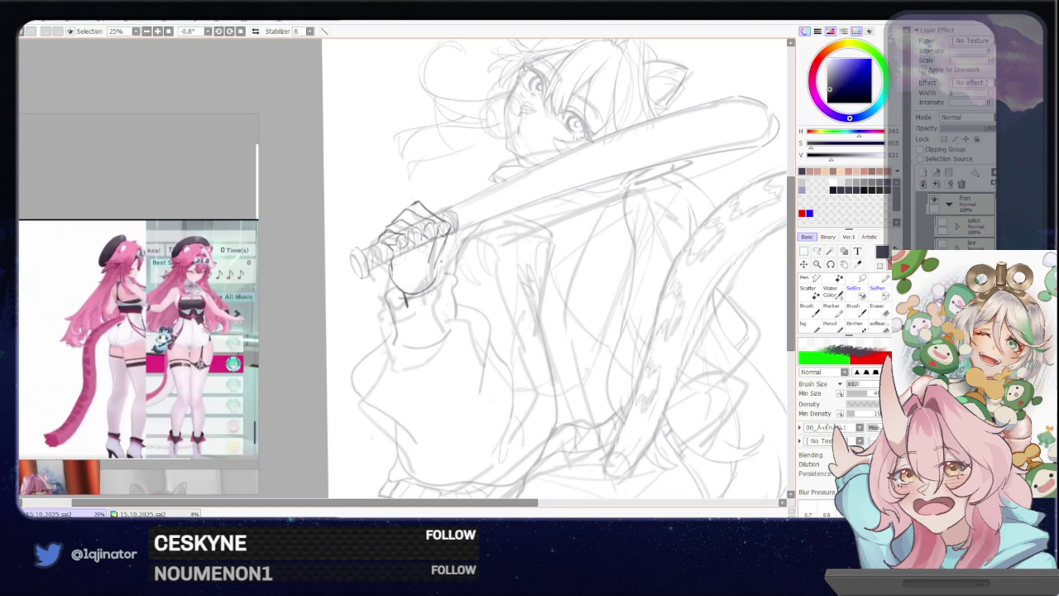
pyautogui.moveTo(439, 261); pyautogui.dragTo(443, 305)
pyautogui.hotkey('ctrl', 'z')
pyautogui.moveTo(439, 268); pyautogui.dragTo(443, 317)
# Rotate the hand sketch slightly with Ctrl+T and mirror the canvas view
pyautogui.scroll(-1, 500, 286)
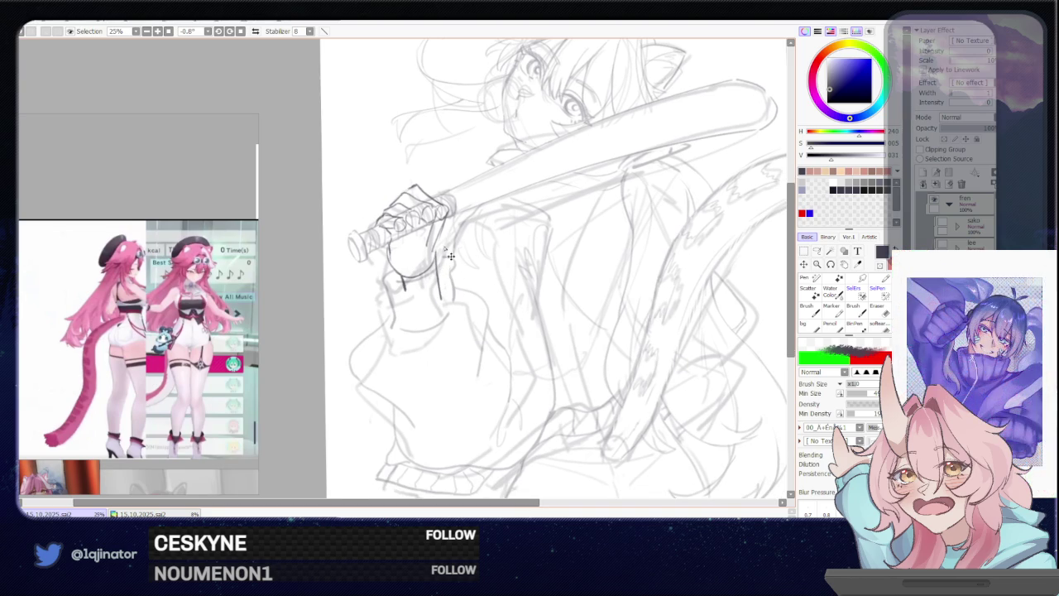
pyautogui.hotkey('ctrl', 't')
pyautogui.moveTo(474, 220); pyautogui.dragTo(478, 225)
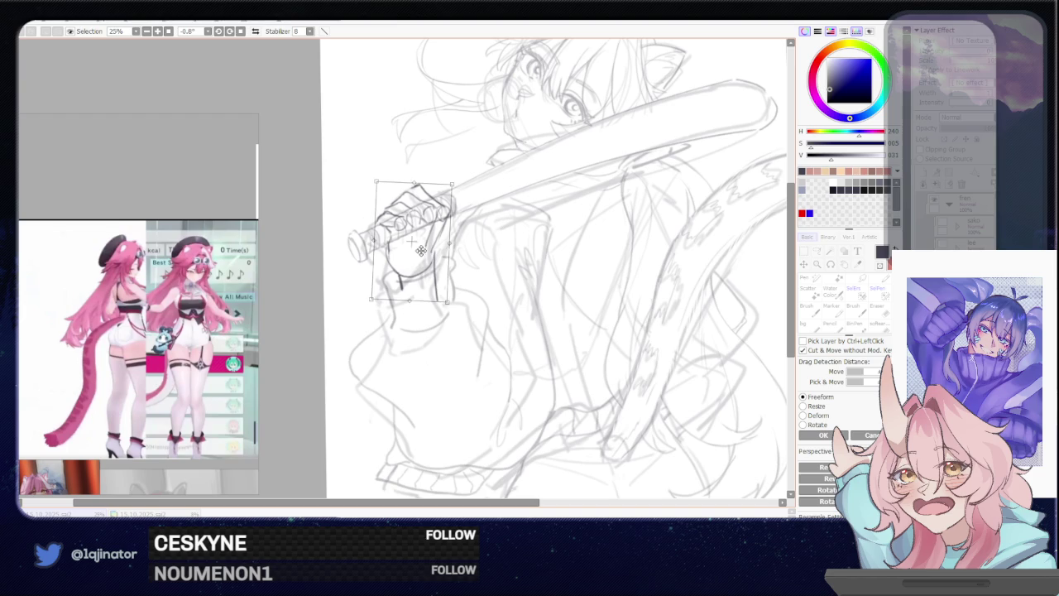
pyautogui.press('Return')
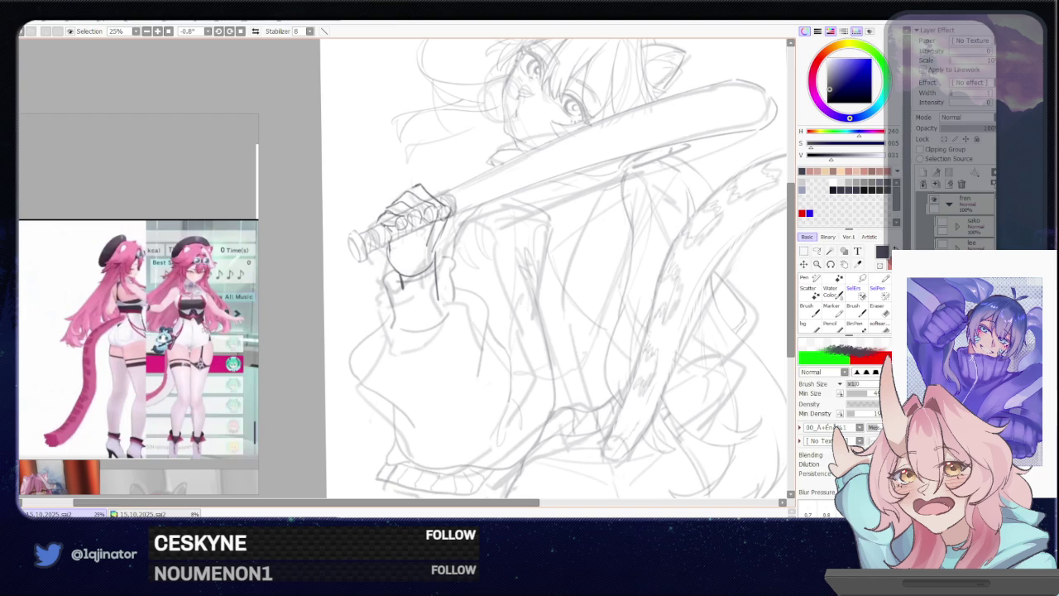
pyautogui.press('h')
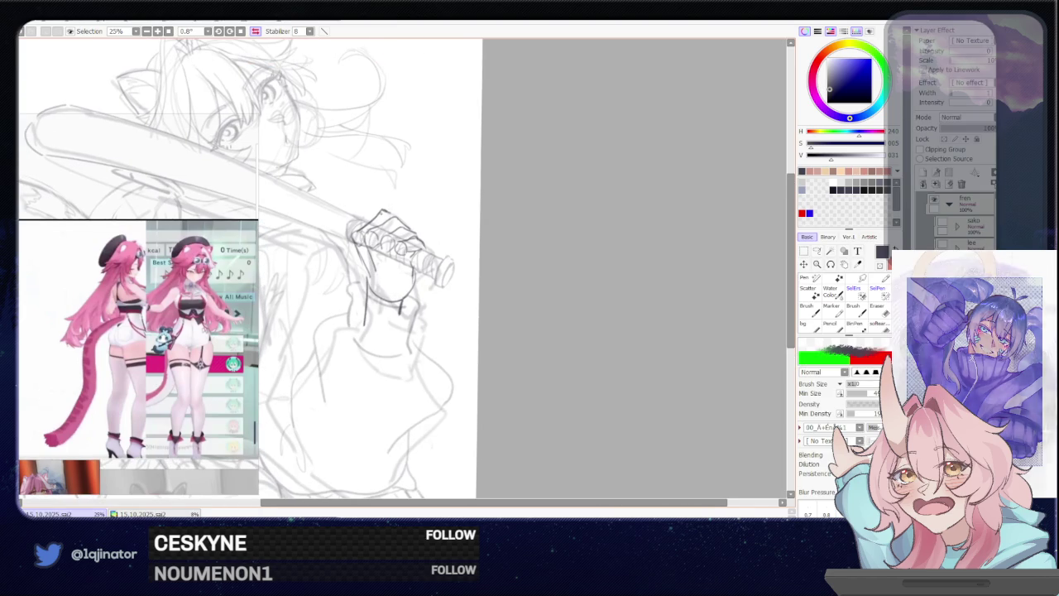
# Draw a short cuff line on the wrist below the handle, trim it, and unflip the view
pyautogui.press('l')
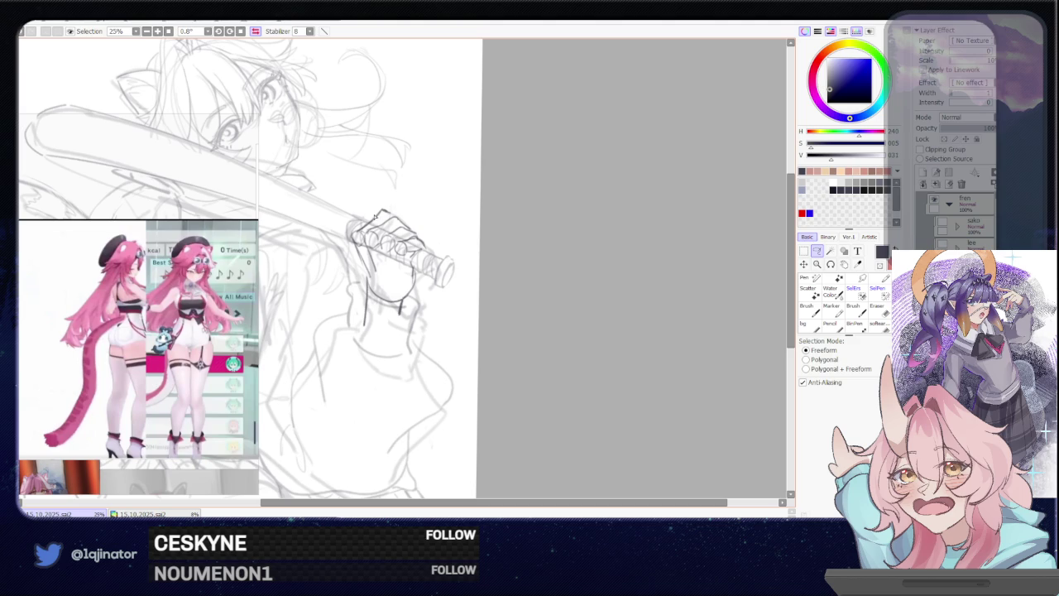
pyautogui.press('b')
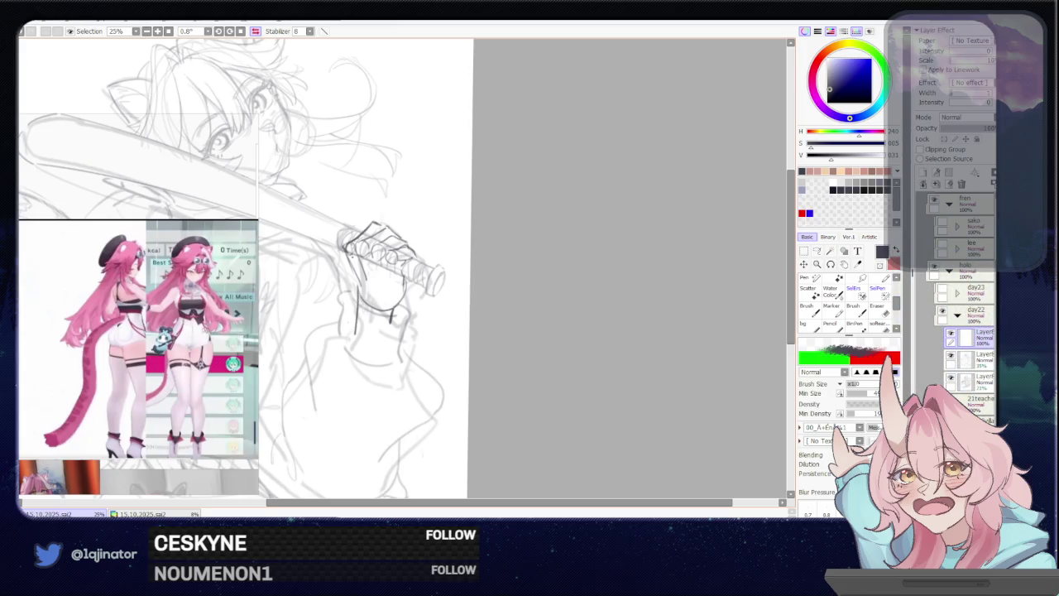
pyautogui.press('e')
pyautogui.press('b')
pyautogui.moveTo(371, 255)
pyautogui.mouseDown()
pyautogui.moveTo(374, 286)
pyautogui.moveTo(403, 298)
pyautogui.mouseUp()
pyautogui.press('e')
pyautogui.press('b')
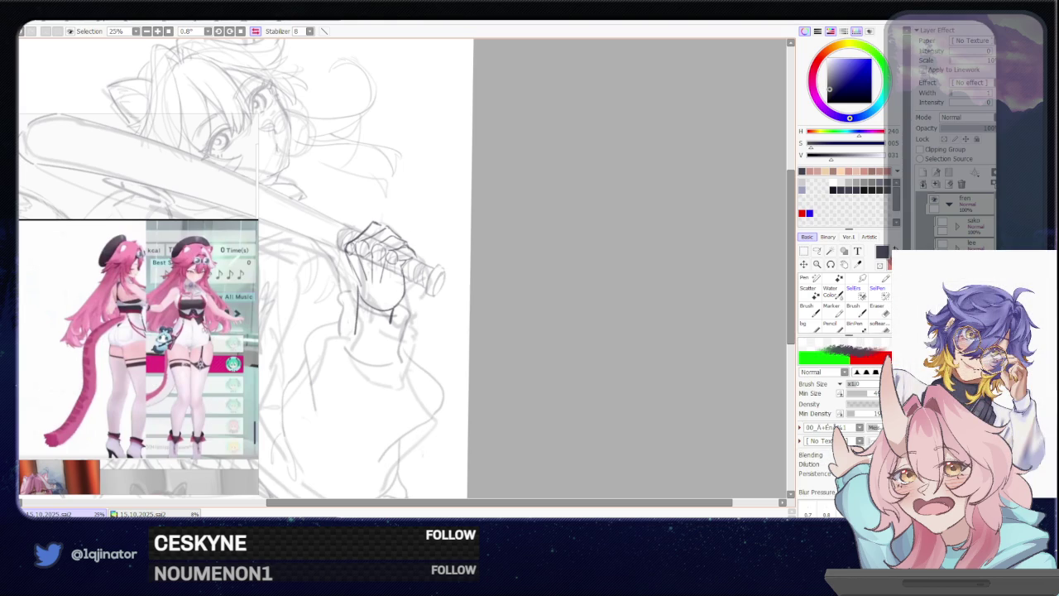
pyautogui.press('h')
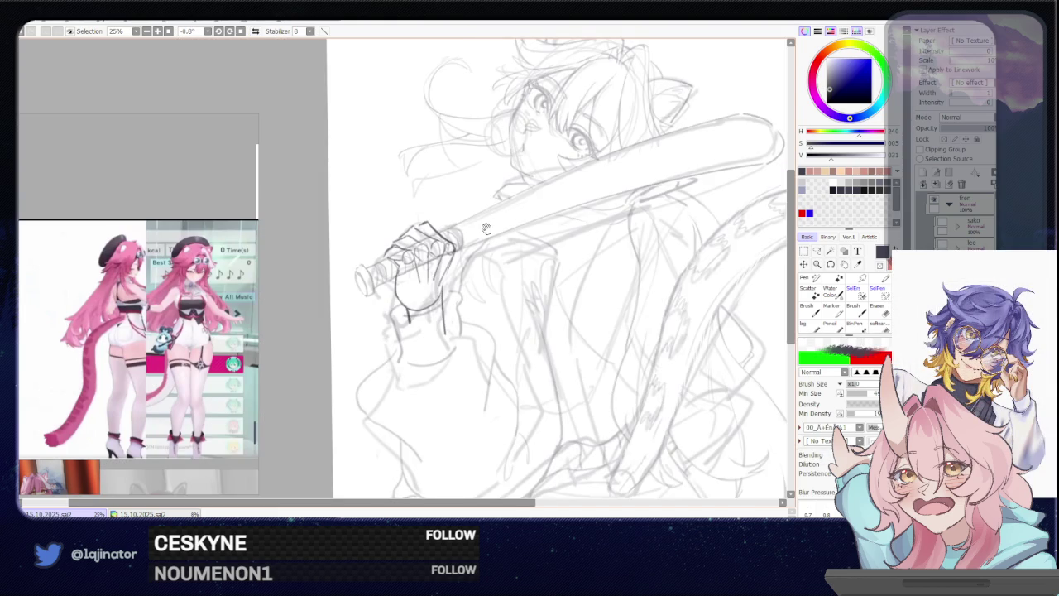
# Try small marks on the hand and handle, then undo them
pyautogui.moveTo(393, 239); pyautogui.dragTo(402, 234)
pyautogui.hotkey('ctrl', 'z')
pyautogui.hotkey('ctrl', 'z')
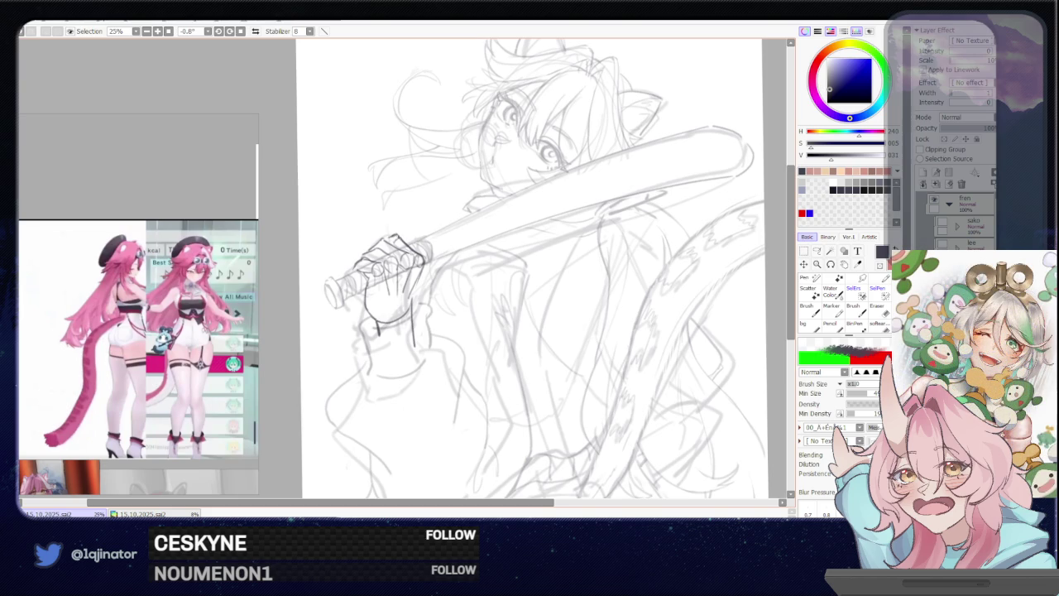
pyautogui.hotkey('ctrl', 'z')
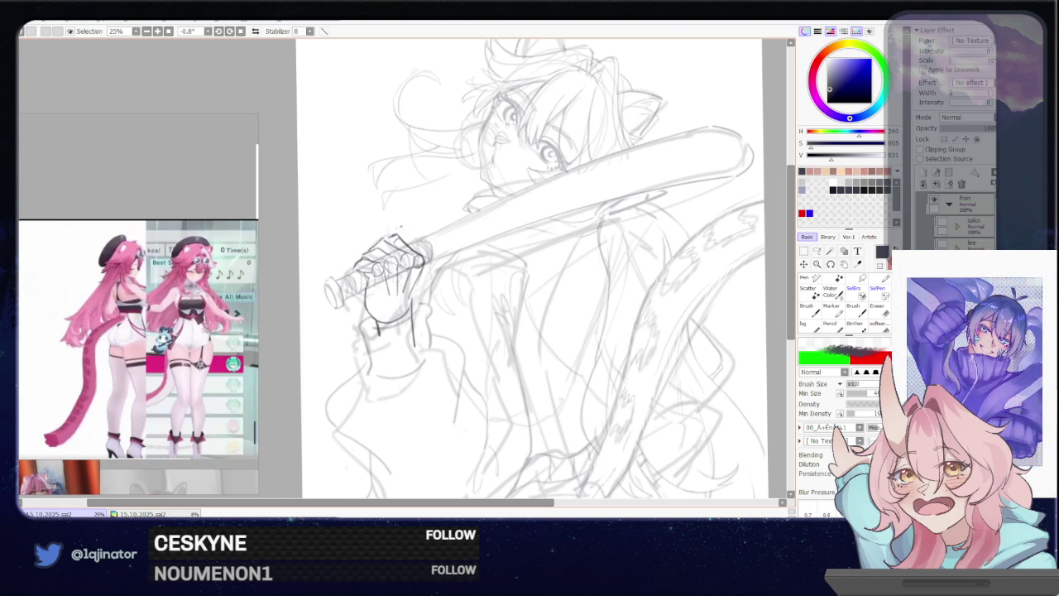
pyautogui.click(395, 243)
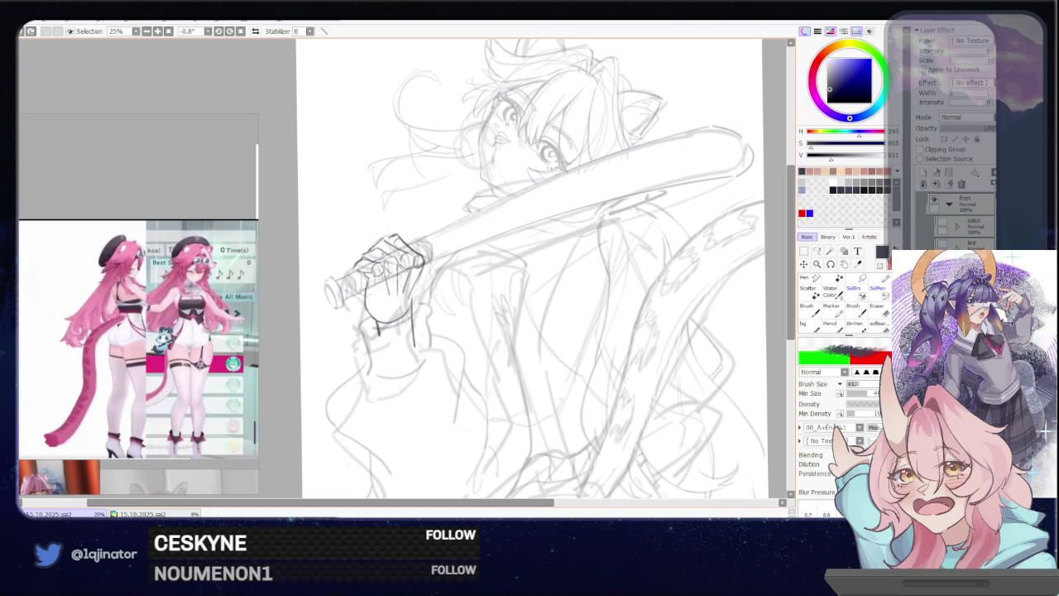
pyautogui.hotkey('ctrl', 'z')
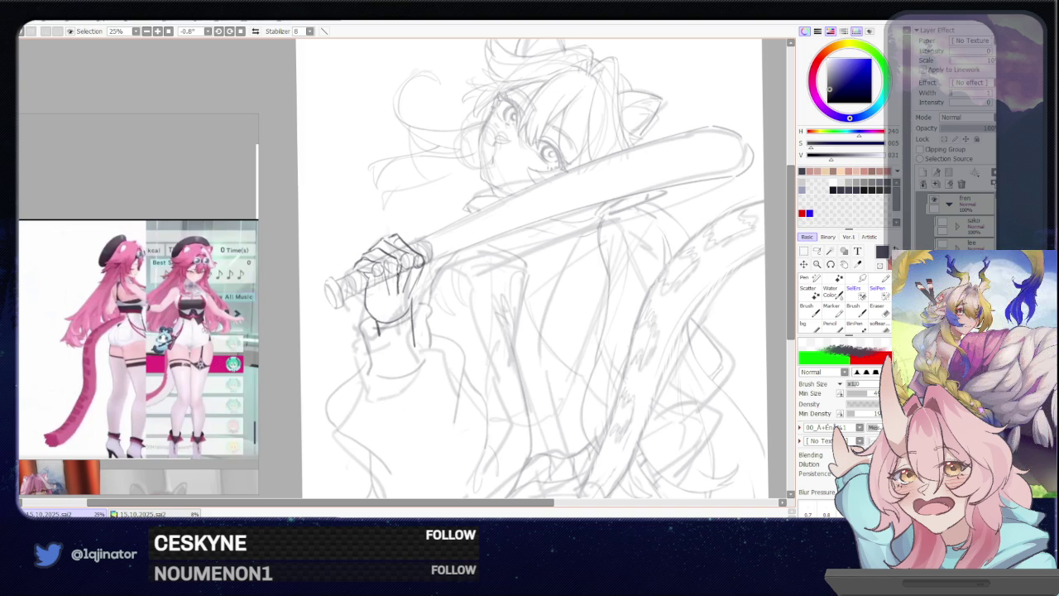
# Erase bits of the hand lines and rework a short stroke beside the hand
pyautogui.press('e')
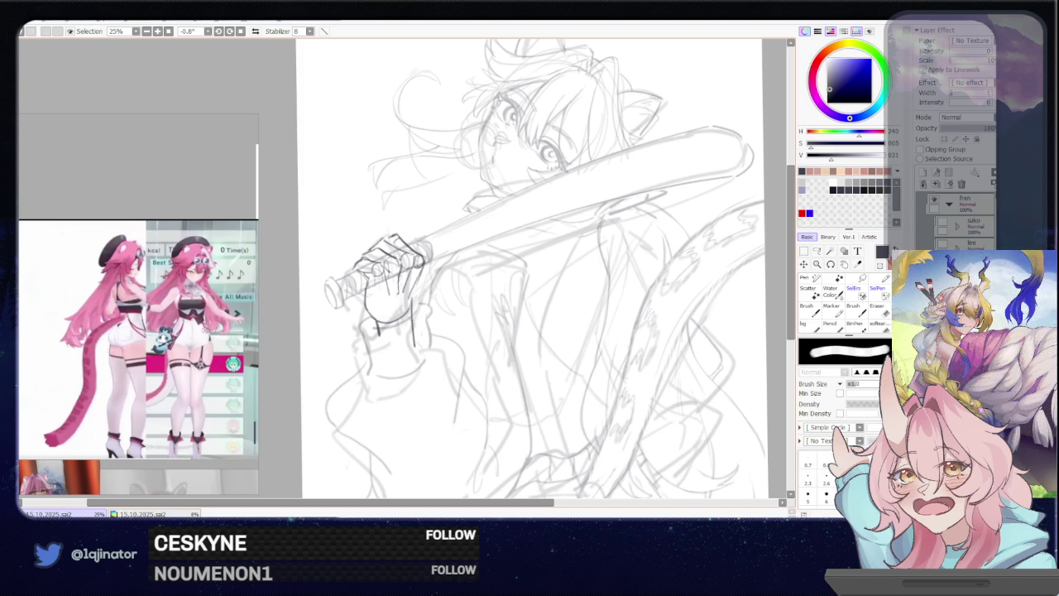
pyautogui.moveTo(401, 263)
pyautogui.mouseDown()
pyautogui.moveTo(407, 300)
pyautogui.moveTo(388, 297)
pyautogui.mouseUp()
pyautogui.press('n')
pyautogui.press('e')
pyautogui.press('n')
pyautogui.press('e')
pyautogui.press('n')
pyautogui.press('e')
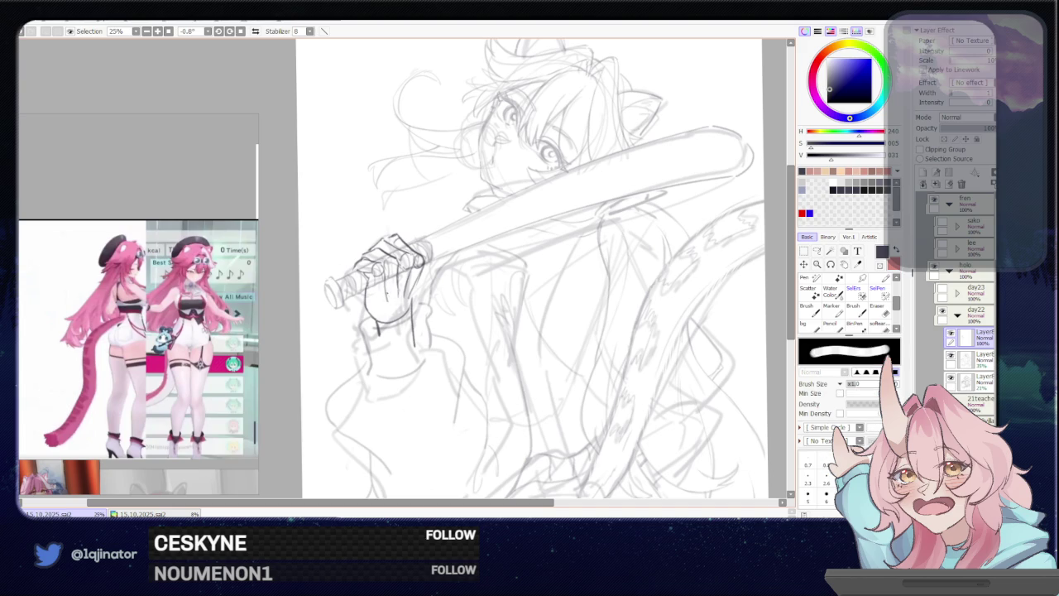
pyautogui.press('n')
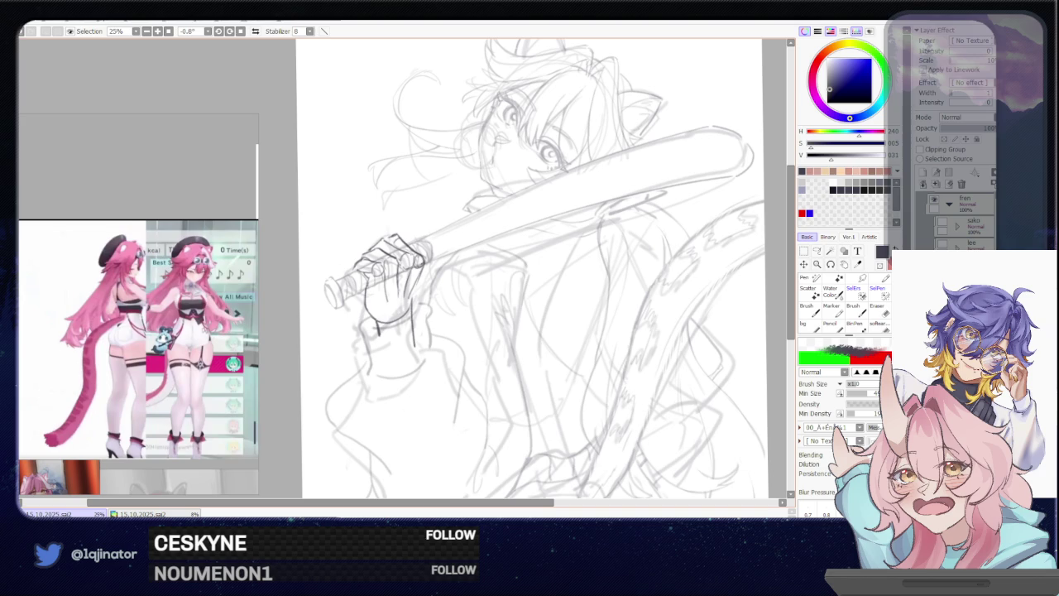
# Erase stray lines along the hand's right edge and pan the view slightly left
pyautogui.press('e')
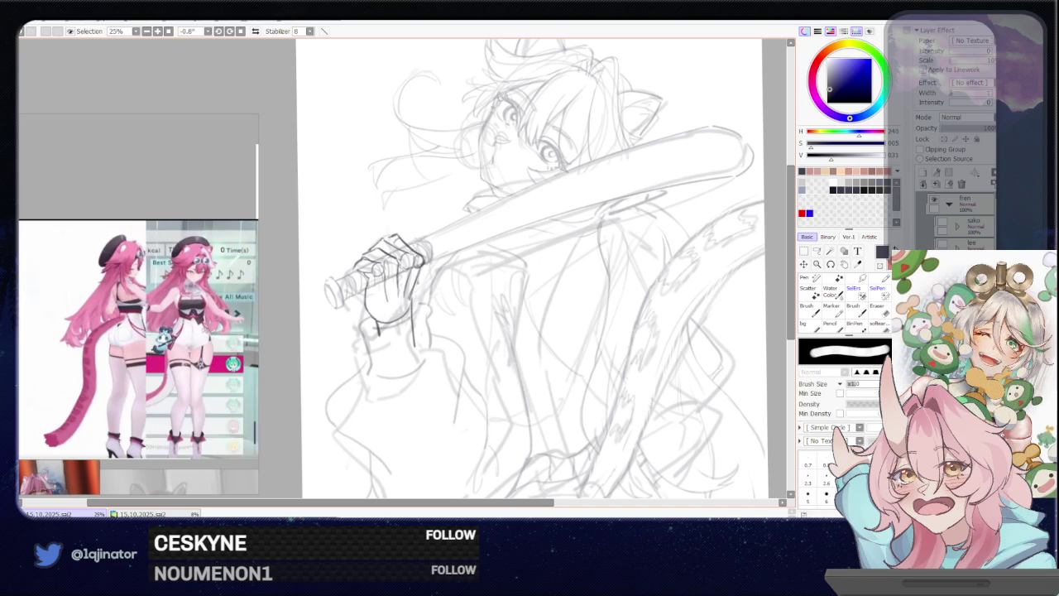
pyautogui.moveTo(413, 272); pyautogui.dragTo(415, 300)
pyautogui.press('b')
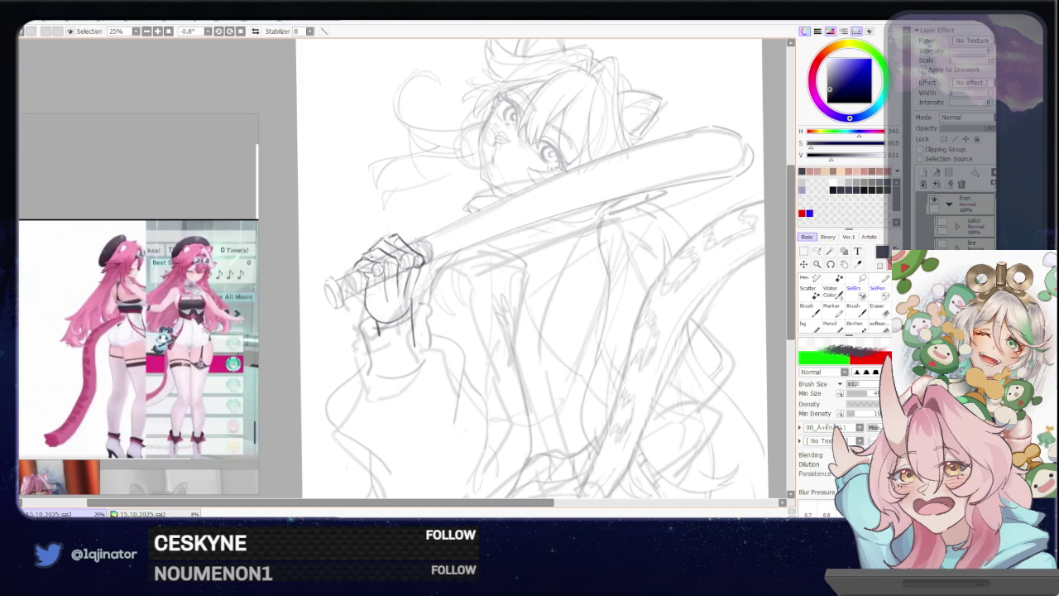
pyautogui.press('e')
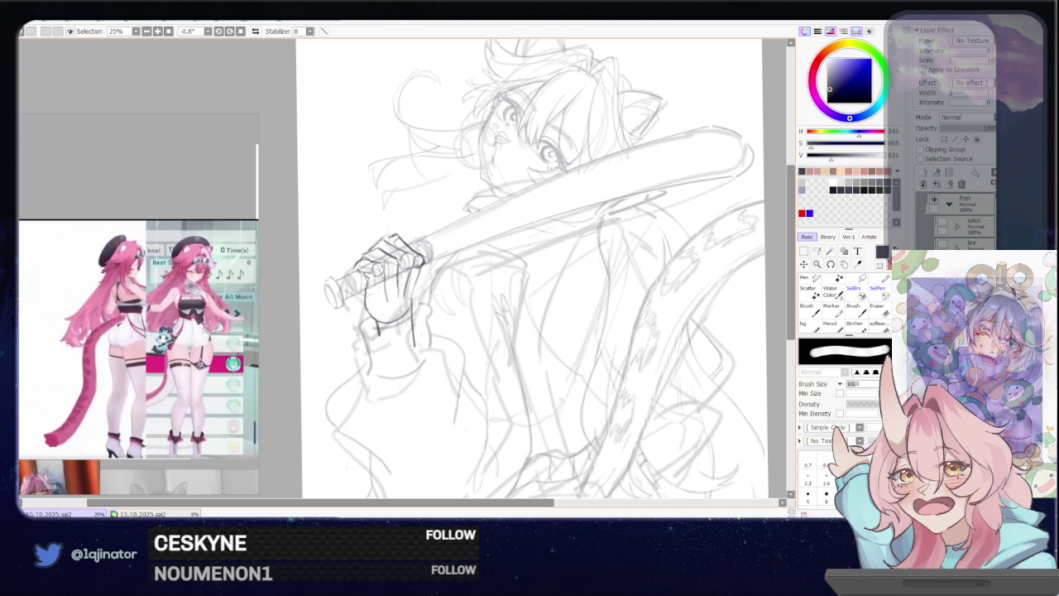
pyautogui.press('b')
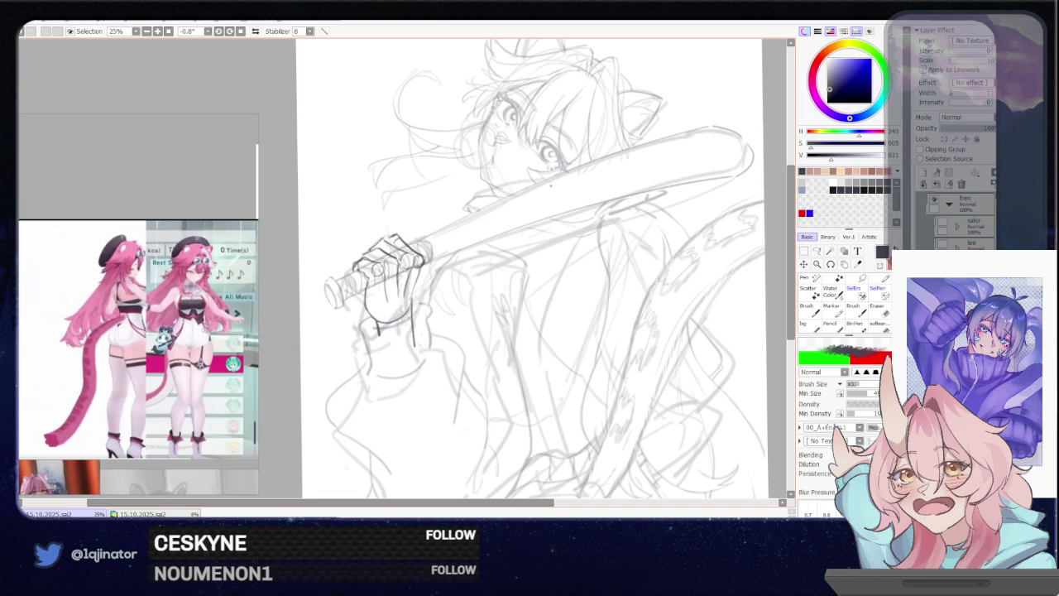
pyautogui.moveTo(575, 268); pyautogui.dragTo(567, 264)
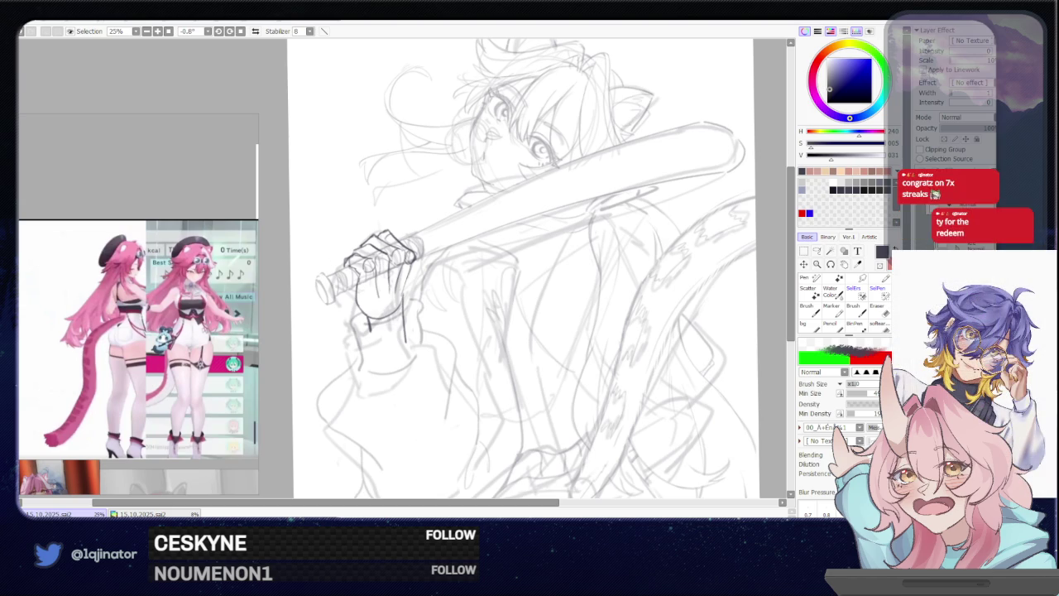
# Save the canvas and trace a lasso along the top of the hand
pyautogui.hotkey('ctrl', 's')
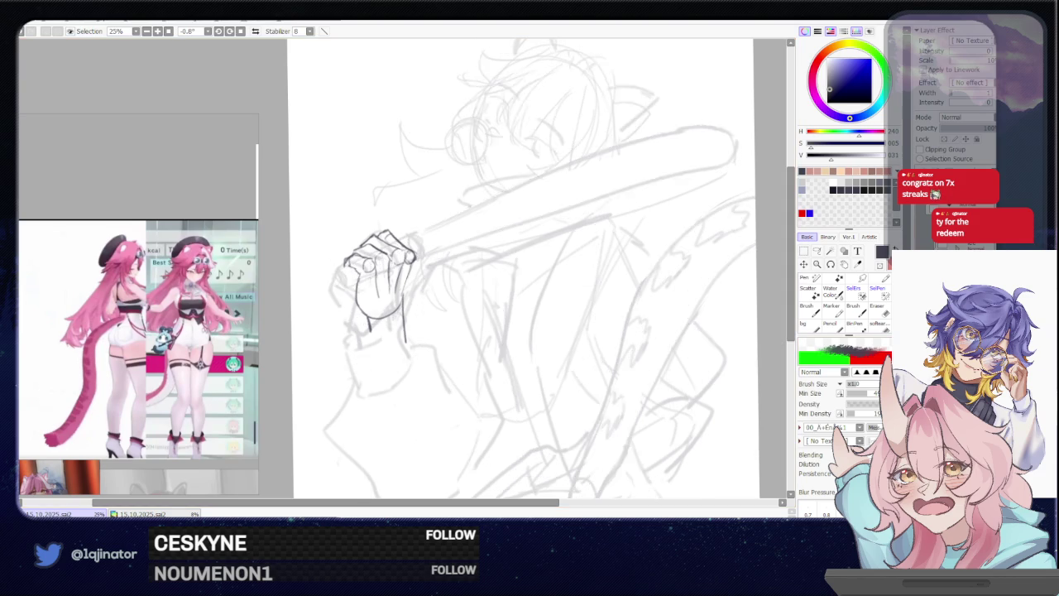
pyautogui.click(816, 251)
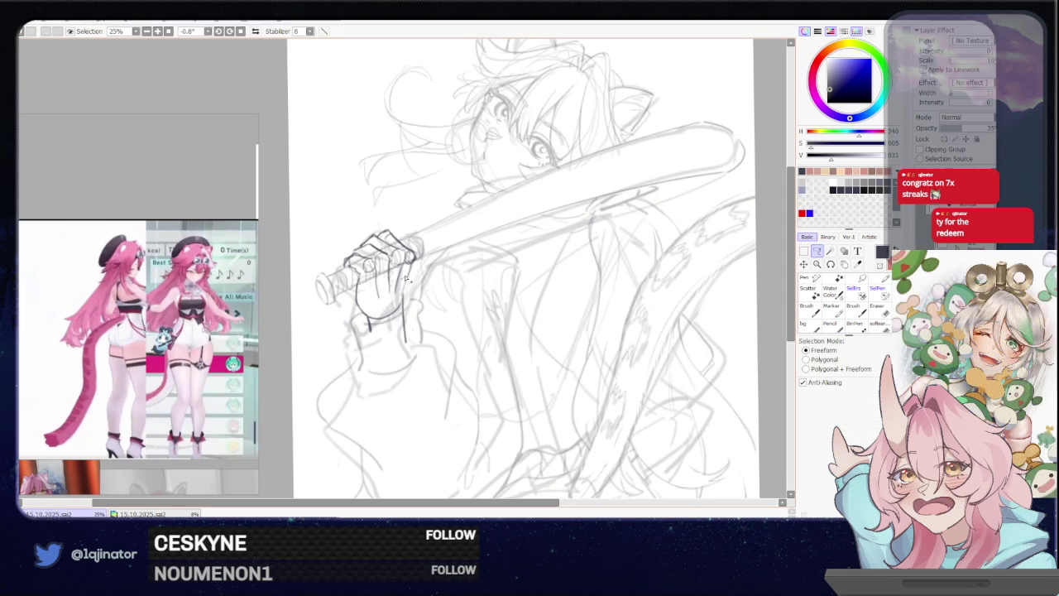
pyautogui.moveTo(416, 263)
pyautogui.mouseDown()
pyautogui.moveTo(354, 268)
pyautogui.moveTo(414, 261)
pyautogui.mouseUp()
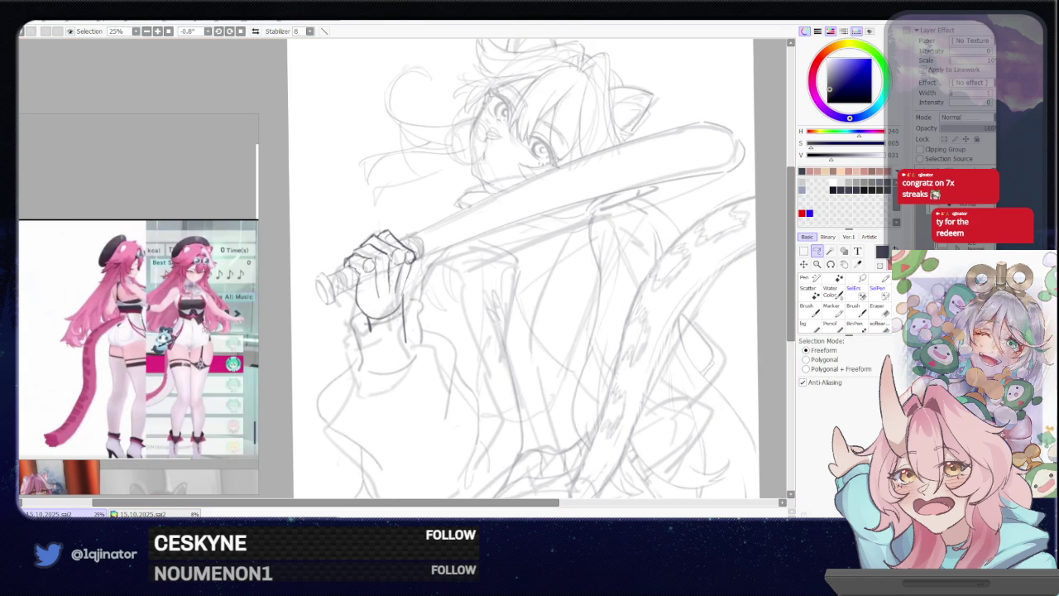
# Shrink the brush and add a fine vertical line left of the hand
pyautogui.press('b')
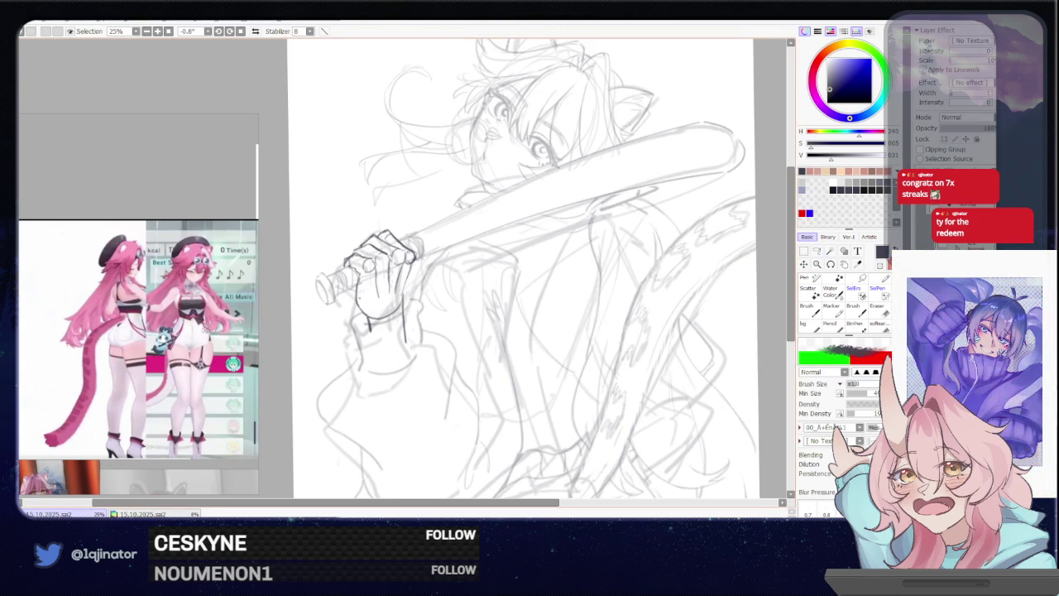
pyautogui.moveTo(358, 289); pyautogui.dragTo(359, 305)
pyautogui.hotkey('ctrl', 'z')
pyautogui.press('e')
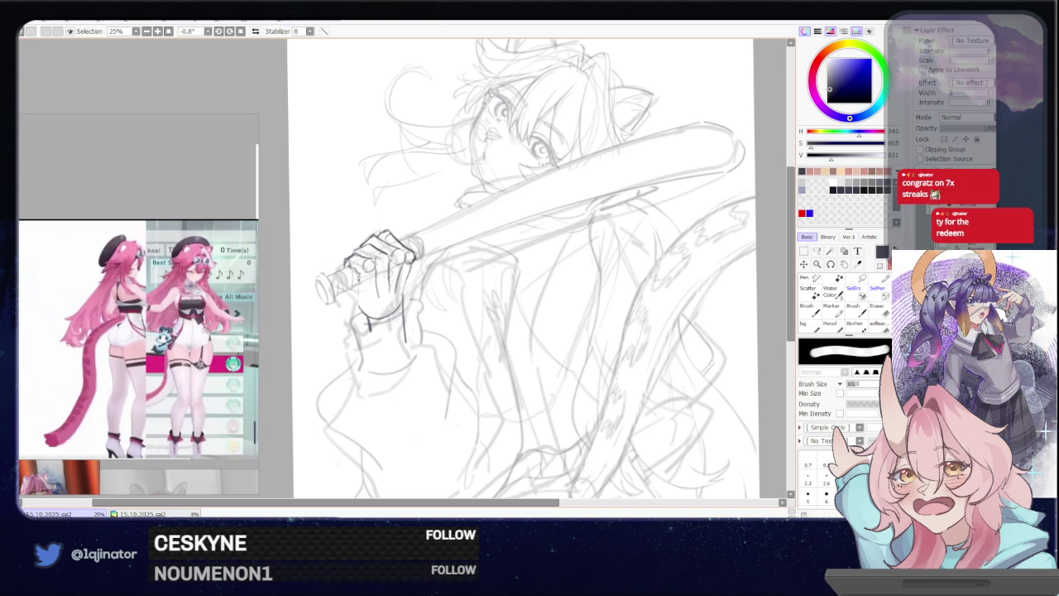
pyautogui.press('b')
pyautogui.moveTo(359, 277)
pyautogui.mouseDown()
pyautogui.moveTo(359, 303)
pyautogui.moveTo(359, 293)
pyautogui.mouseUp()
pyautogui.press('e')
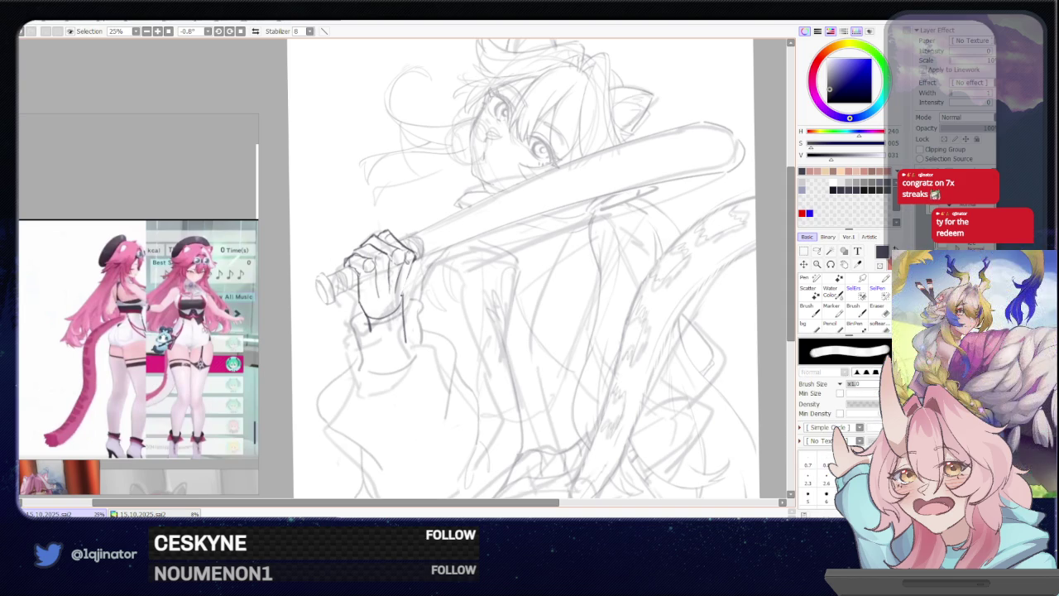
pyautogui.press('b')
# Enlarge the brush, test a stroke on the hand, then lasso-select the whole hand
pyautogui.press(']')
pyautogui.press(']')
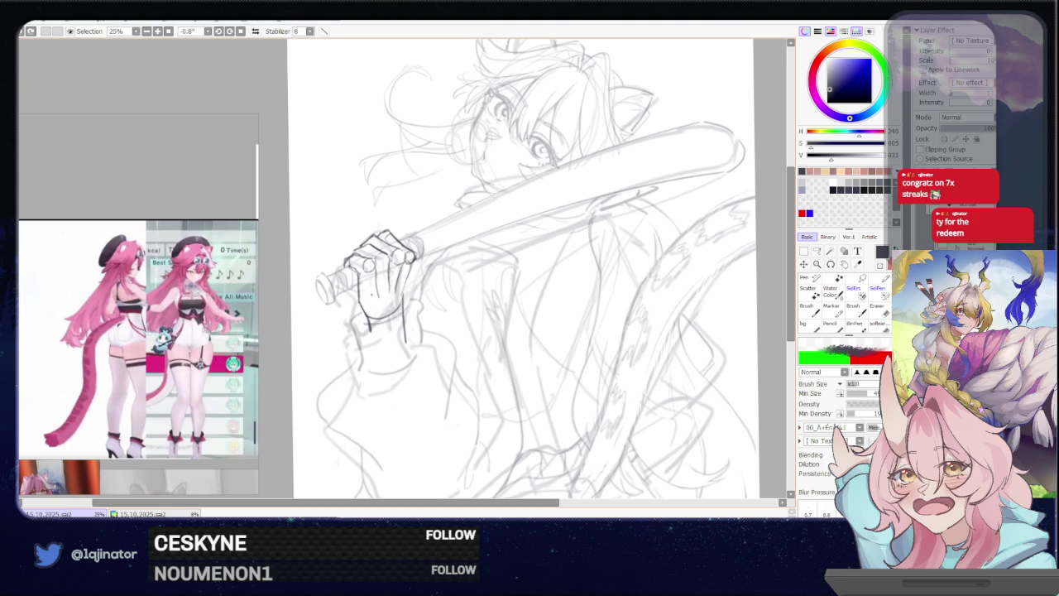
pyautogui.moveTo(362, 276); pyautogui.dragTo(365, 308)
pyautogui.hotkey('ctrl', 'z')
pyautogui.press('a')
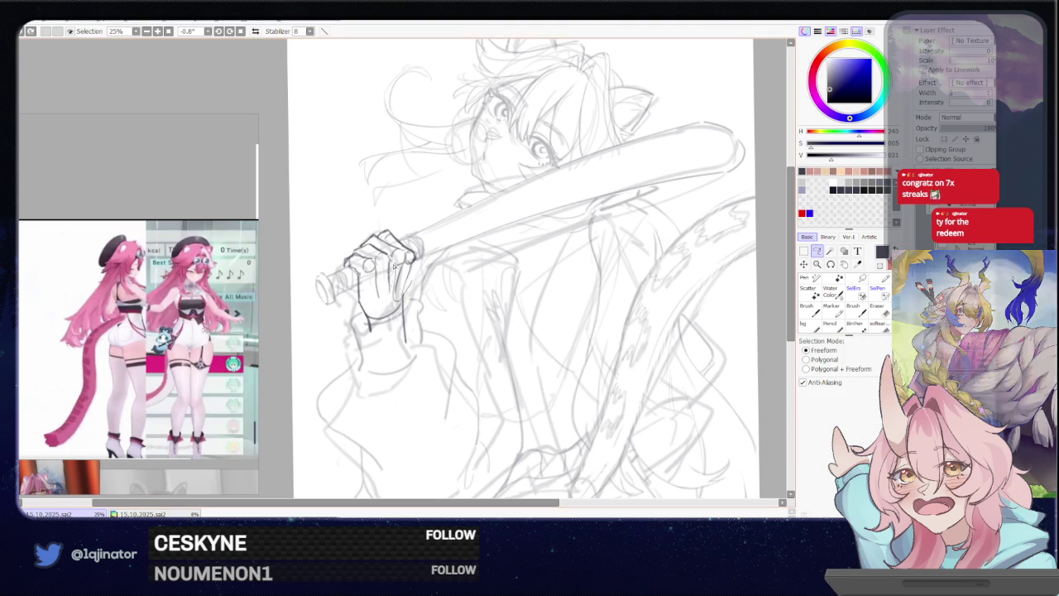
pyautogui.moveTo(379, 245); pyautogui.dragTo(376, 275)
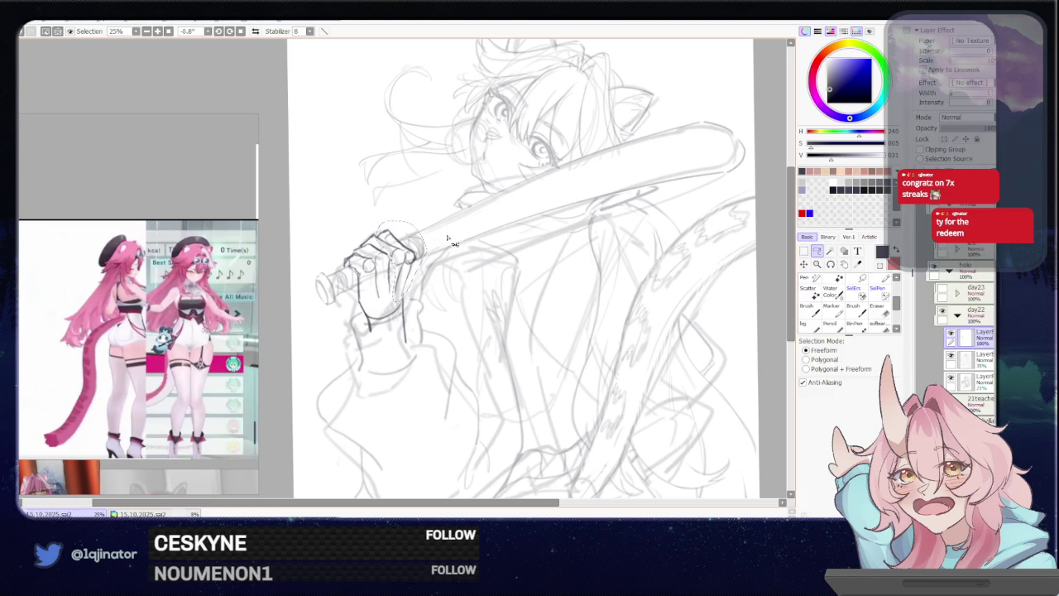
# Commit the hand's transform and clear the selection
pyautogui.hotkey('ctrl', 't')
pyautogui.press('Return')
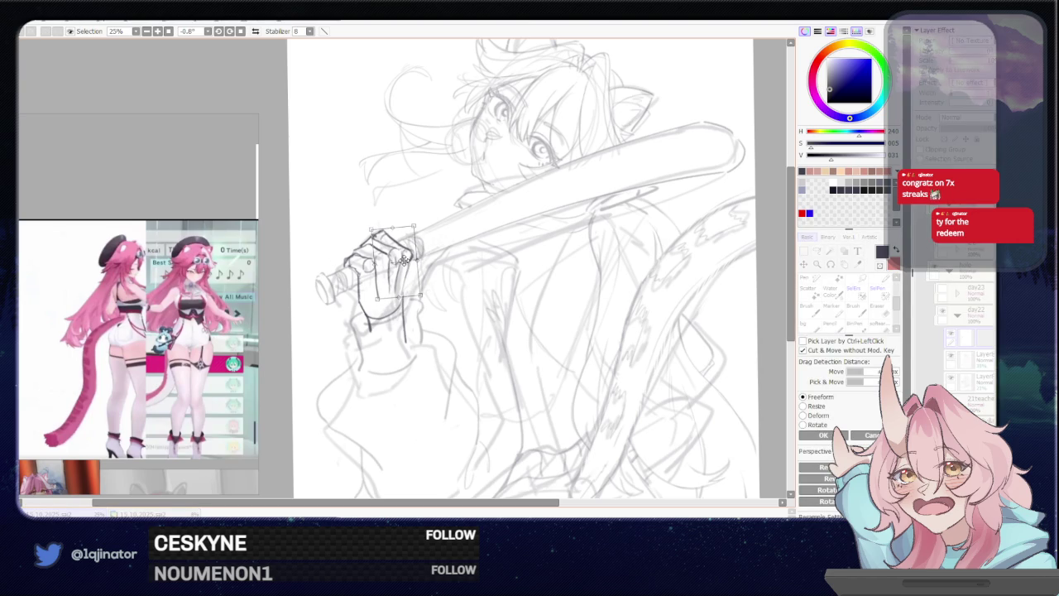
pyautogui.hotkey('ctrl', 'd')
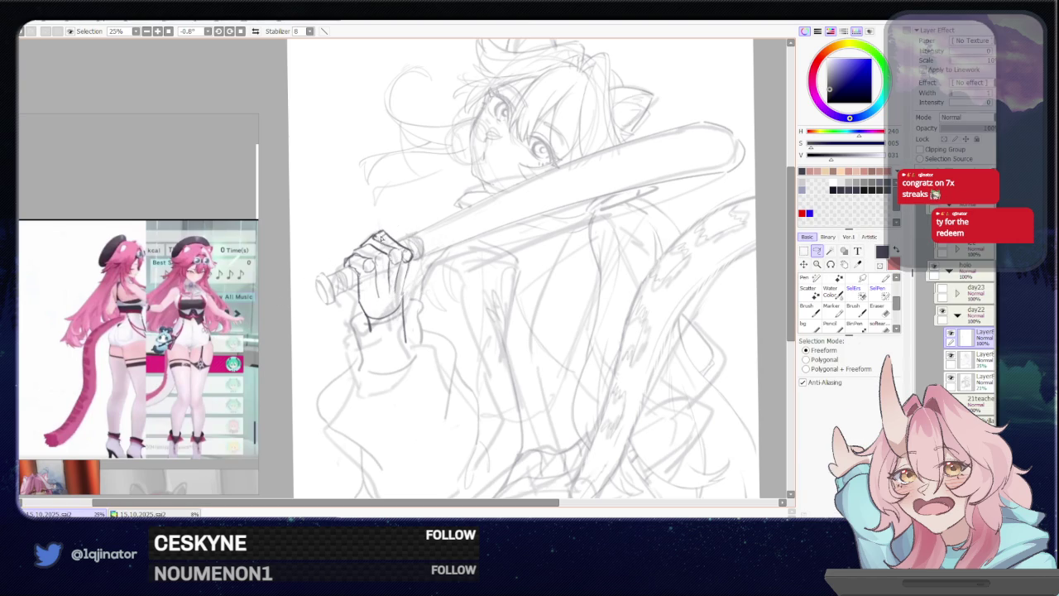
pyautogui.press('n')
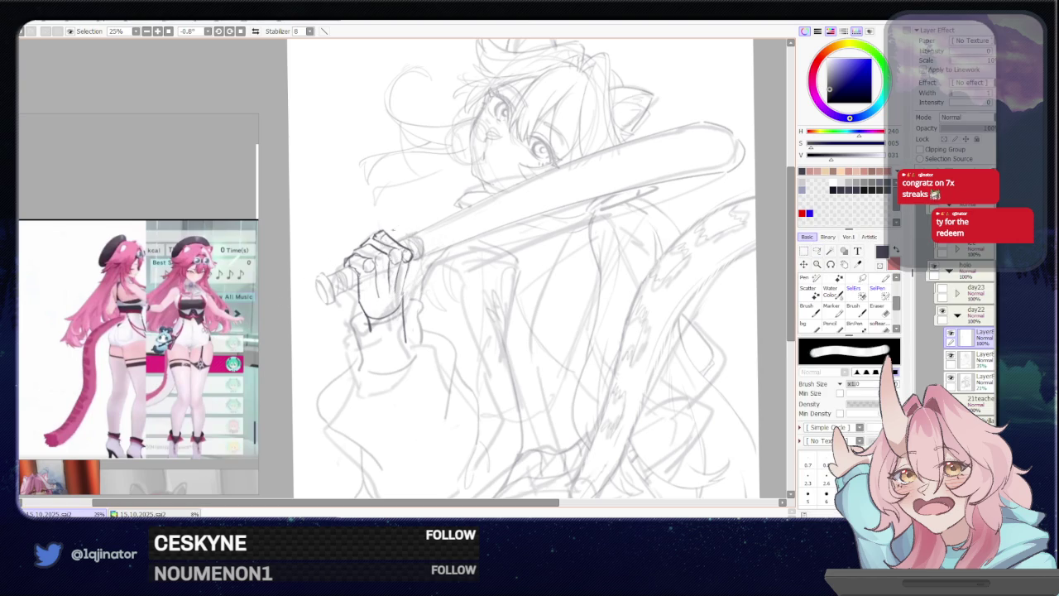
pyautogui.press('b')
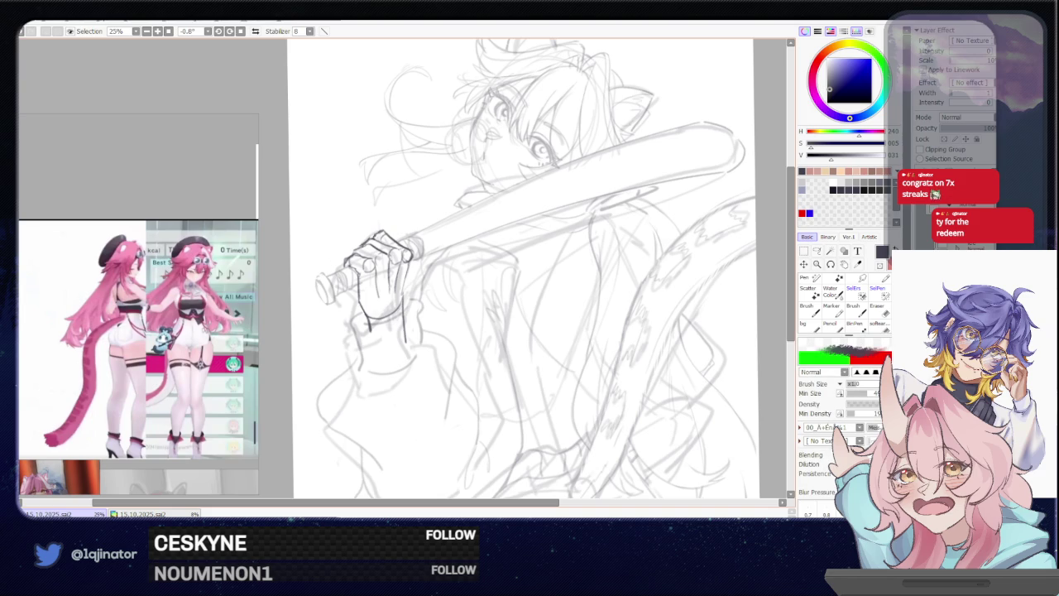
pyautogui.press('e')
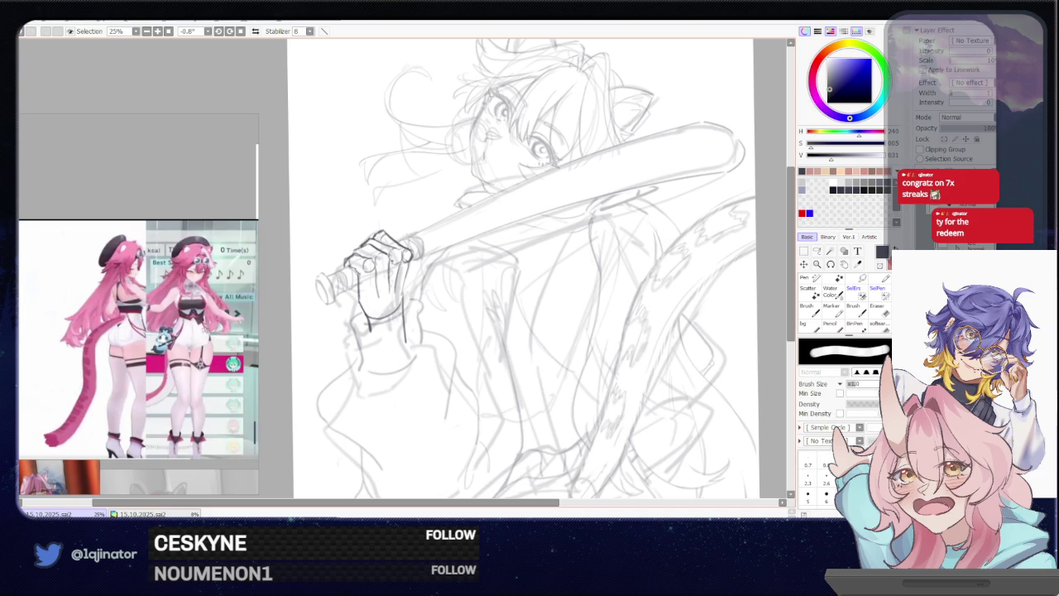
pyautogui.press('e')
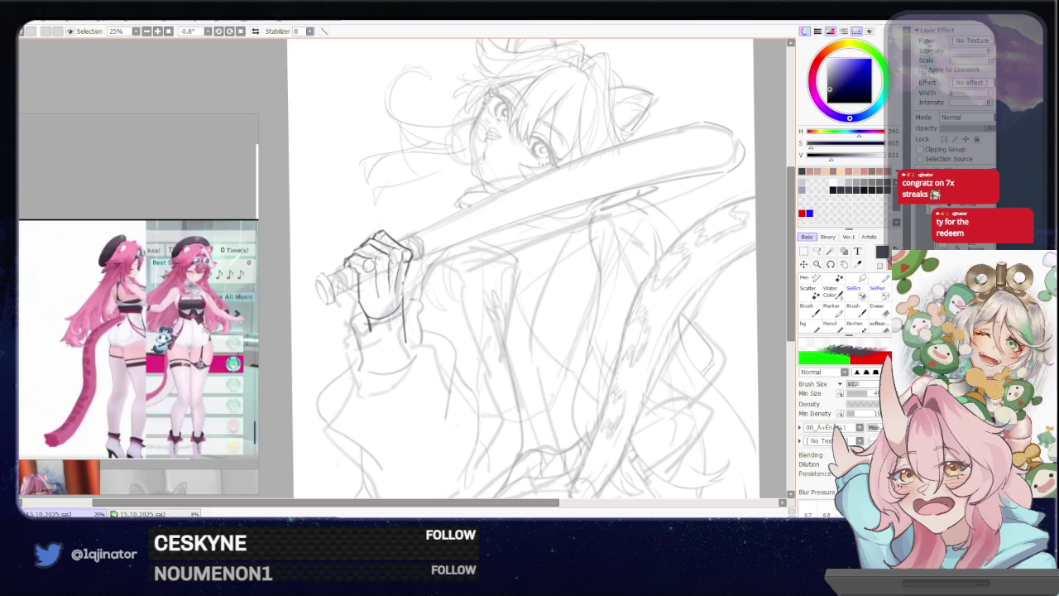
# Redraw finger and fist lines where the hand meets the handle
pyautogui.moveTo(402, 277)
pyautogui.mouseDown()
pyautogui.moveTo(405, 300)
pyautogui.moveTo(372, 320)
pyautogui.moveTo(406, 342)
pyautogui.mouseUp()
pyautogui.hotkey('ctrl', 'z')
pyautogui.press('e')
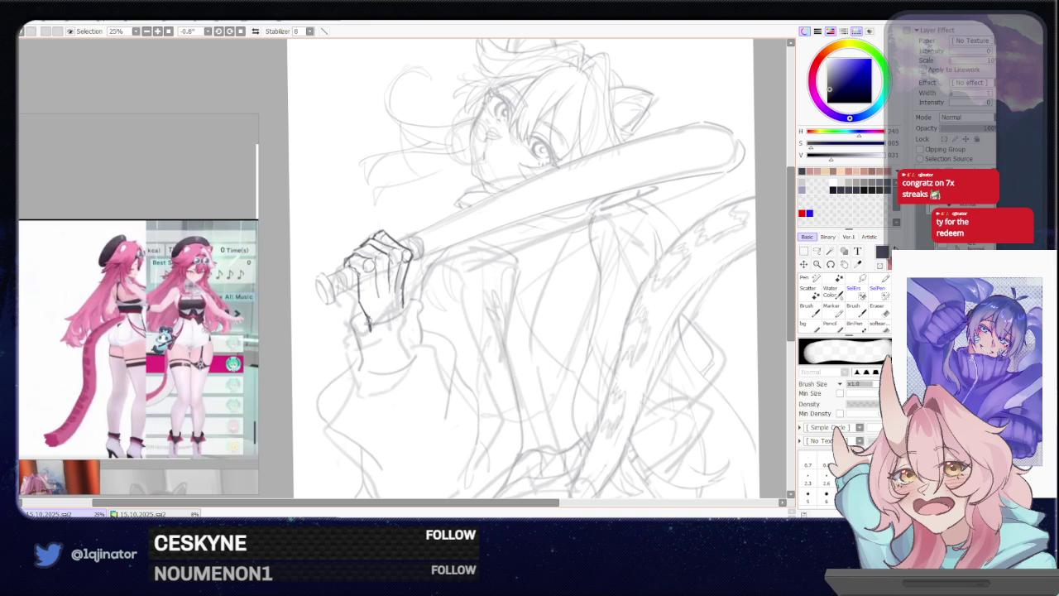
pyautogui.press('b')
pyautogui.moveTo(356, 287)
pyautogui.mouseDown()
pyautogui.moveTo(382, 326)
pyautogui.moveTo(405, 290)
pyautogui.mouseUp()
pyautogui.hotkey('ctrl', 'z')
pyautogui.moveTo(405, 281); pyautogui.dragTo(403, 304)
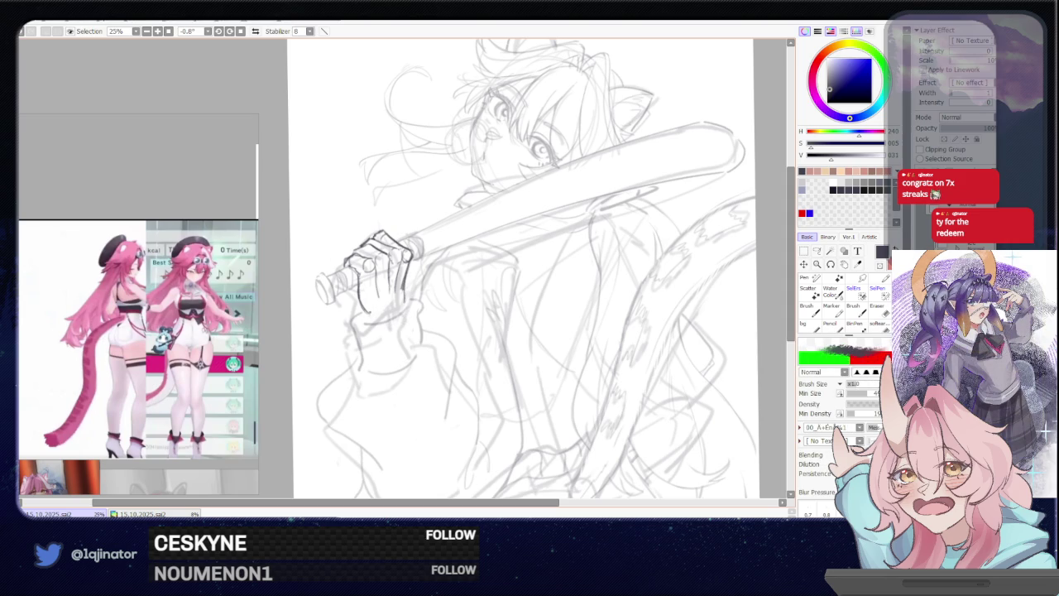
pyautogui.moveTo(369, 311); pyautogui.dragTo(397, 298)
pyautogui.moveTo(406, 316); pyautogui.dragTo(415, 301)
pyautogui.hotkey('ctrl', 'z')
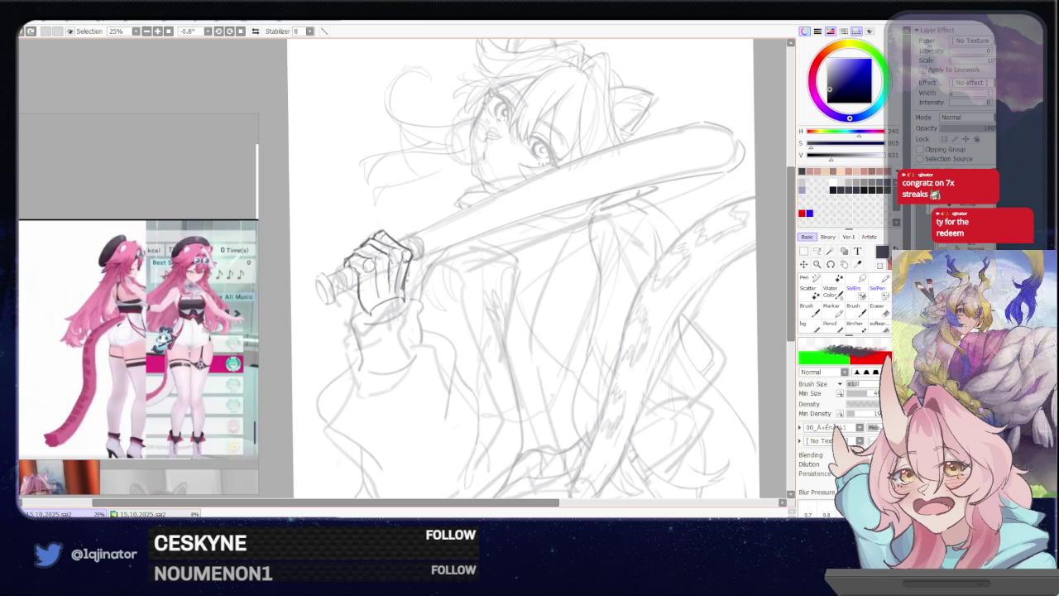
# Rotate the hand sketch slightly into place and zoom out to the whole figure
pyautogui.hotkey('ctrl', 't')
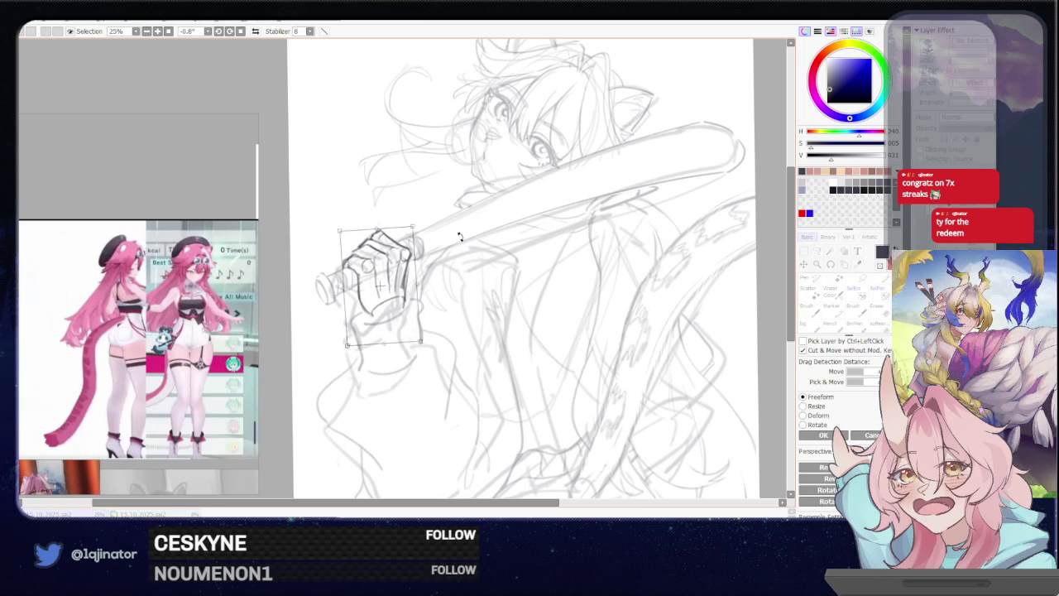
pyautogui.press('Return')
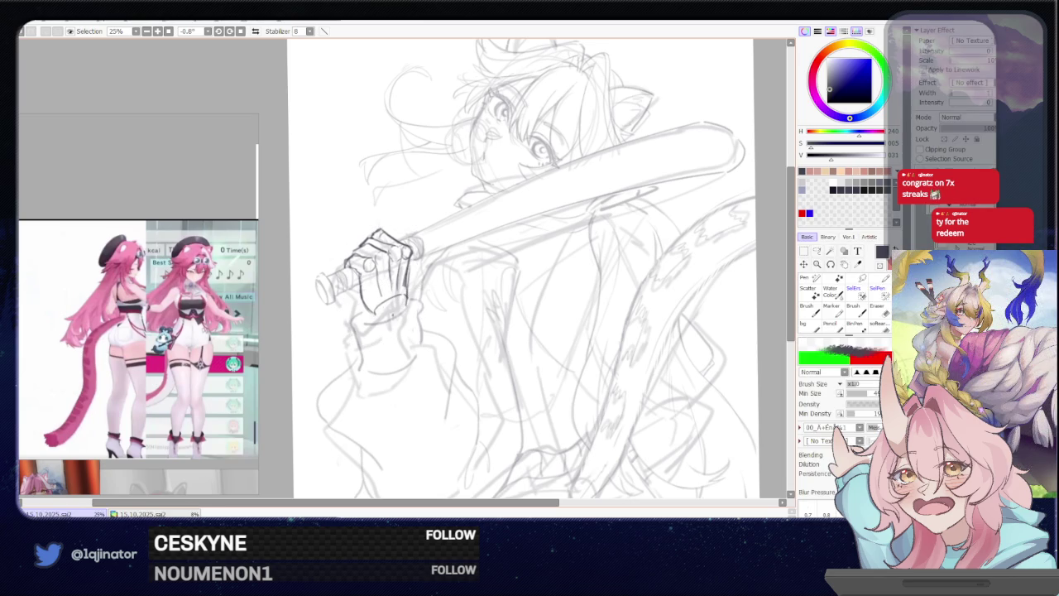
pyautogui.moveTo(373, 312); pyautogui.dragTo(378, 321)
pyautogui.hotkey('ctrl', 'z')
pyautogui.hotkey('ctrl', 'z')
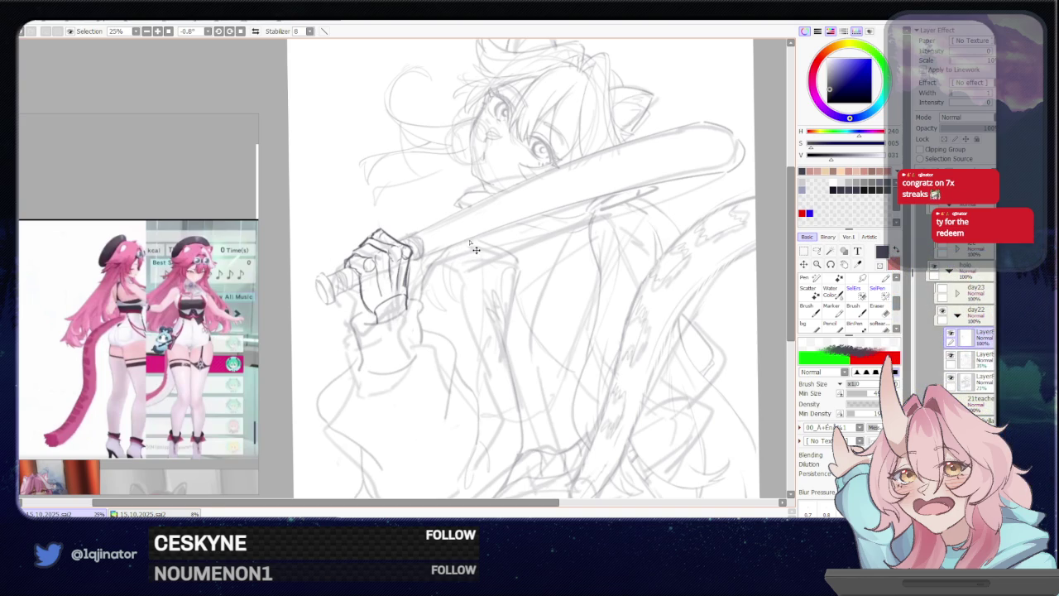
pyautogui.hotkey('ctrl', 't')
pyautogui.moveTo(477, 240); pyautogui.dragTo(476, 217)
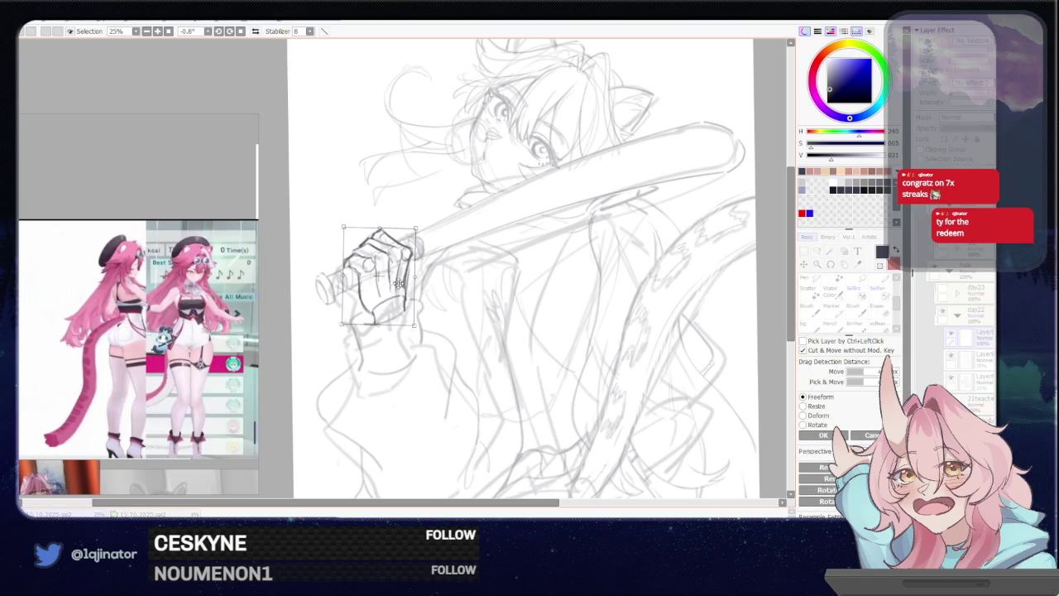
pyautogui.press('Return')
pyautogui.scroll(-1, 765, 267)
pyautogui.scroll(-1, 764, 267)
pyautogui.scroll(1, 765, 267)
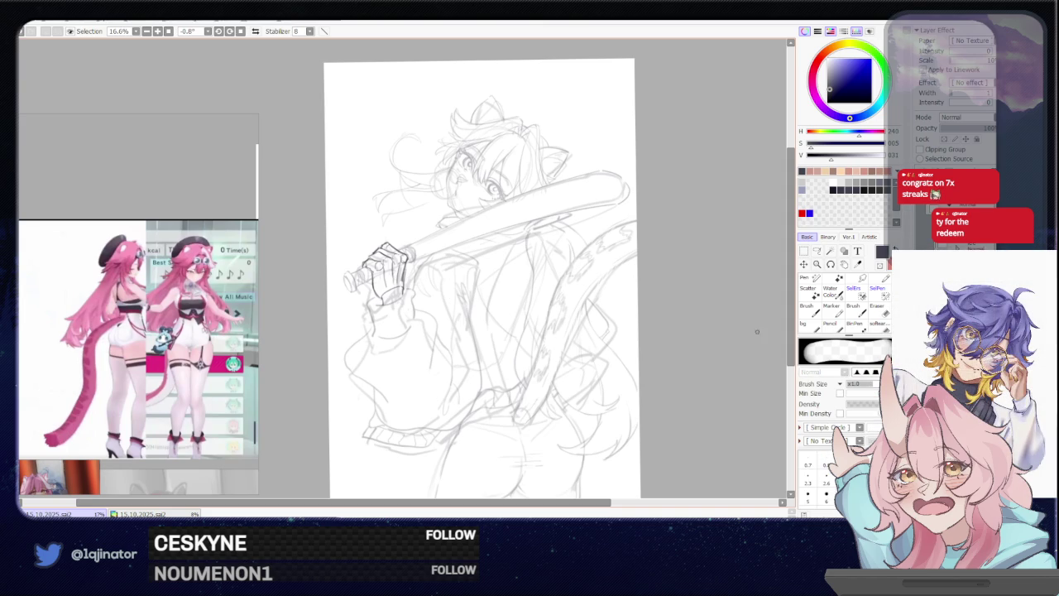
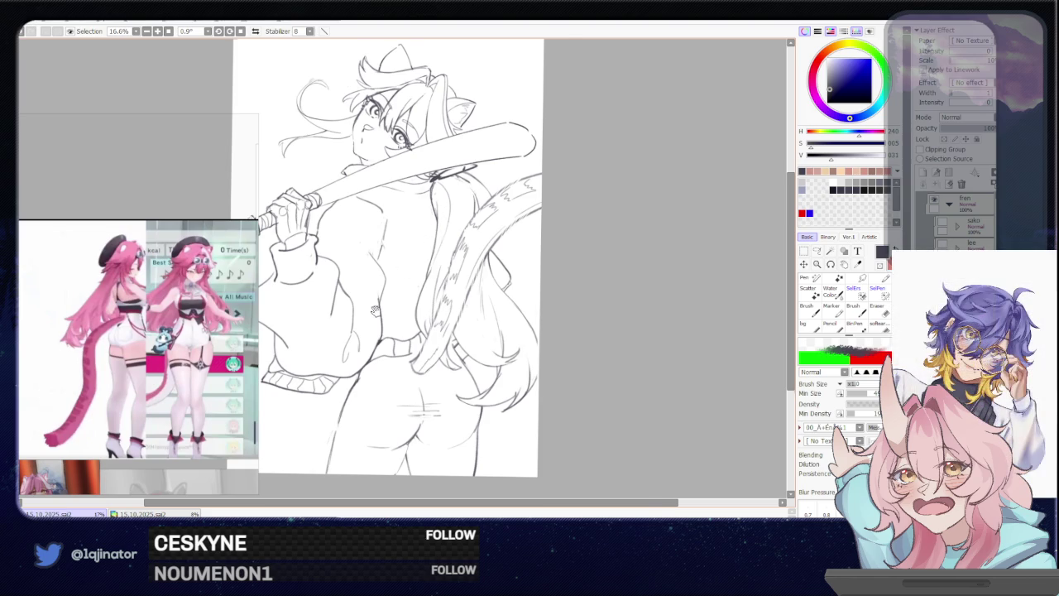
# Ink a new curve along the sweater sleeve's left edge
pyautogui.moveTo(375, 311); pyautogui.dragTo(401, 262)
pyautogui.press('e')
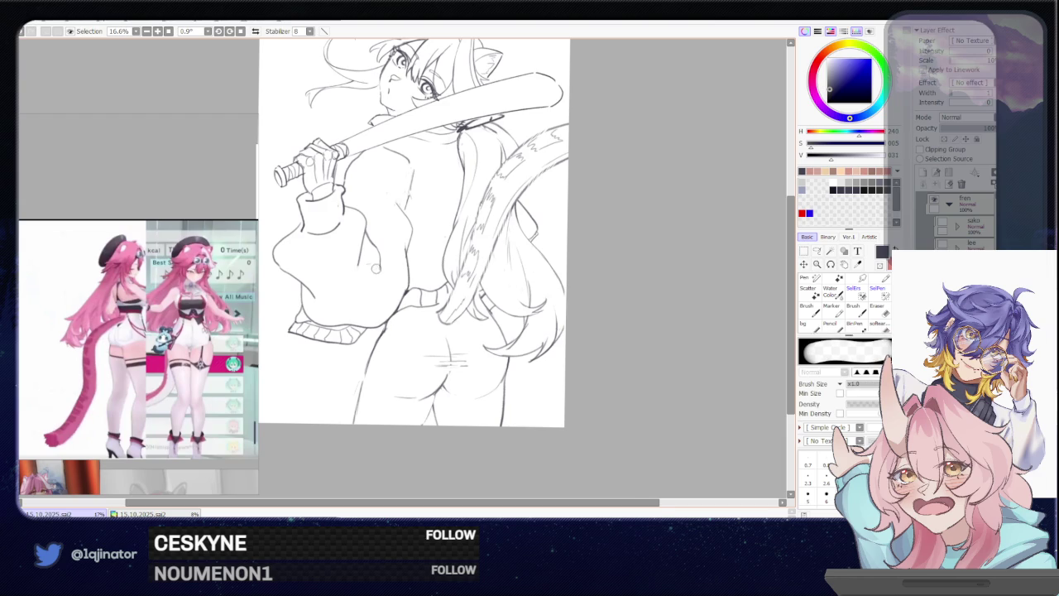
pyautogui.moveTo(382, 282); pyautogui.dragTo(411, 308)
pyautogui.press('b')
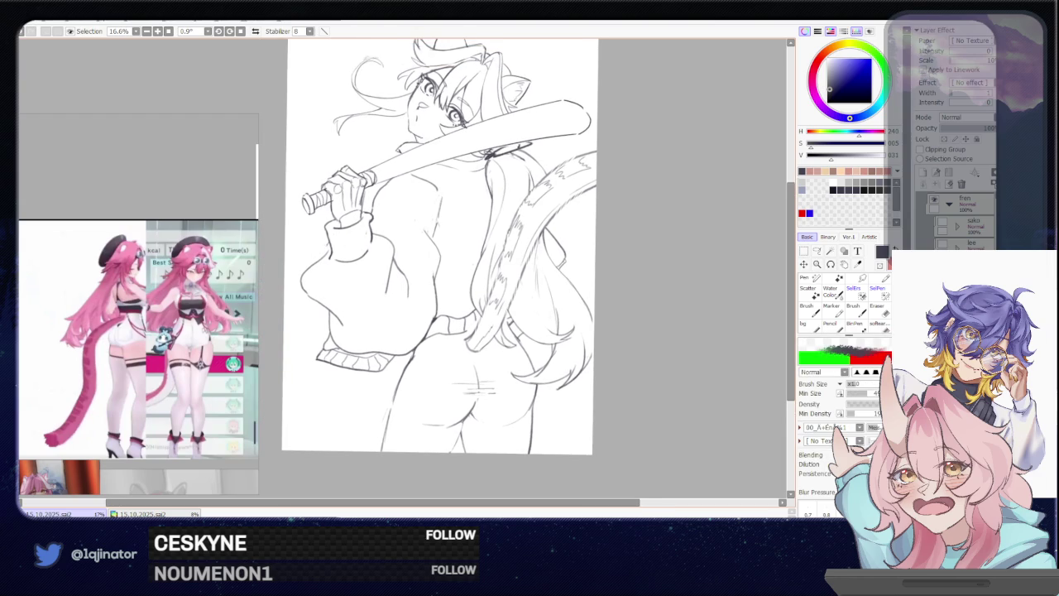
pyautogui.press('e')
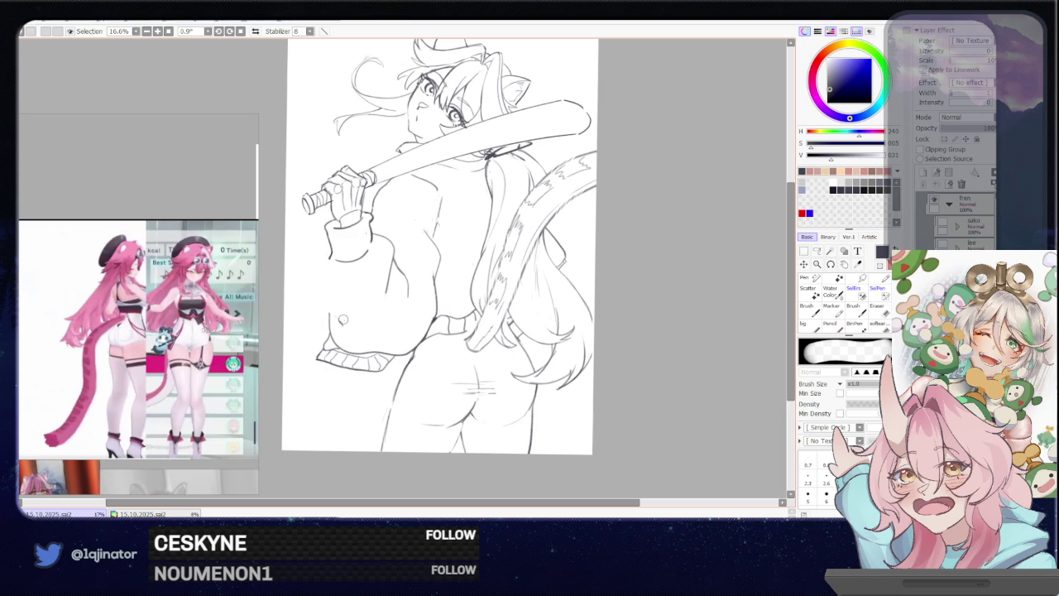
pyautogui.press('b')
pyautogui.moveTo(324, 256)
pyautogui.mouseDown()
pyautogui.moveTo(326, 307)
pyautogui.moveTo(343, 335)
pyautogui.mouseUp()
# Add short fold strokes across the sweater's back, undo the last one, and frame the bat handle
pyautogui.moveTo(443, 265); pyautogui.dragTo(402, 269)
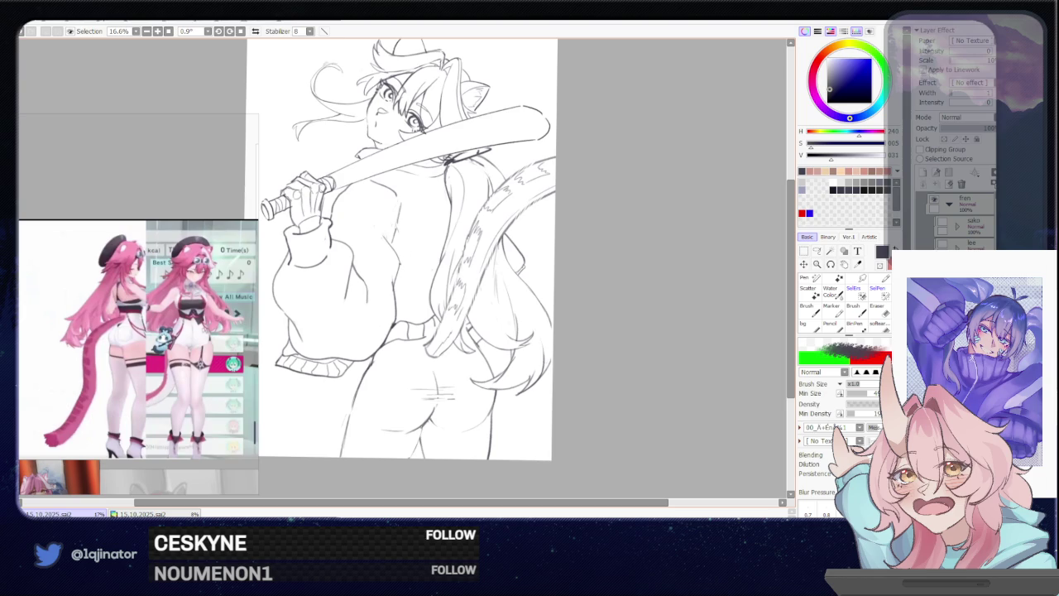
pyautogui.moveTo(408, 235); pyautogui.dragTo(430, 263)
pyautogui.moveTo(536, 206); pyautogui.dragTo(515, 244)
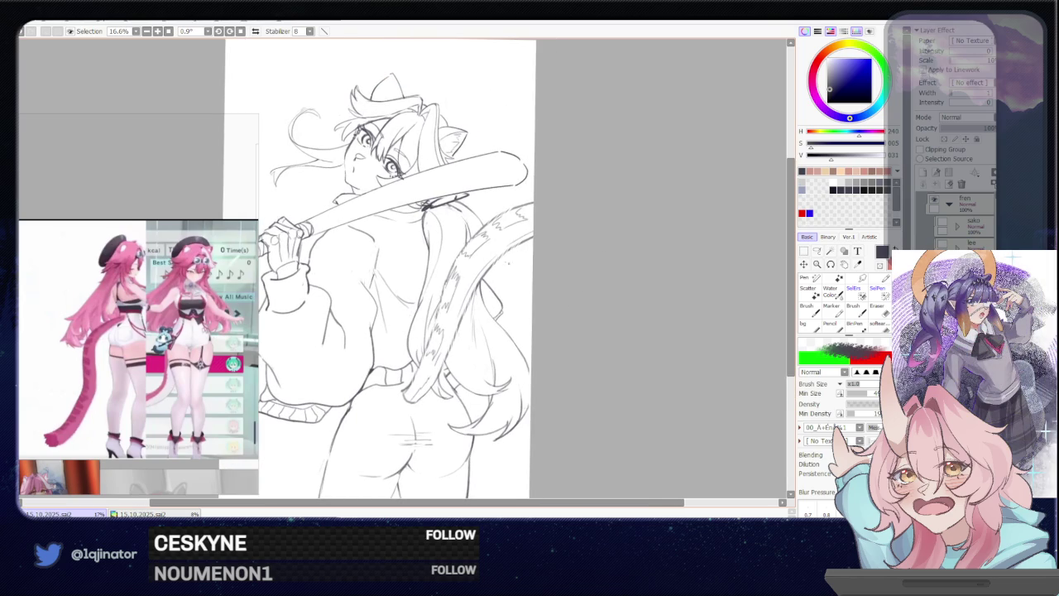
pyautogui.moveTo(369, 251)
pyautogui.mouseDown()
pyautogui.moveTo(367, 291)
pyautogui.moveTo(357, 281)
pyautogui.mouseUp()
pyautogui.hotkey('ctrl', 'z')
pyautogui.hotkey('ctrl', 'z')
pyautogui.moveTo(445, 188); pyautogui.dragTo(433, 178)
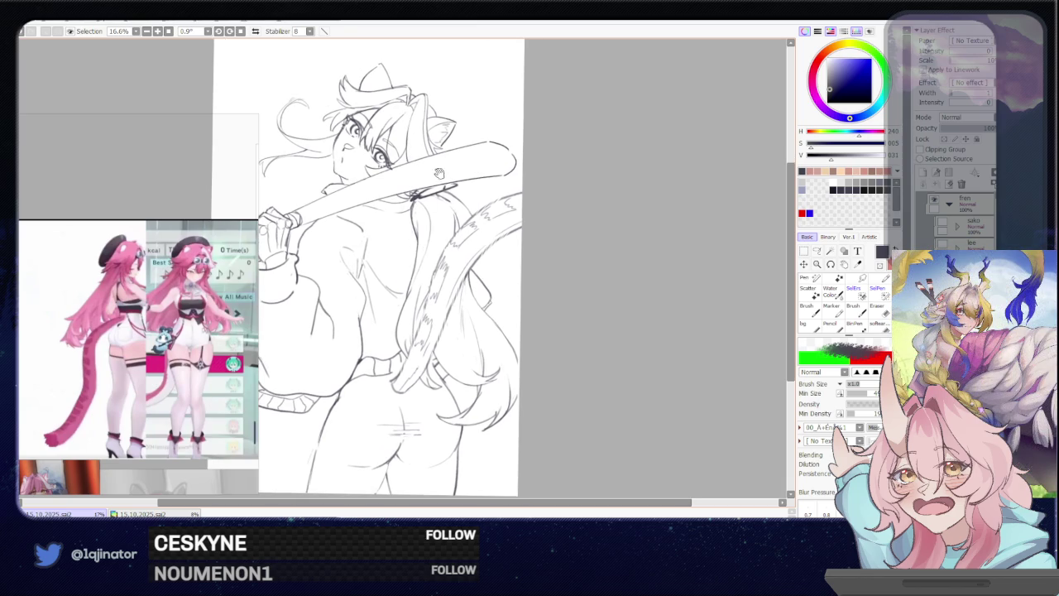
pyautogui.moveTo(518, 234); pyautogui.dragTo(501, 230)
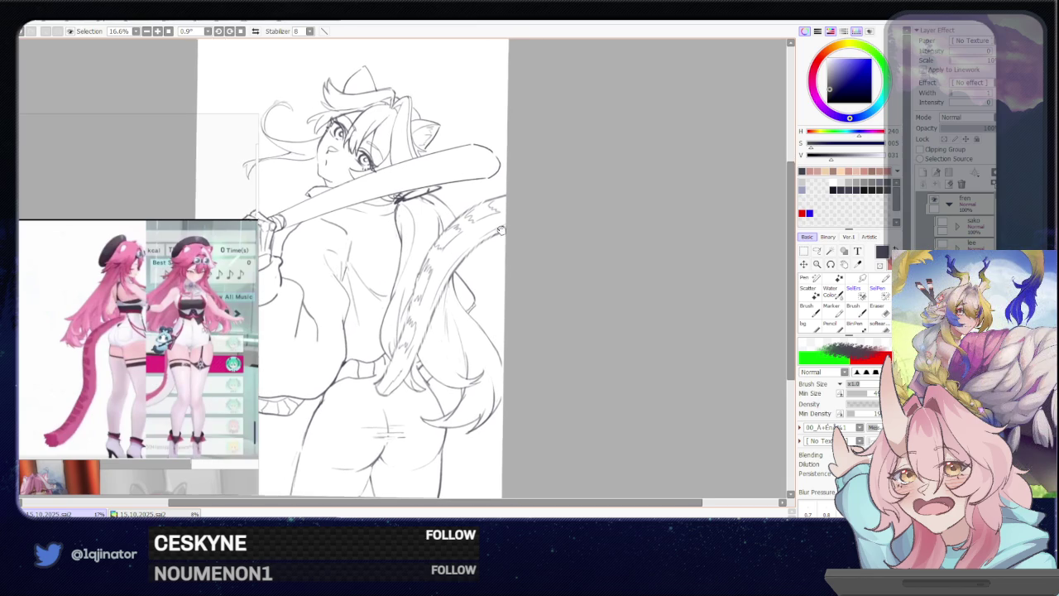
pyautogui.moveTo(396, 261); pyautogui.dragTo(461, 220)
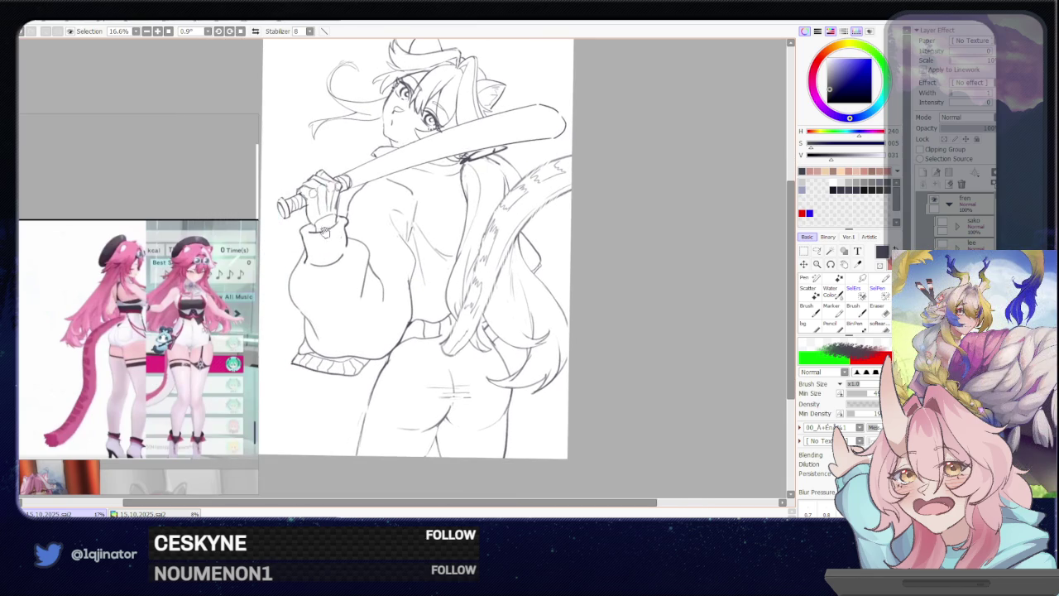
pyautogui.scroll(2, 330, 235)
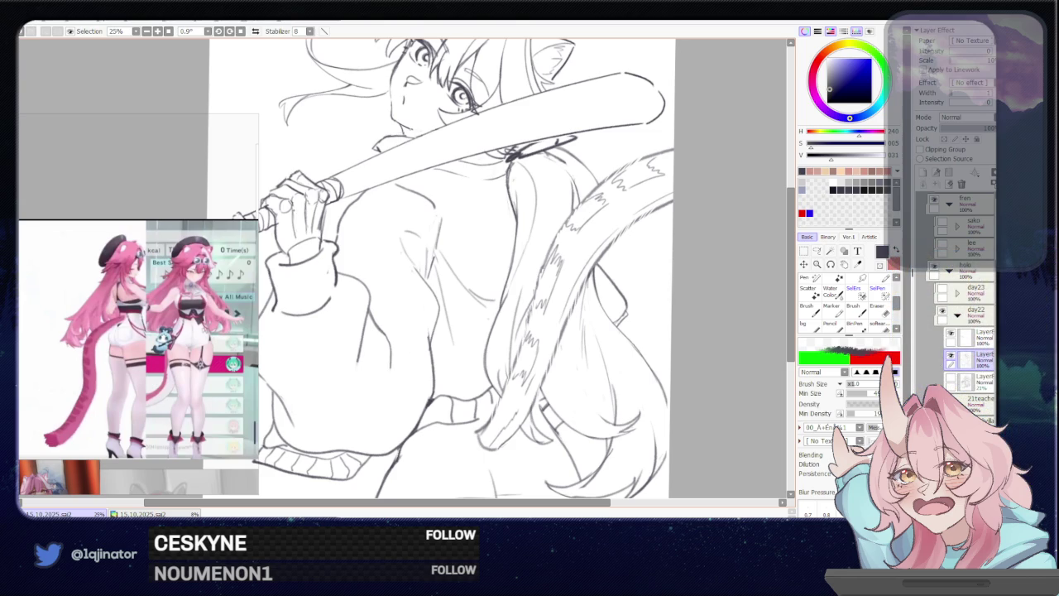
# Delete the unneeded layer, then try erasing the short hand line and restore it
pyautogui.press('e')
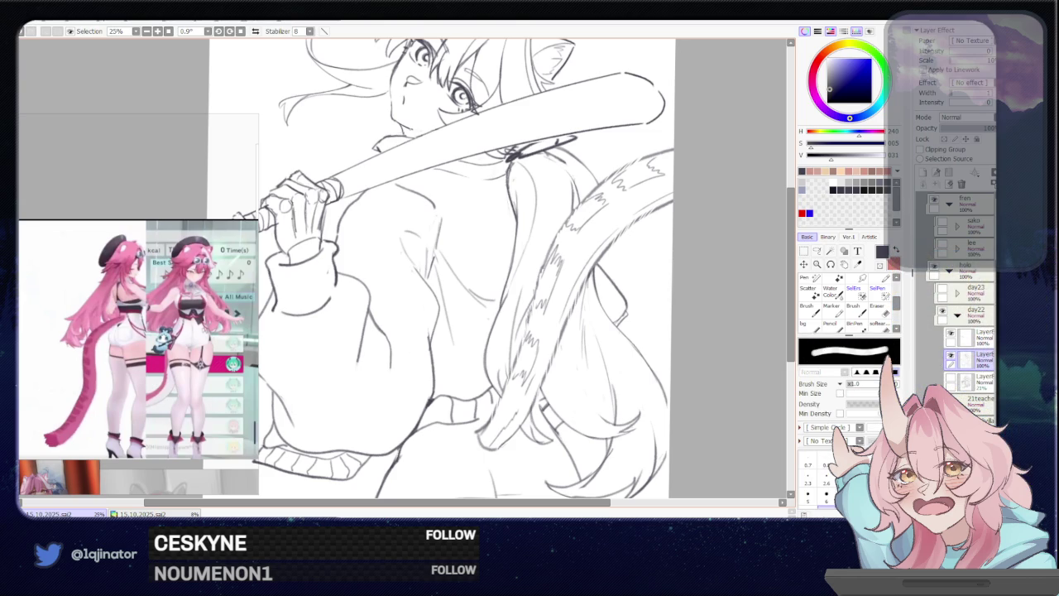
pyautogui.click(936, 185)
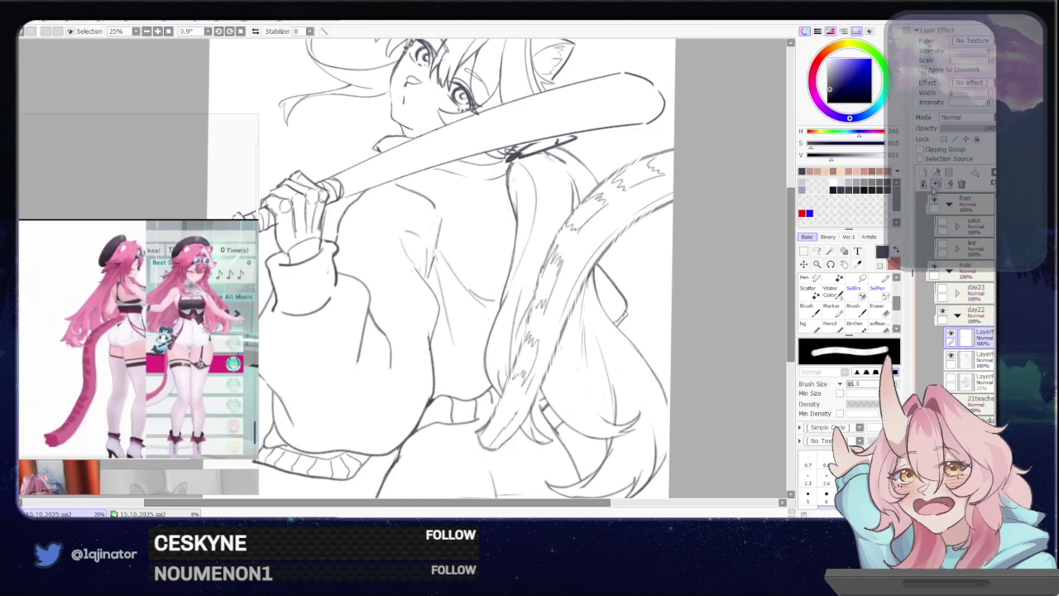
pyautogui.moveTo(292, 210); pyautogui.dragTo(292, 231)
pyautogui.hotkey('ctrl', 'z')
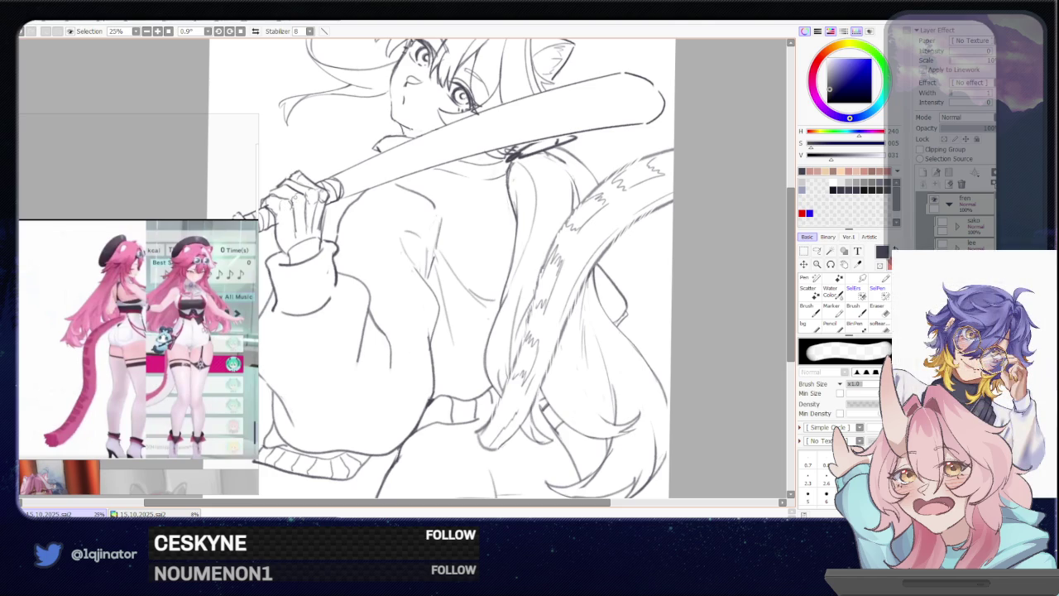
pyautogui.press('n')
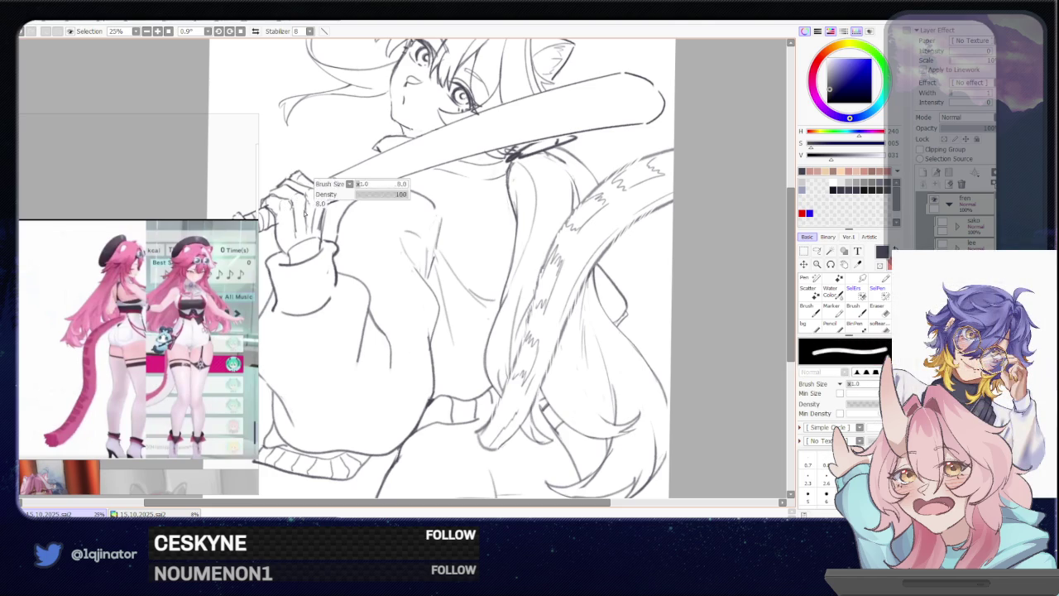
pyautogui.press('e')
pyautogui.press('n')
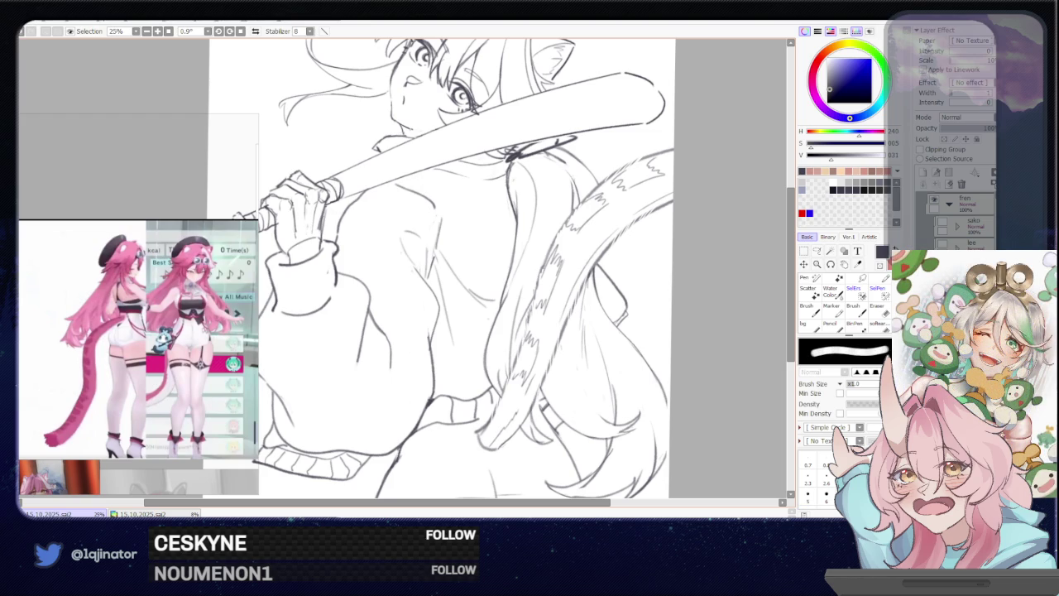
# Lighten the short line in the gripping hand and redraw it darker with the inking brush
pyautogui.press('b')
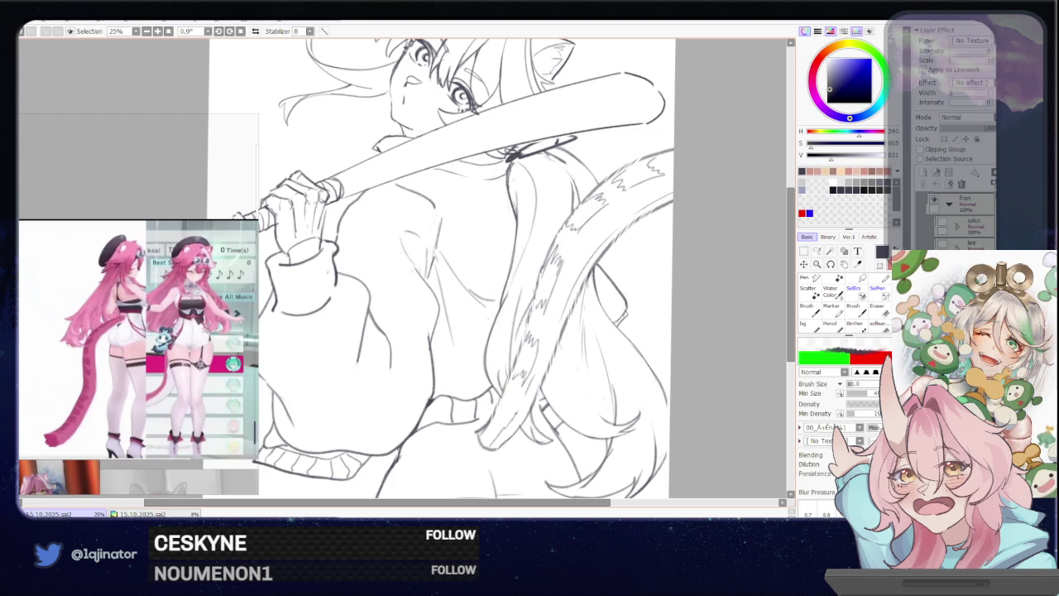
pyautogui.press('e')
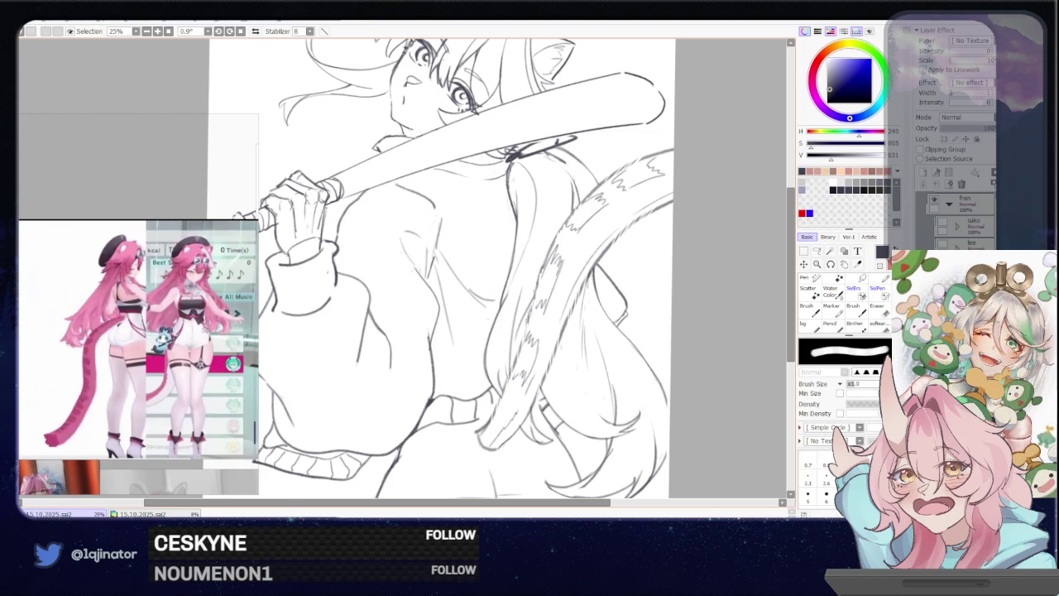
pyautogui.press('b')
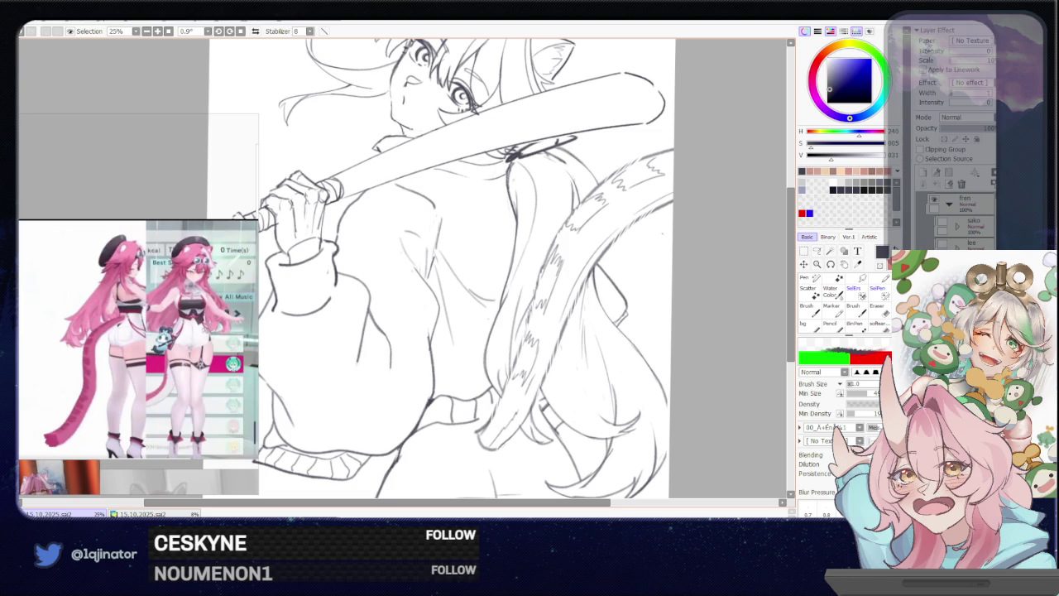
pyautogui.press('e')
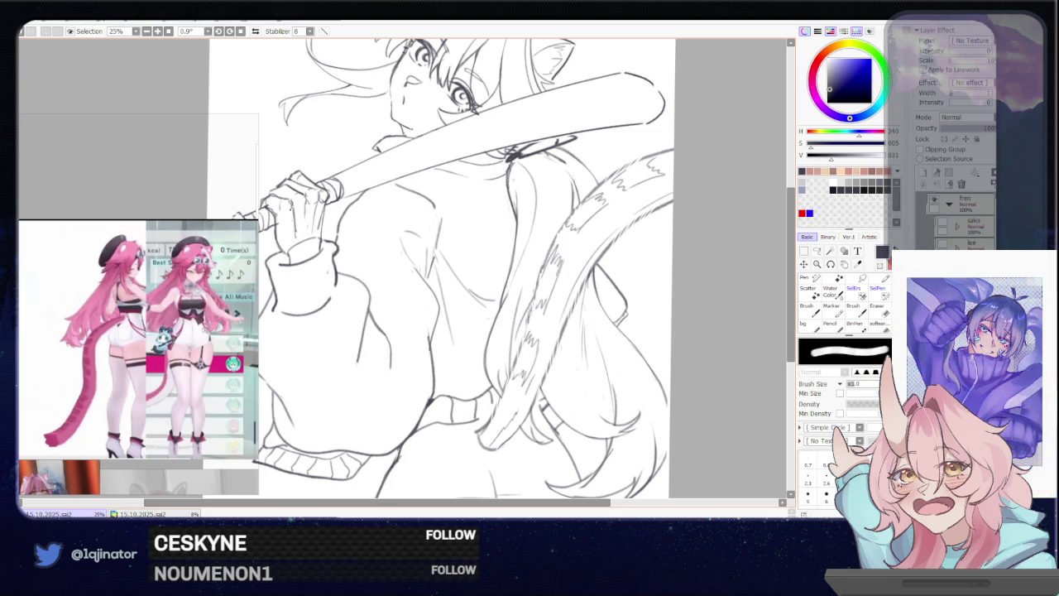
pyautogui.moveTo(294, 208); pyautogui.dragTo(295, 232)
pyautogui.press('b')
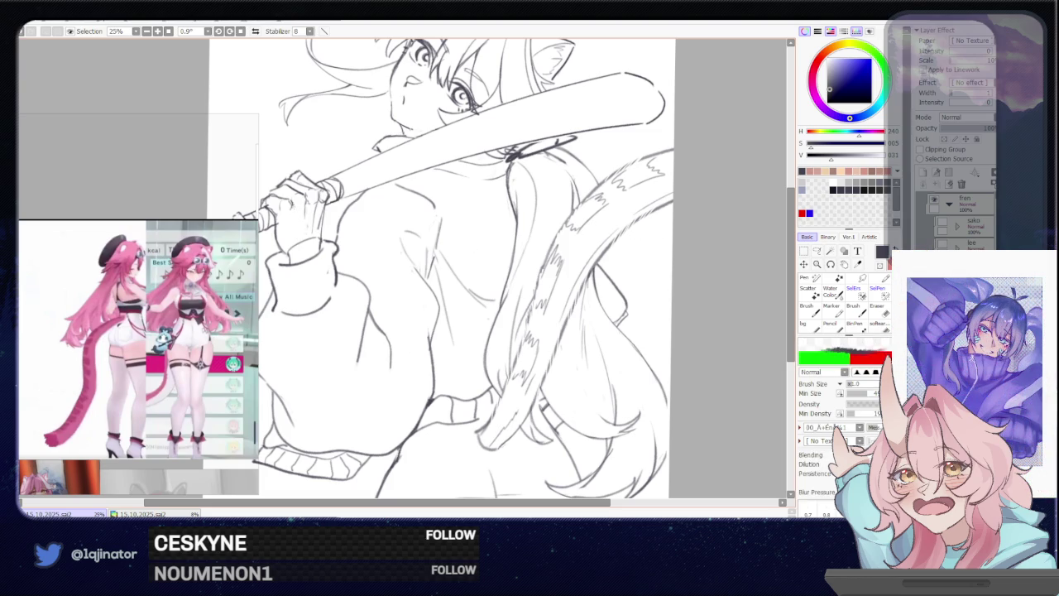
pyautogui.moveTo(295, 205); pyautogui.dragTo(294, 228)
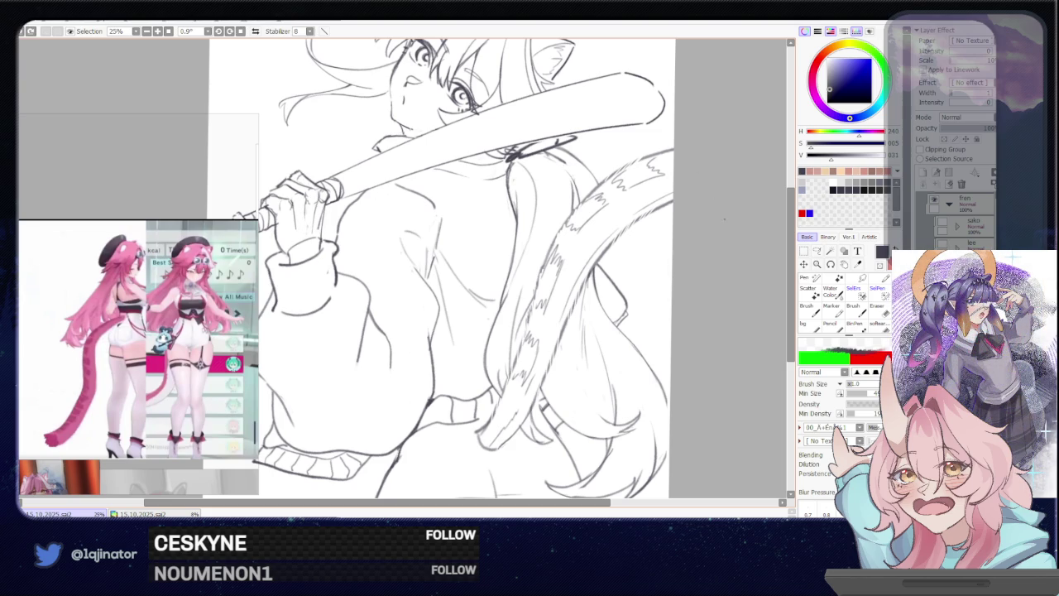
pyautogui.moveTo(463, 265); pyautogui.dragTo(512, 289)
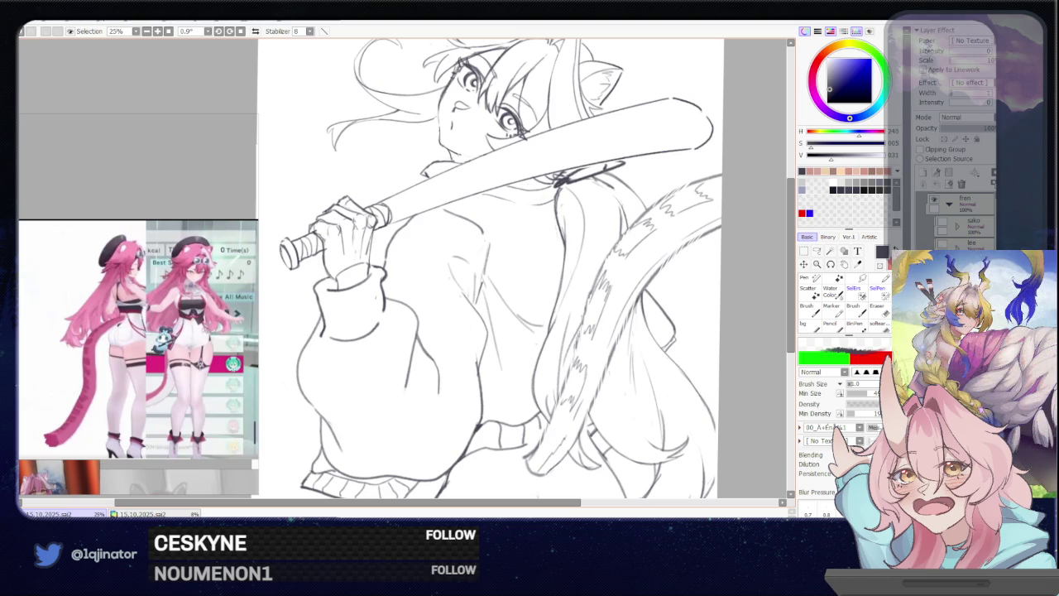
# Erase a stray bit of line at the fingertip, then mirror the canvas view horizontally
pyautogui.press('e')
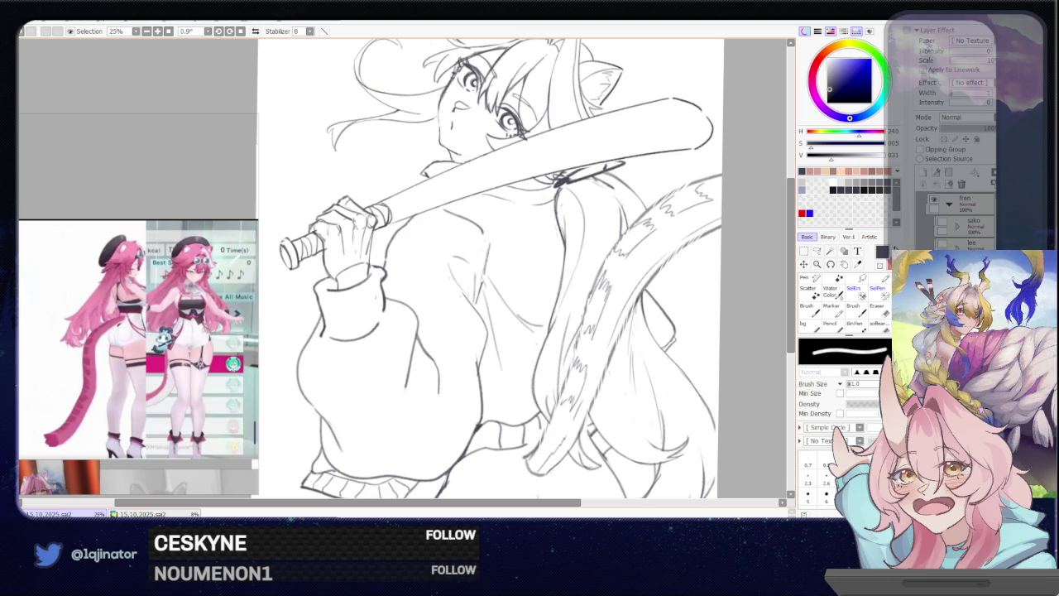
pyautogui.press('b')
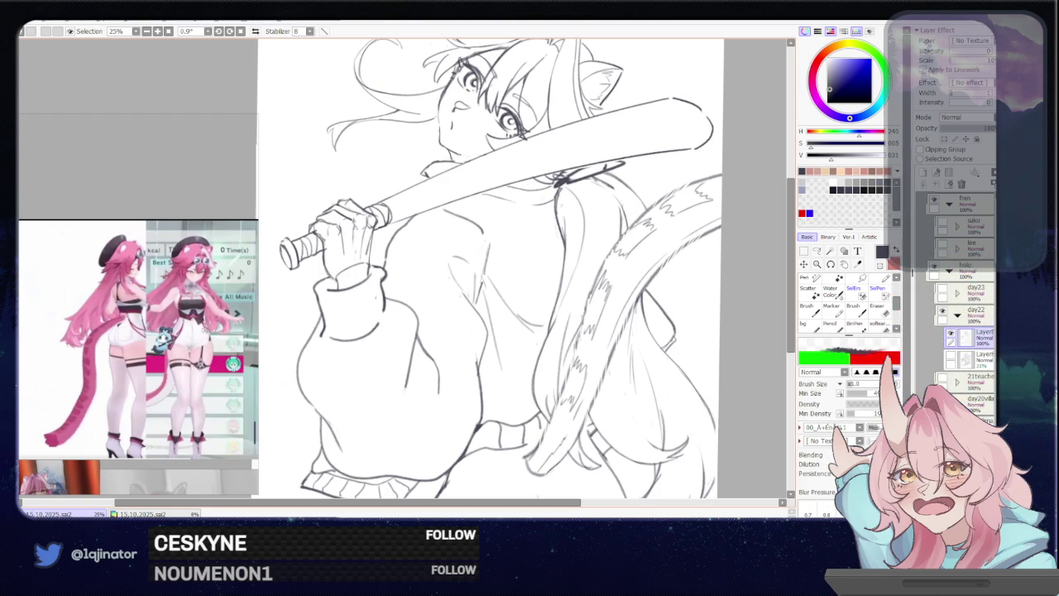
pyautogui.press('e')
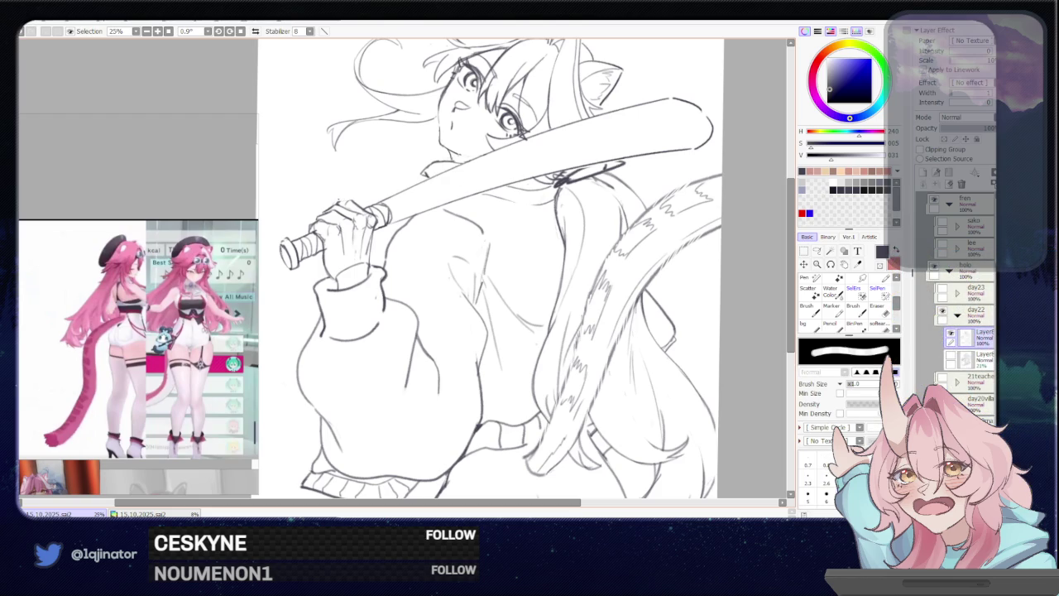
pyautogui.press('b')
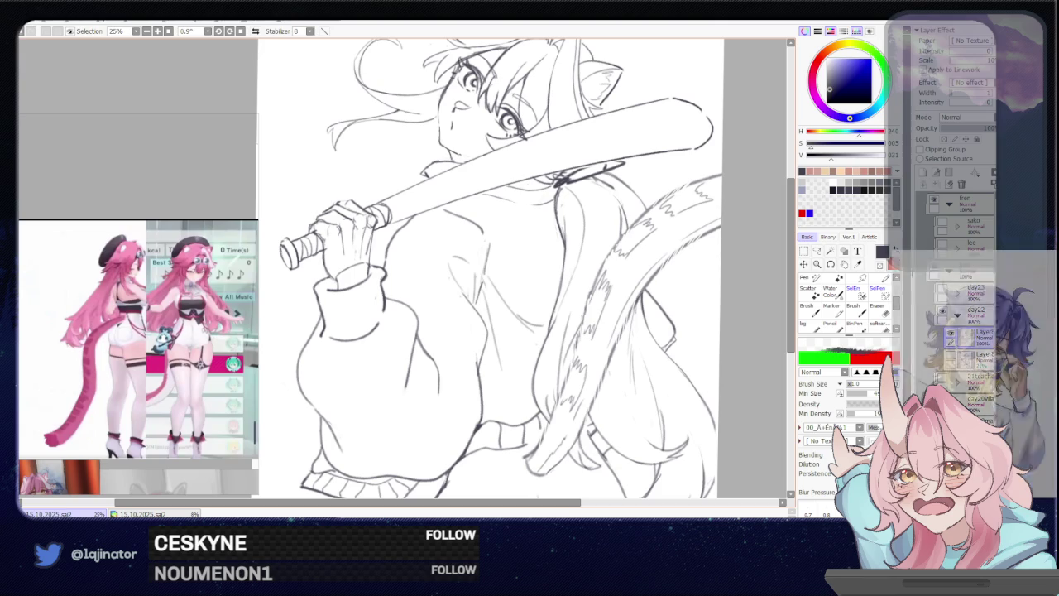
pyautogui.press('e')
pyautogui.moveTo(307, 224); pyautogui.dragTo(320, 217)
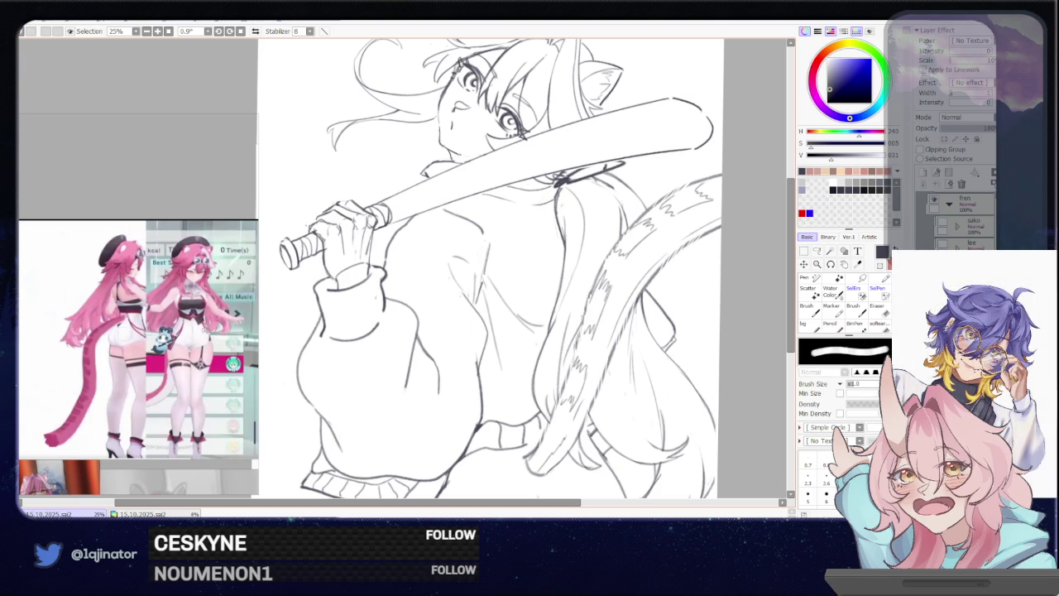
pyautogui.press('e')
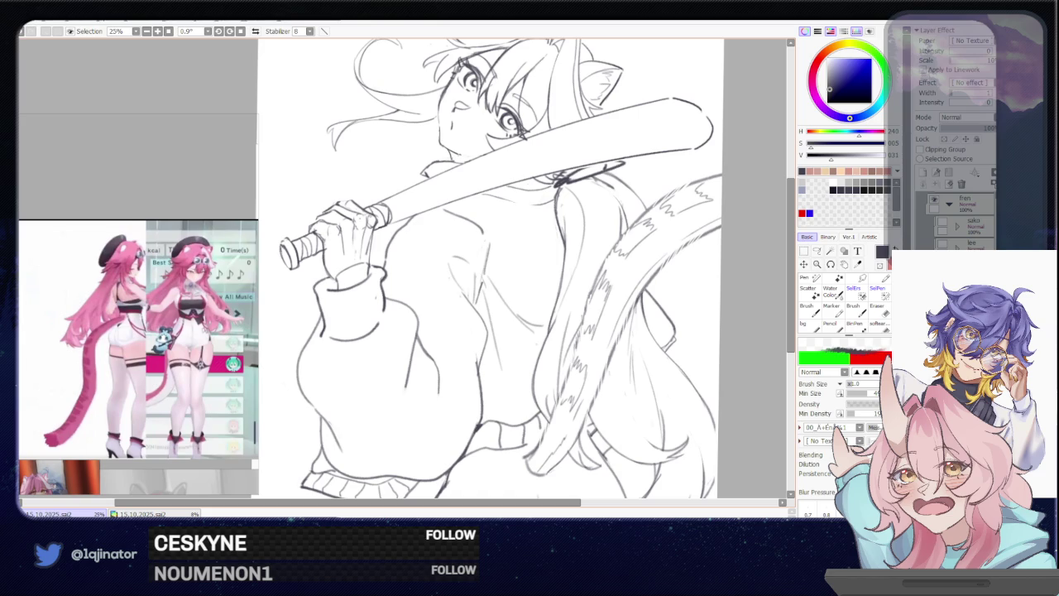
pyautogui.press('h')
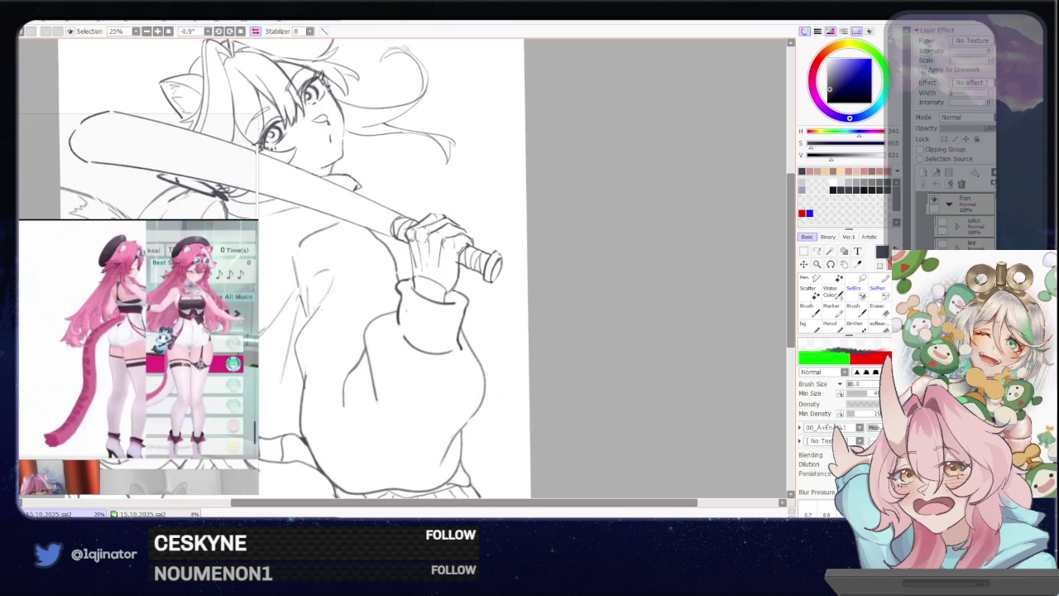
# Erase stray lines at the top of the gripping hand and on the fingers
pyautogui.press('e')
pyautogui.moveTo(439, 225); pyautogui.dragTo(466, 225)
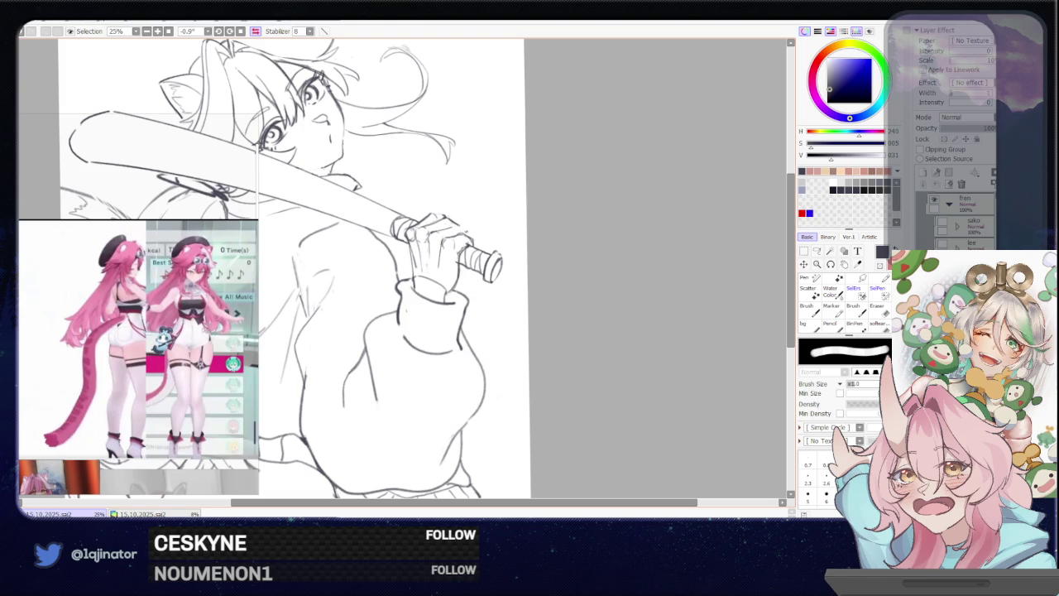
pyautogui.press('n')
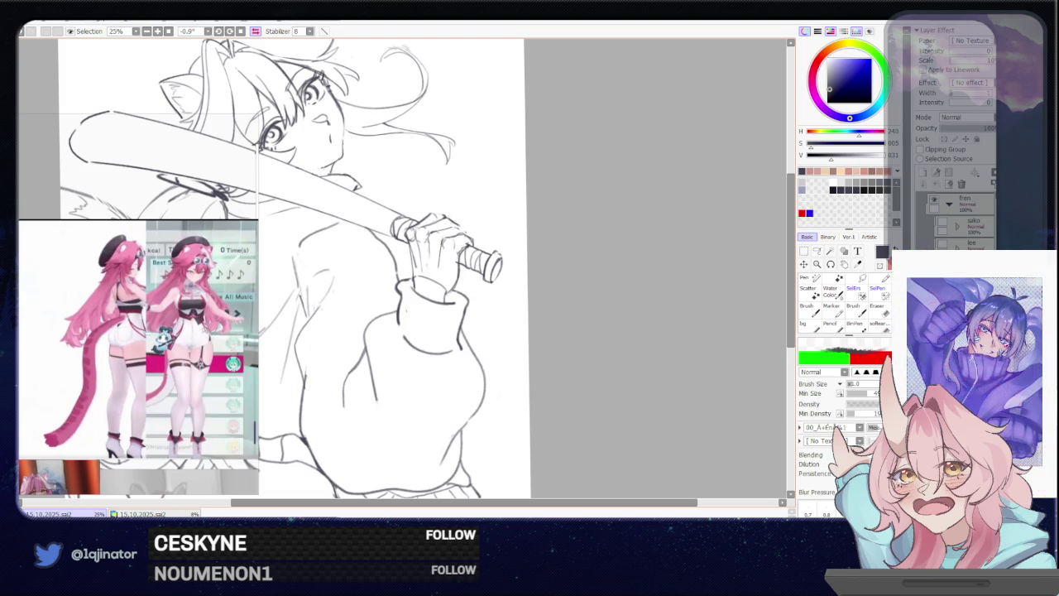
pyautogui.press('e')
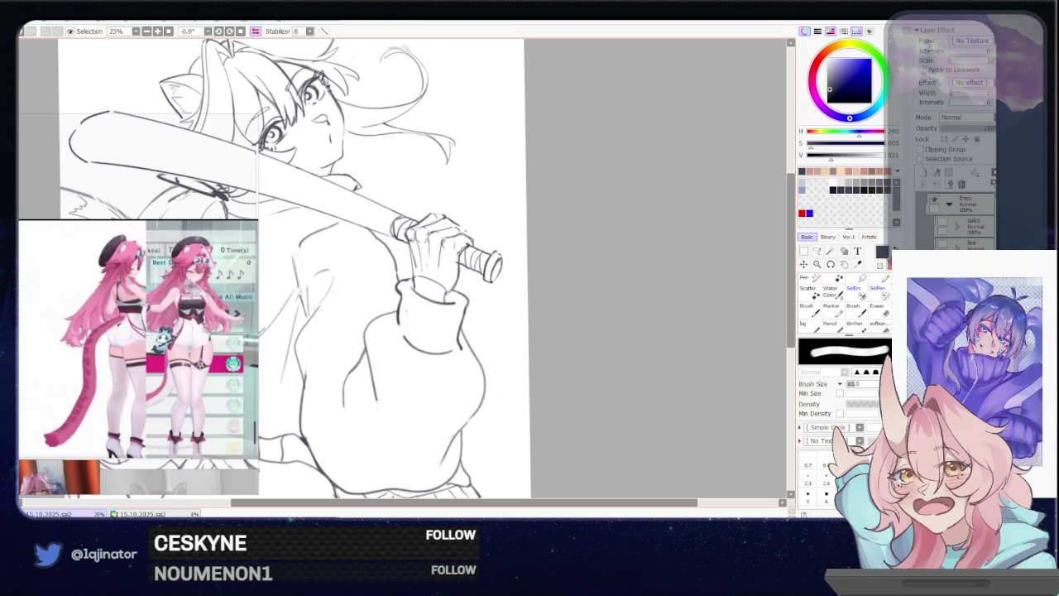
pyautogui.press('n')
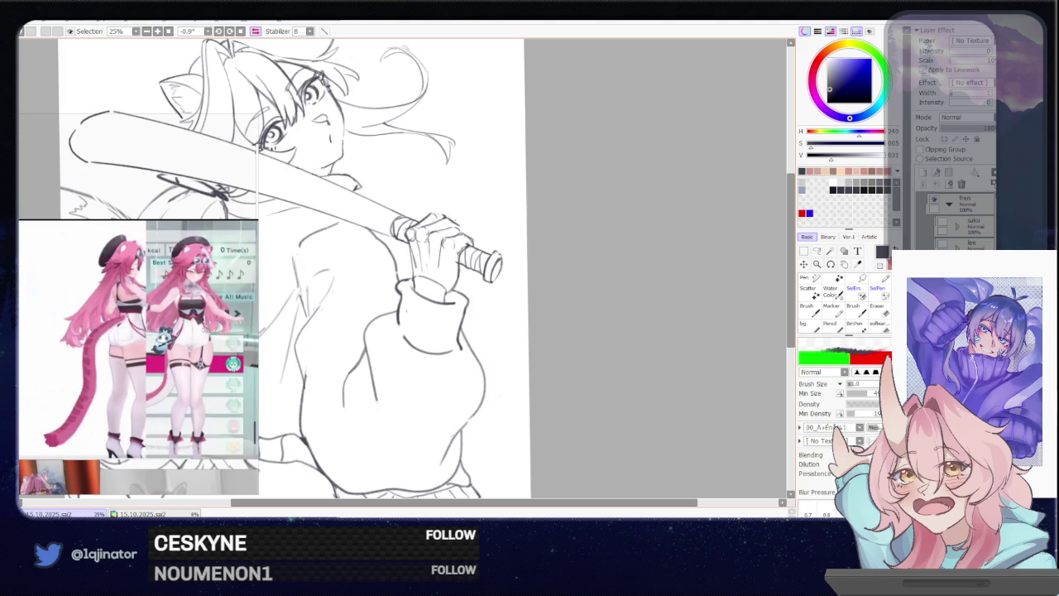
pyautogui.press('e')
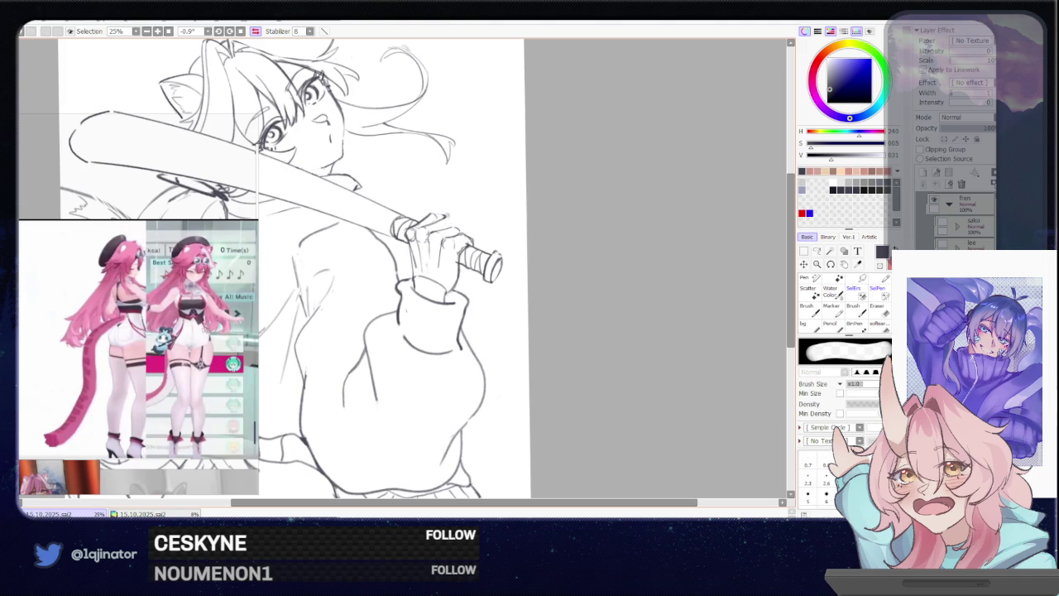
pyautogui.press('n')
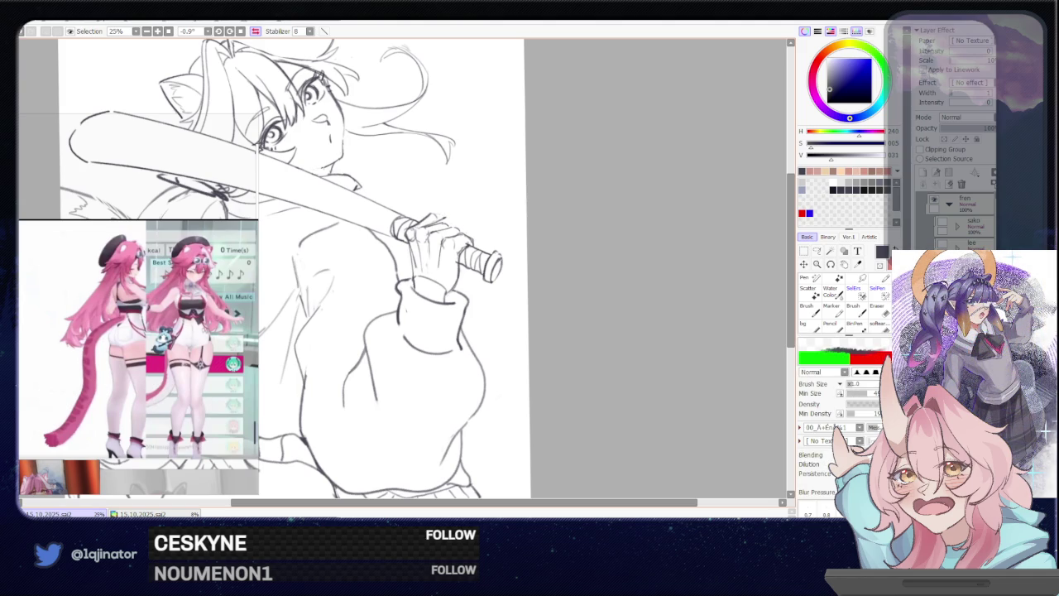
pyautogui.press('e')
pyautogui.moveTo(423, 225)
pyautogui.mouseDown()
pyautogui.moveTo(449, 215)
pyautogui.moveTo(424, 221)
pyautogui.mouseUp()
pyautogui.press('n')
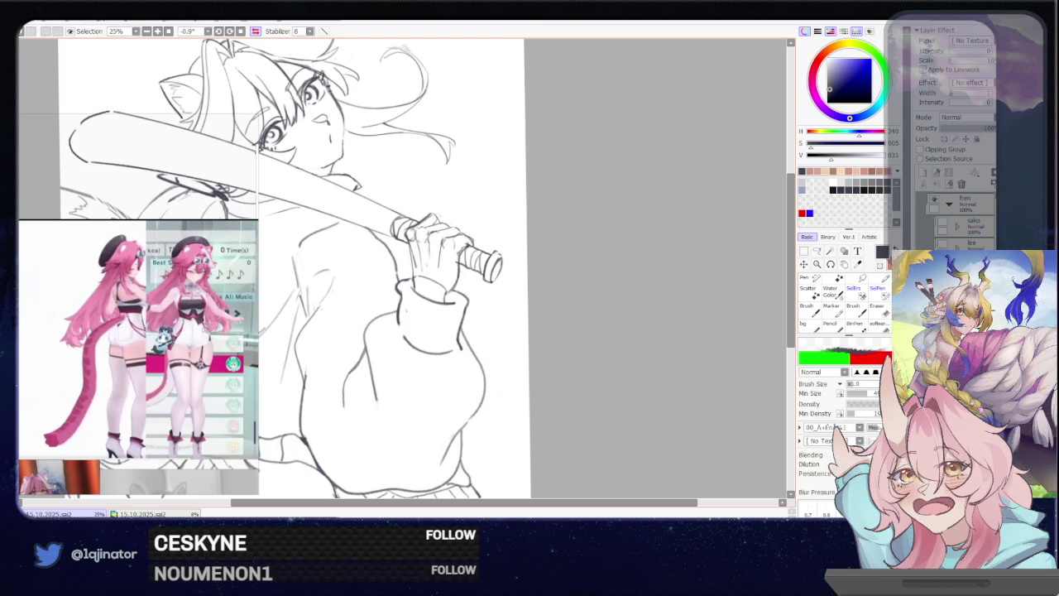
# Trim a bit more finger linework, unflip the view, and bring the sweater and tail into view
pyautogui.press('e')
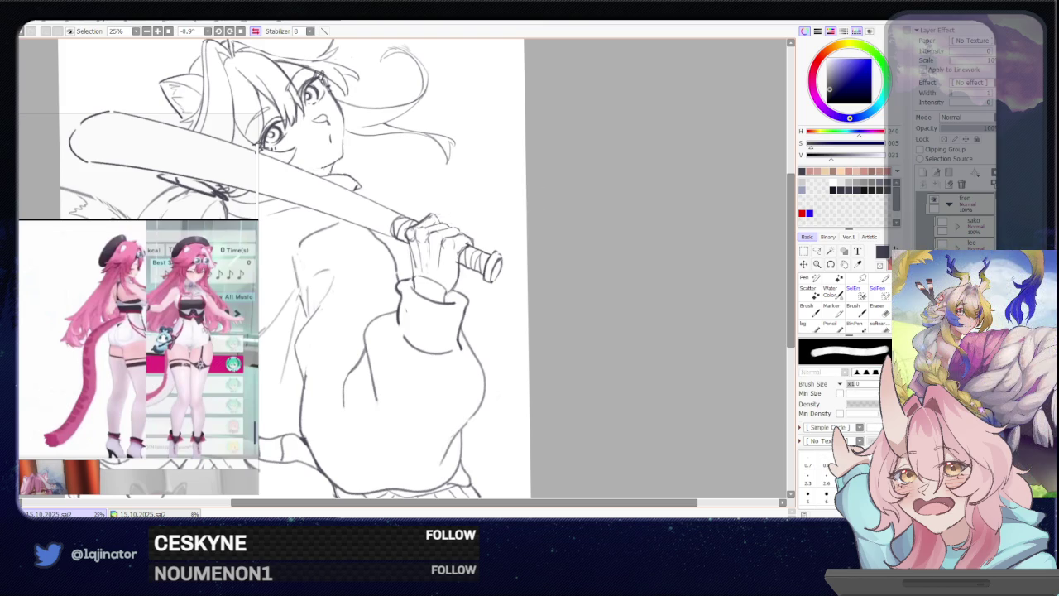
pyautogui.moveTo(420, 223); pyautogui.dragTo(430, 215)
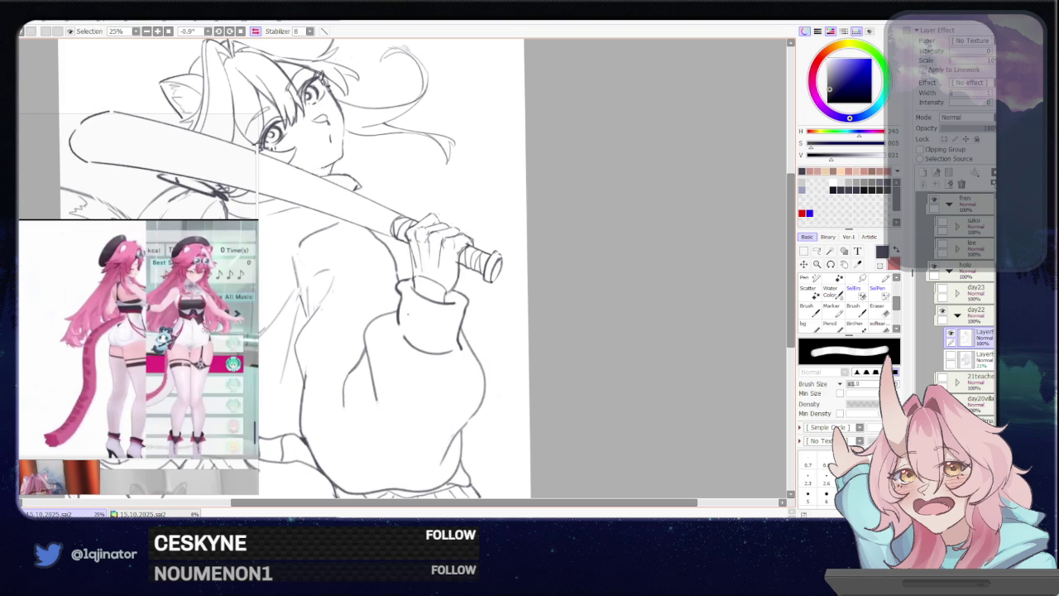
pyautogui.press('b')
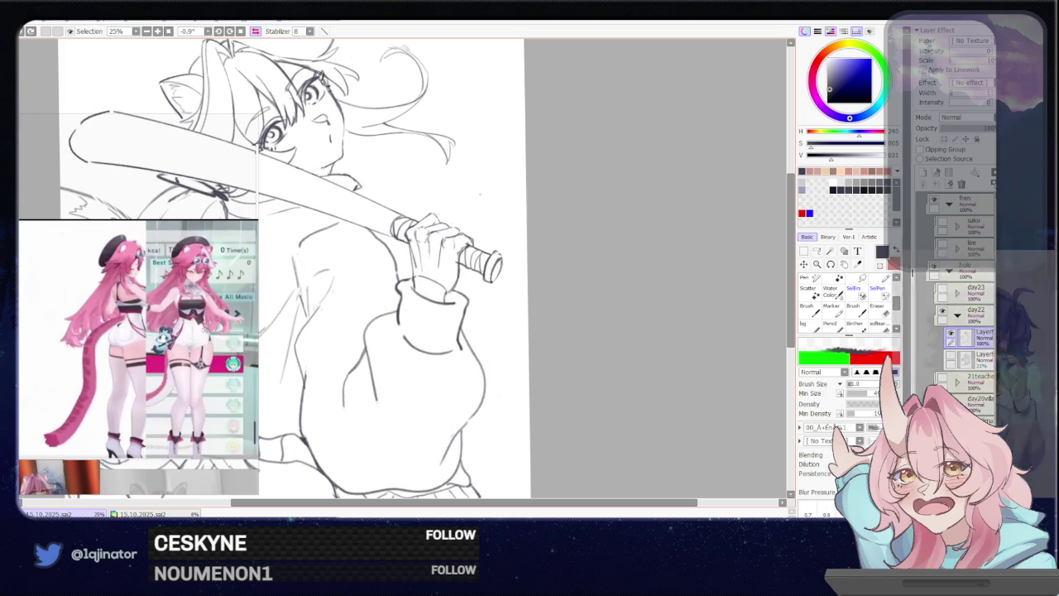
pyautogui.press('e')
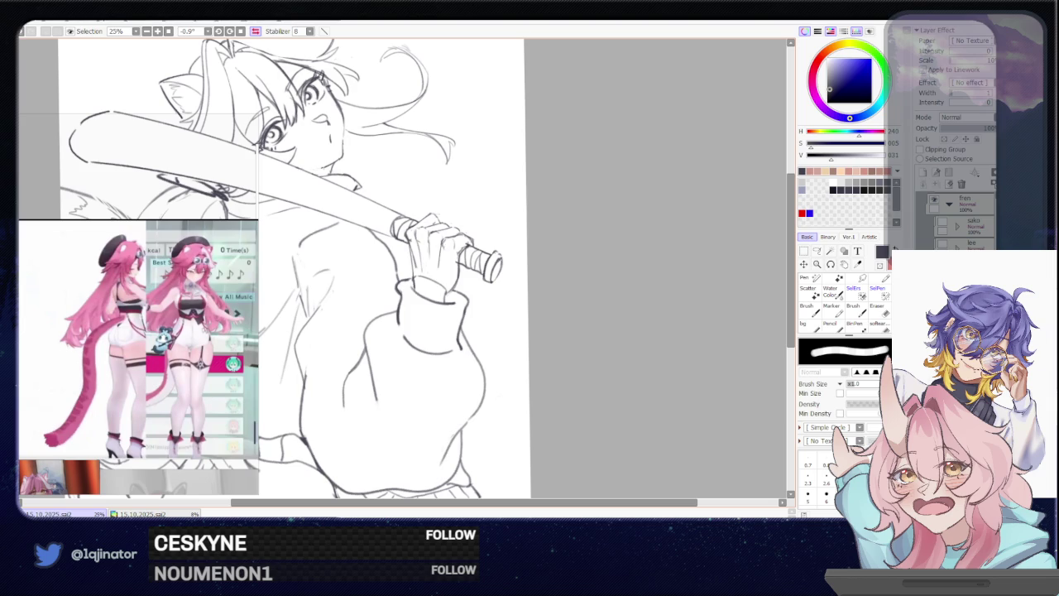
pyautogui.press('b')
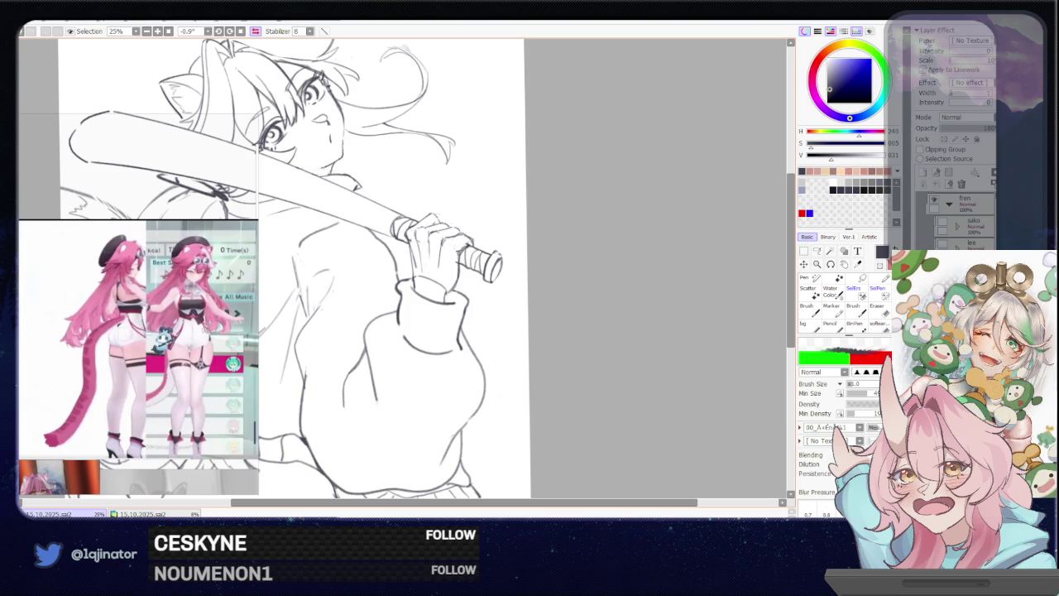
pyautogui.press('n')
pyautogui.press('b')
pyautogui.press('n')
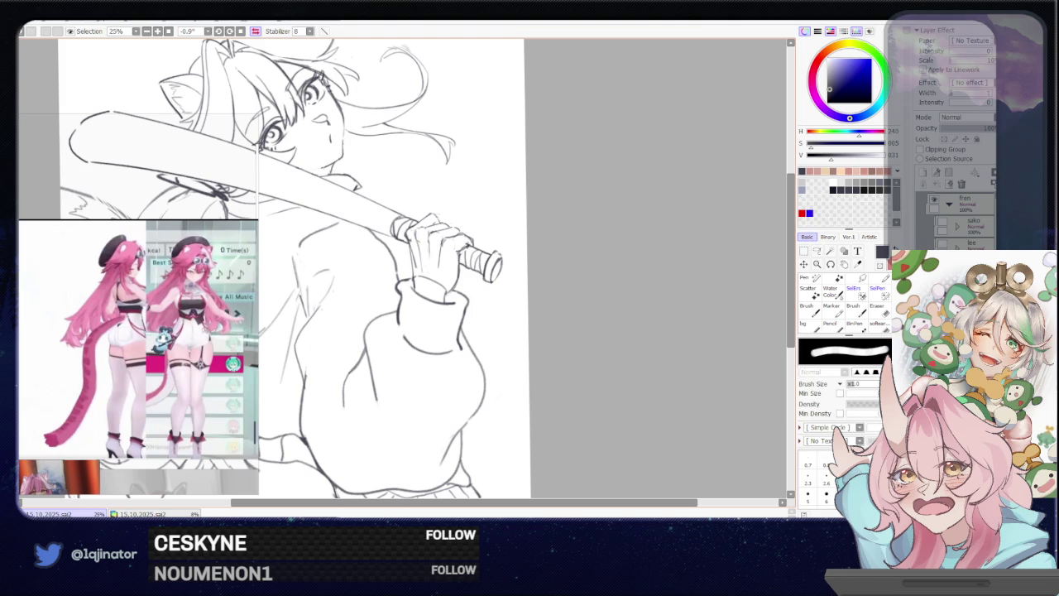
pyautogui.press('b')
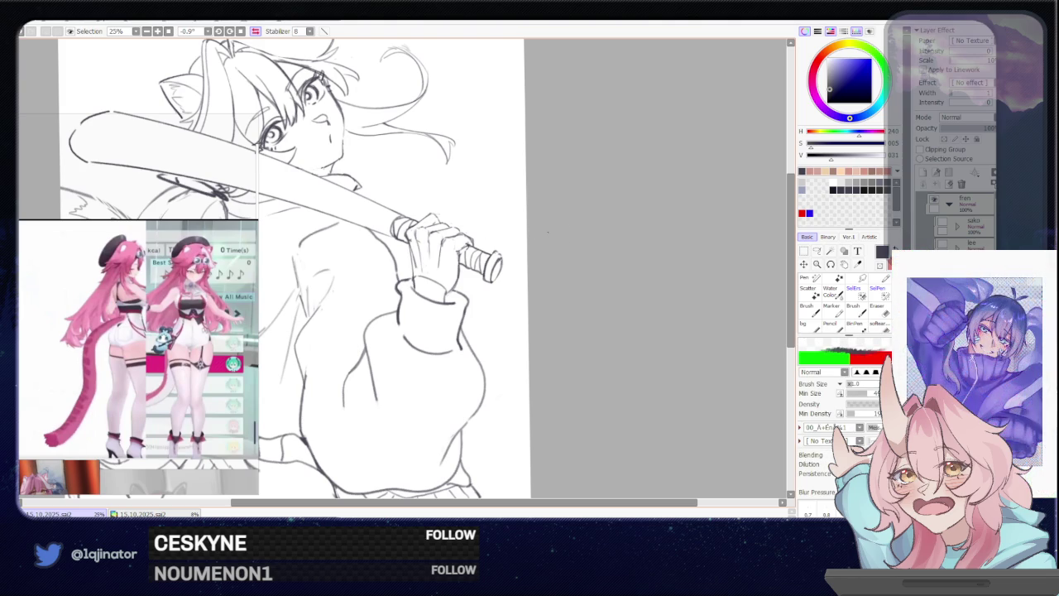
pyautogui.press('h')
pyautogui.moveTo(461, 301)
pyautogui.mouseDown()
pyautogui.moveTo(504, 265)
pyautogui.moveTo(442, 282)
pyautogui.mouseUp()
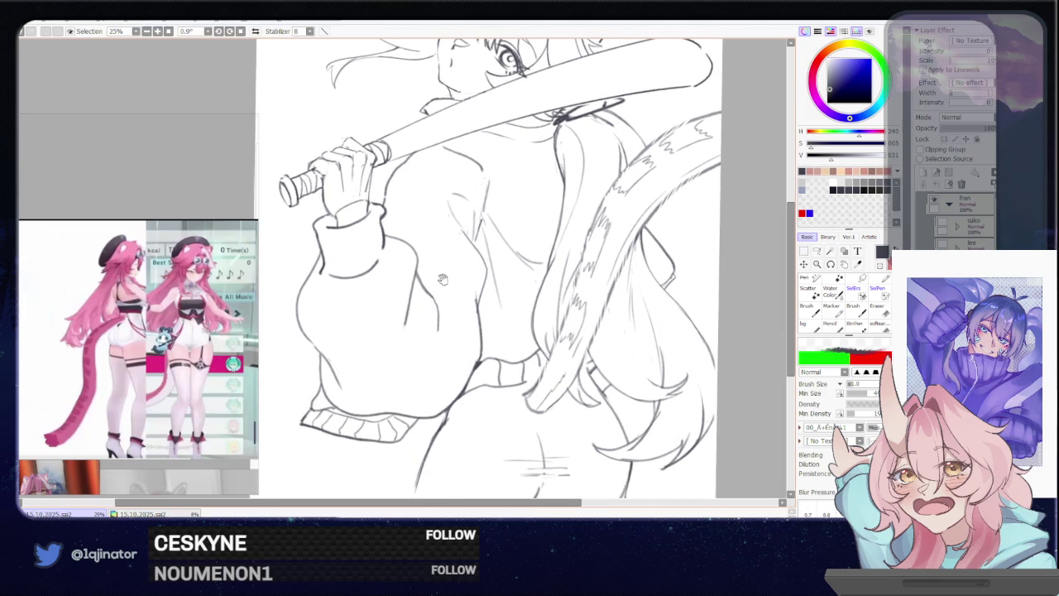
# Rotate the whole drawing a few degrees with Free Transform and commit it
pyautogui.scroll(-1, 444, 289)
pyautogui.hotkey('ctrl', 't')
pyautogui.moveTo(673, 273); pyautogui.dragTo(688, 264)
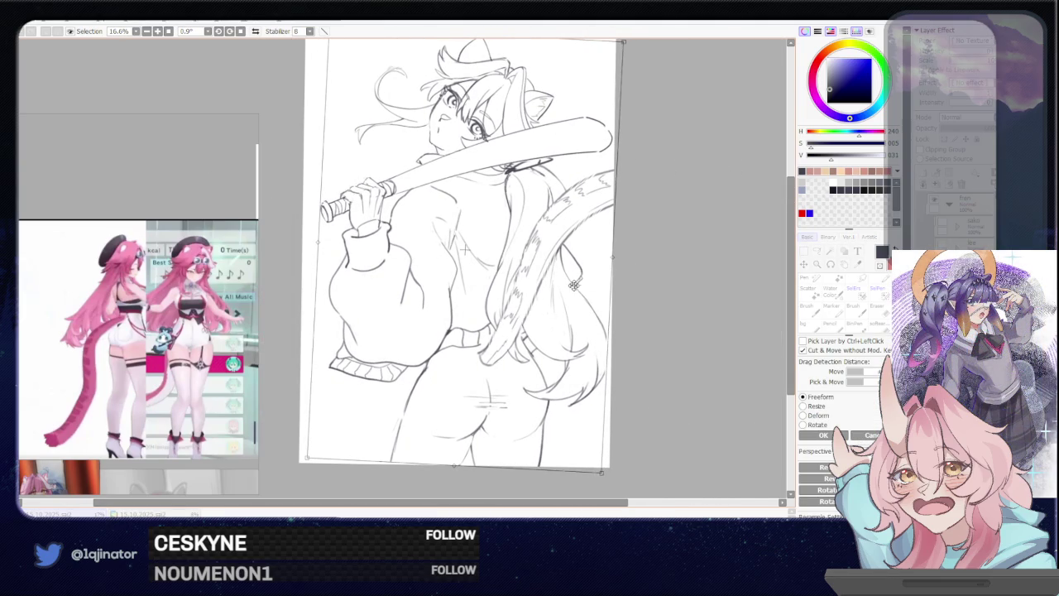
pyautogui.press('Return')
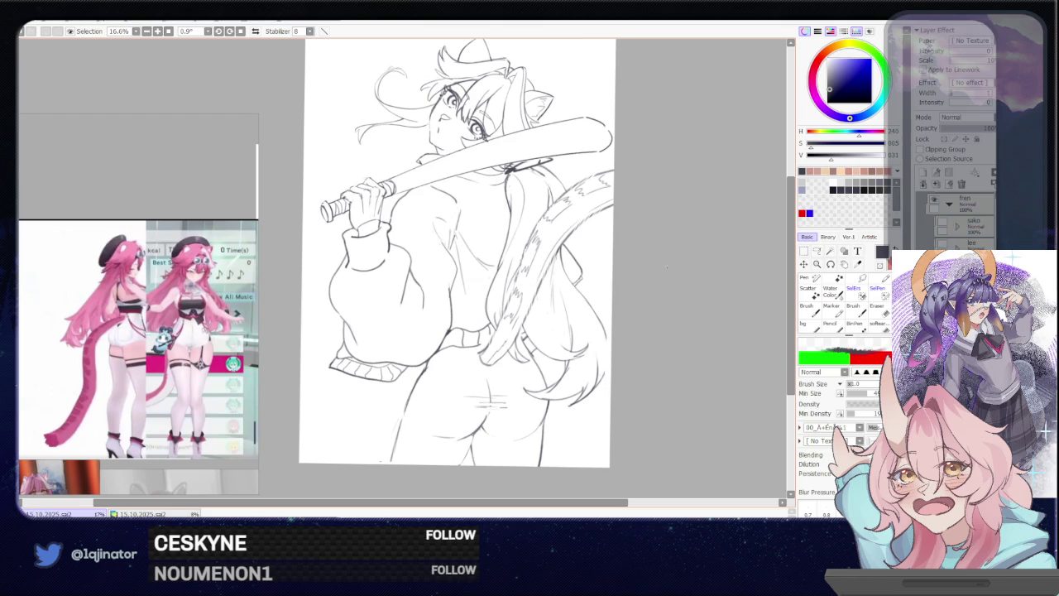
pyautogui.moveTo(644, 273); pyautogui.dragTo(593, 273)
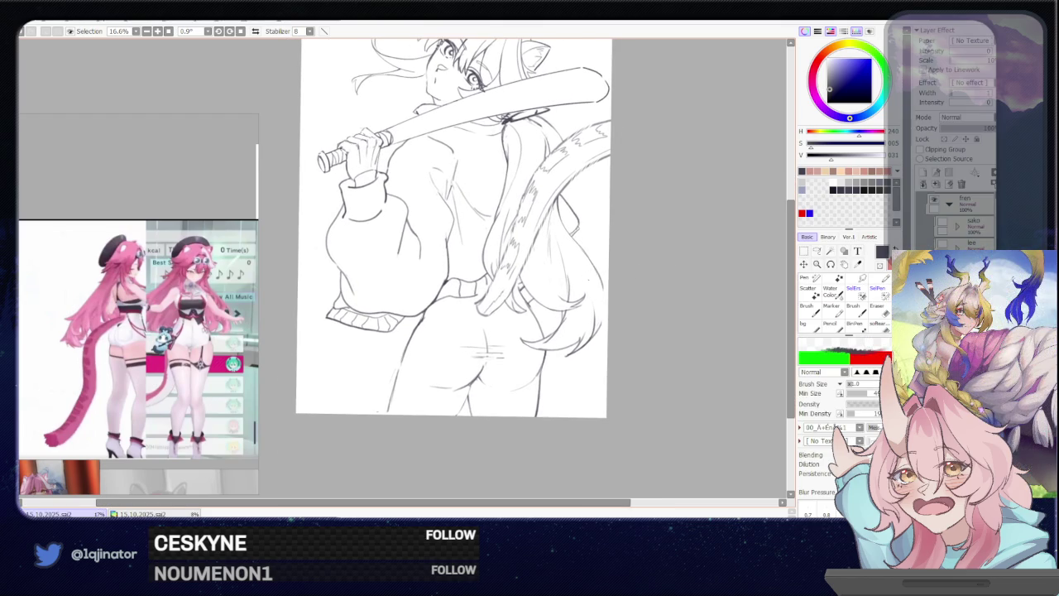
pyautogui.moveTo(549, 298); pyautogui.dragTo(571, 272)
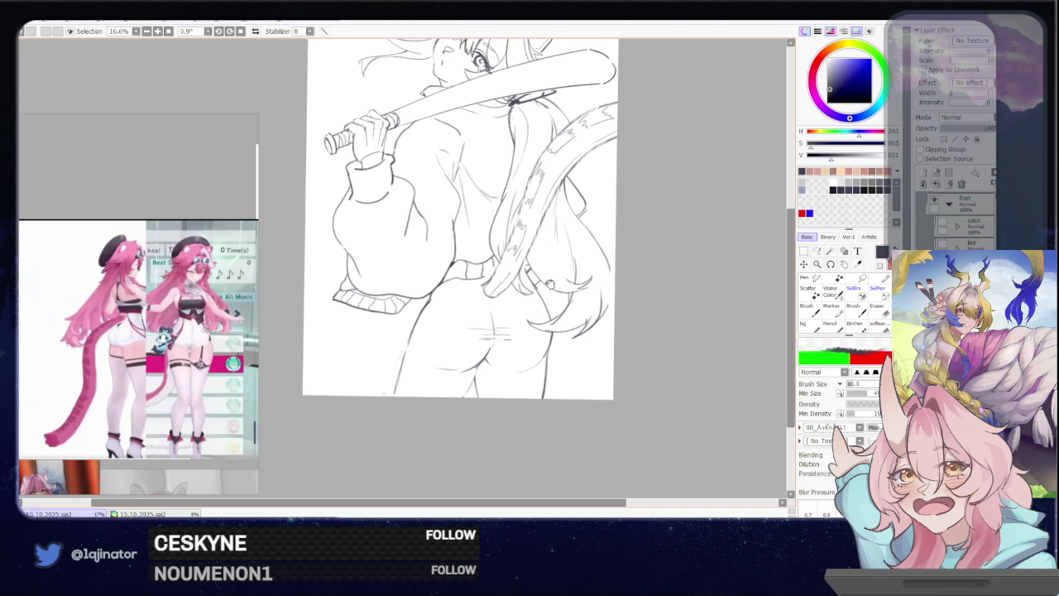
pyautogui.click(817, 251)
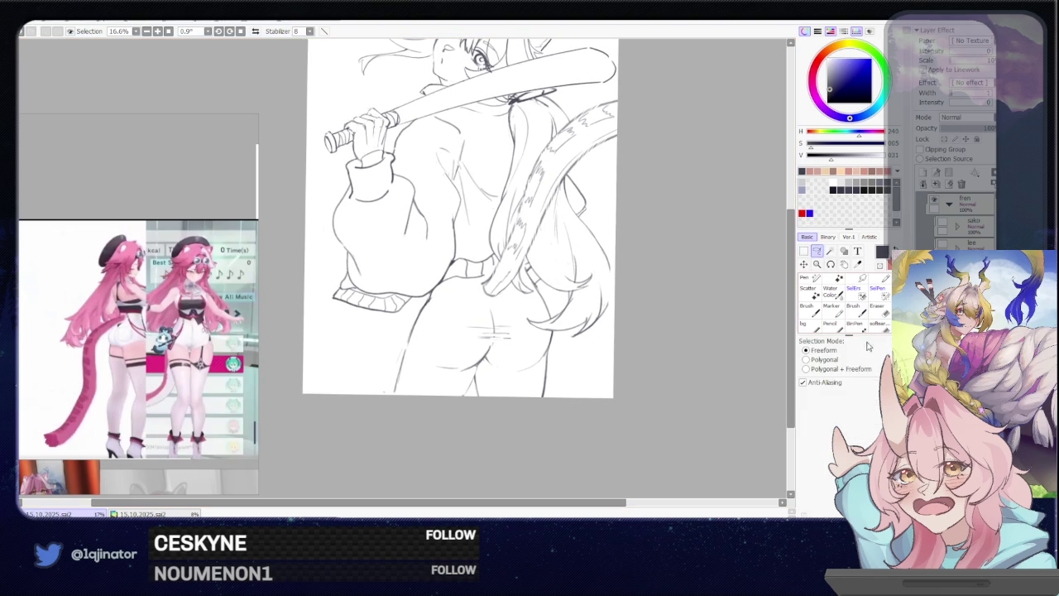
# Lasso the hips, rotate them slightly counter-clockwise, and nudge them right and down
pyautogui.hotkey('ctrl', '+')
pyautogui.moveTo(484, 313)
pyautogui.mouseDown()
pyautogui.moveTo(459, 289)
pyautogui.moveTo(633, 360)
pyautogui.moveTo(610, 339)
pyautogui.moveTo(627, 314)
pyautogui.moveTo(589, 280)
pyautogui.moveTo(579, 320)
pyautogui.moveTo(534, 321)
pyautogui.mouseUp()
pyautogui.hotkey('ctrl', 't')
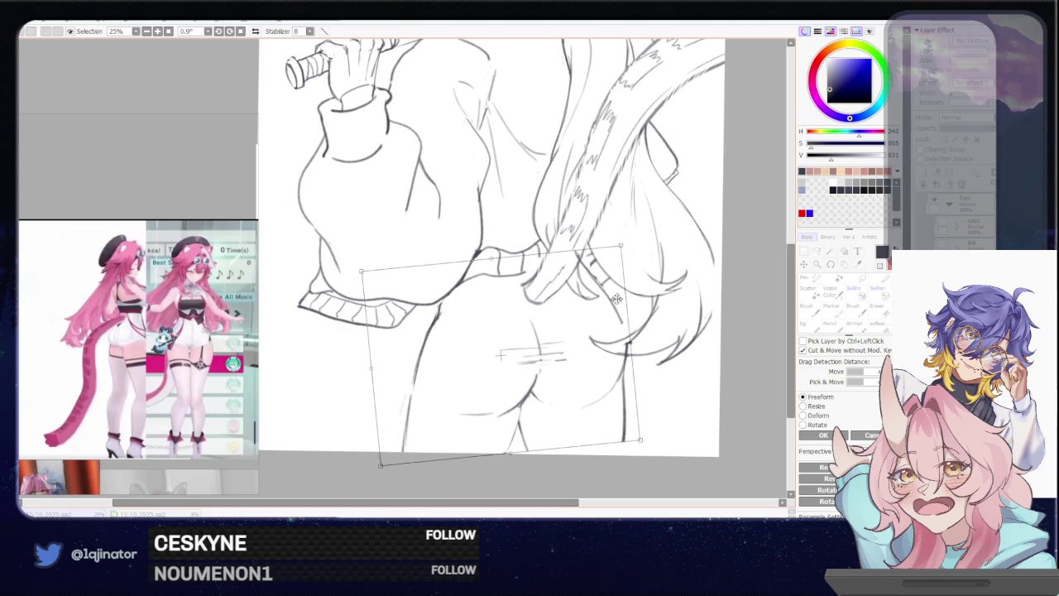
pyautogui.moveTo(678, 272); pyautogui.dragTo(642, 261)
pyautogui.moveTo(497, 347); pyautogui.dragTo(499, 358)
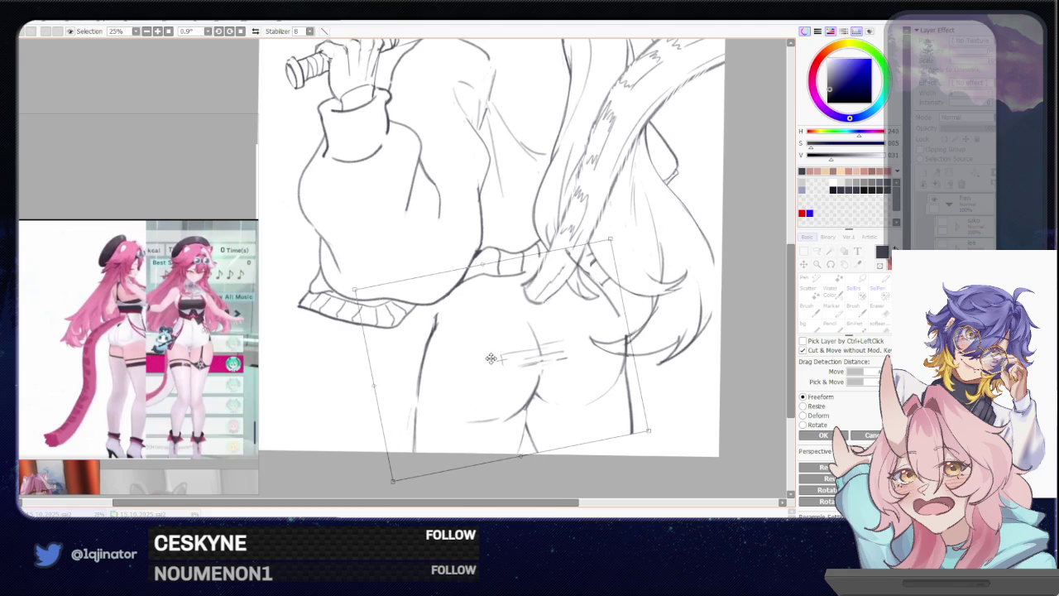
pyautogui.press('Return')
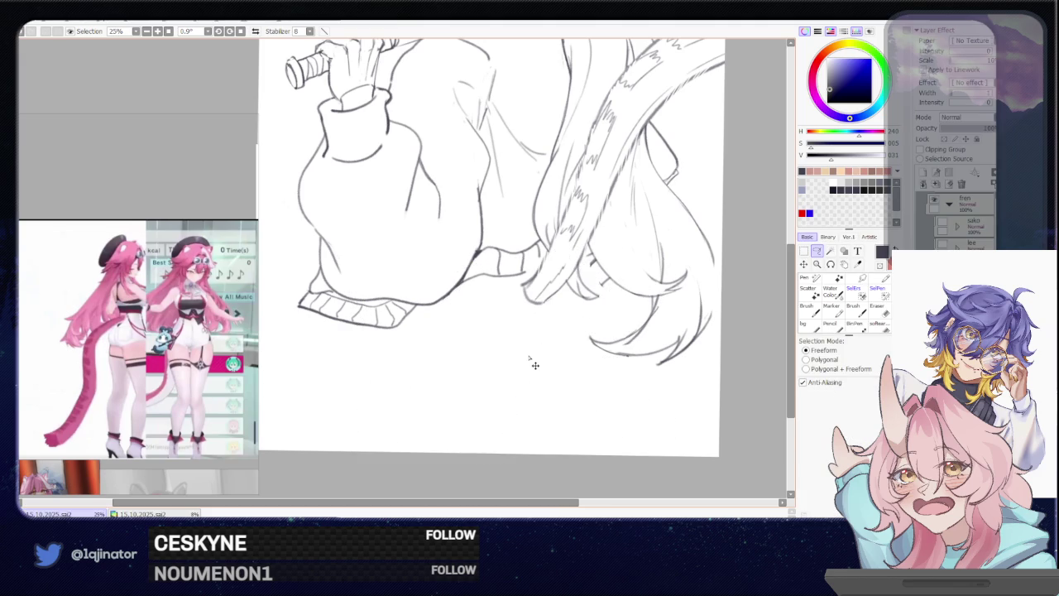
pyautogui.hotkey('ctrl', 't')
pyautogui.moveTo(529, 357); pyautogui.dragTo(581, 305)
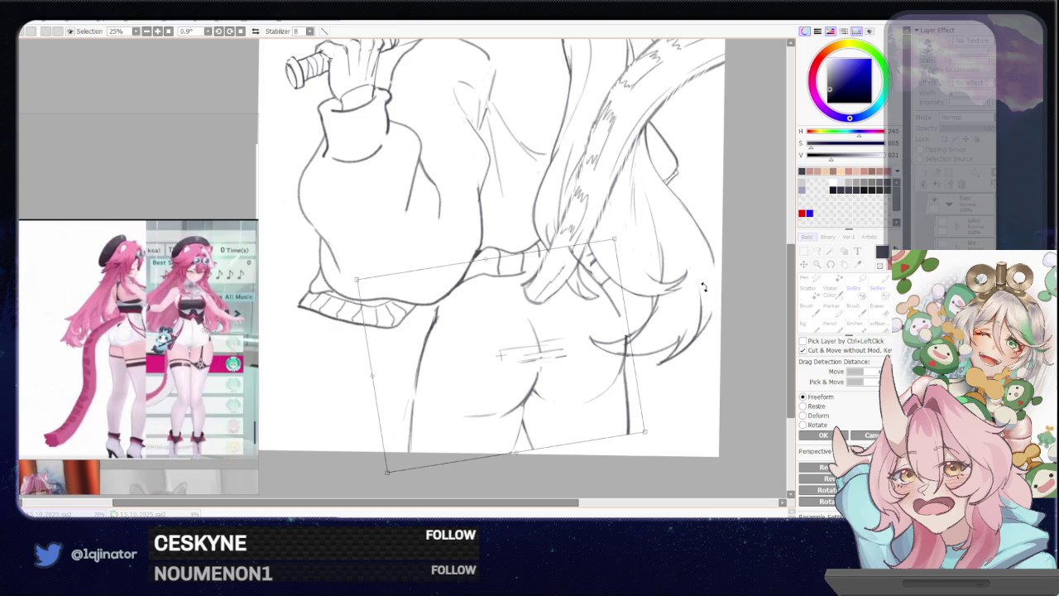
pyautogui.press('Return')
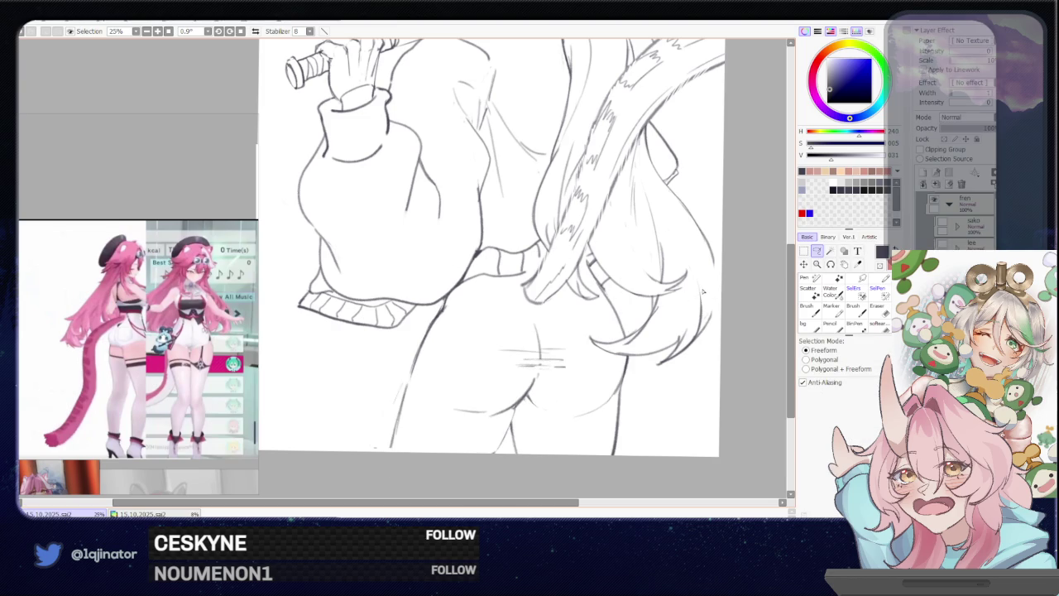
# Select the lower-body lines and rotate the lower drawing slightly clockwise
pyautogui.moveTo(697, 293); pyautogui.dragTo(661, 253)
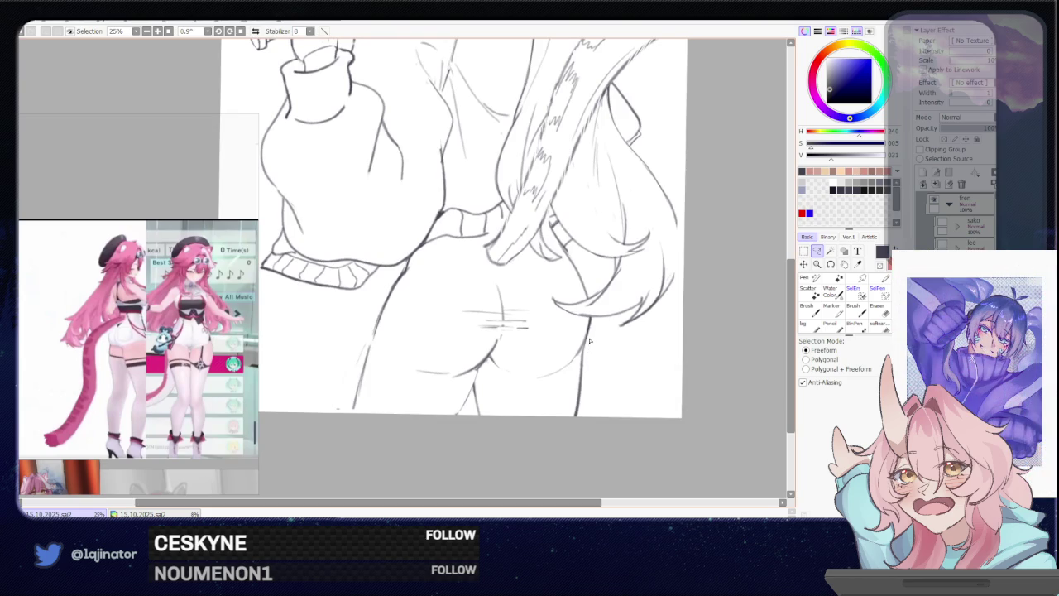
pyautogui.moveTo(585, 346)
pyautogui.mouseDown()
pyautogui.moveTo(490, 375)
pyautogui.moveTo(609, 355)
pyautogui.mouseUp()
pyautogui.hotkey('ctrl', 't')
pyautogui.moveTo(527, 372); pyautogui.dragTo(538, 378)
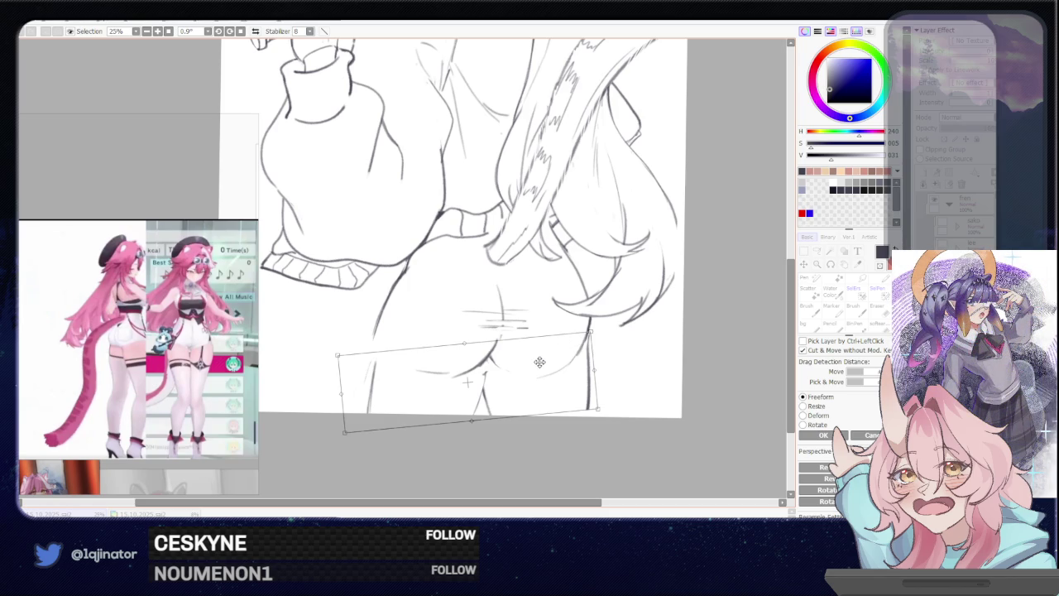
pyautogui.press('Return')
pyautogui.hotkey('ctrl', 't')
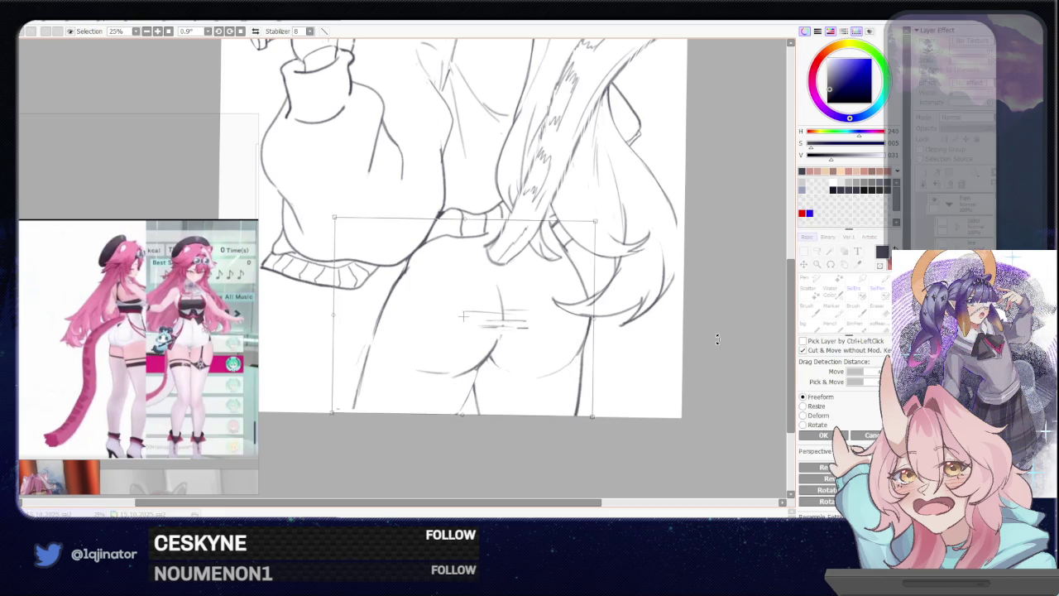
pyautogui.moveTo(728, 341); pyautogui.dragTo(723, 354)
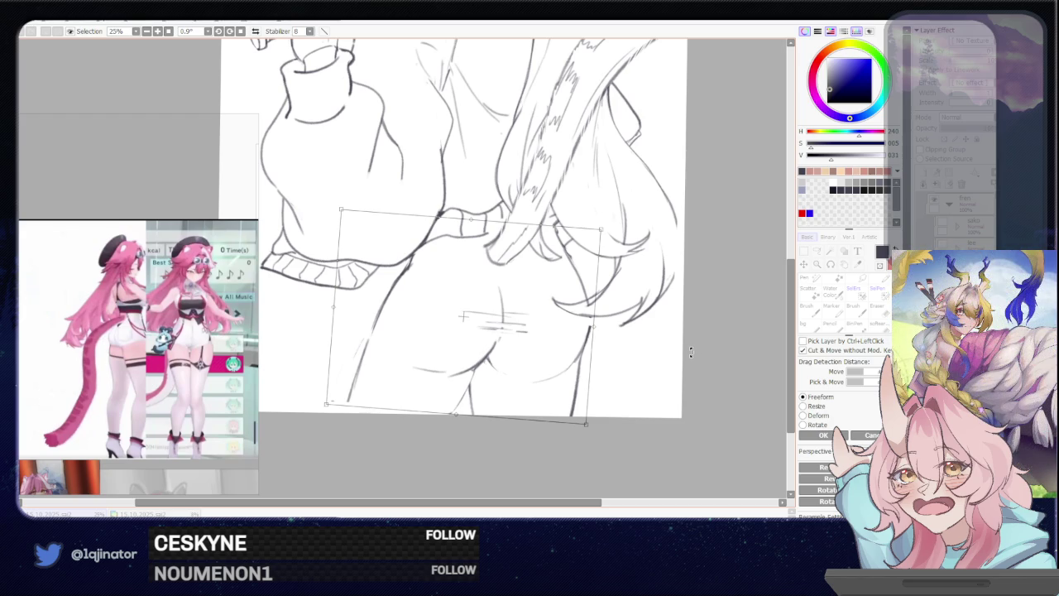
pyautogui.press('Return')
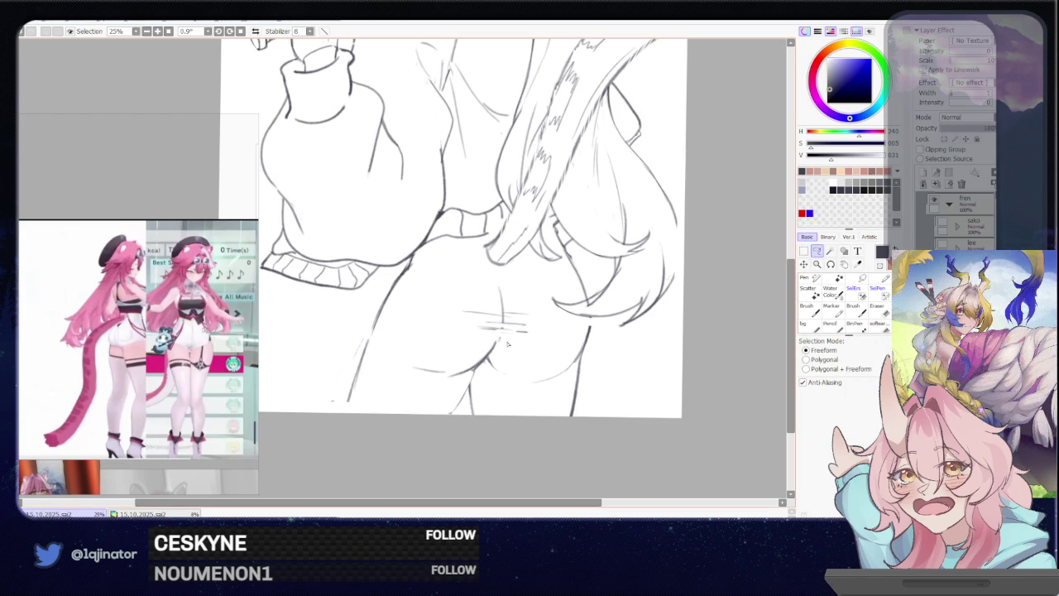
# Reselect the lower figure, rotate it slightly, and shift it left and down into place
pyautogui.moveTo(532, 342)
pyautogui.mouseDown()
pyautogui.moveTo(455, 391)
pyautogui.moveTo(497, 379)
pyautogui.mouseUp()
pyautogui.hotkey('ctrl', 't')
pyautogui.moveTo(542, 277); pyautogui.dragTo(545, 295)
pyautogui.moveTo(490, 324); pyautogui.dragTo(478, 337)
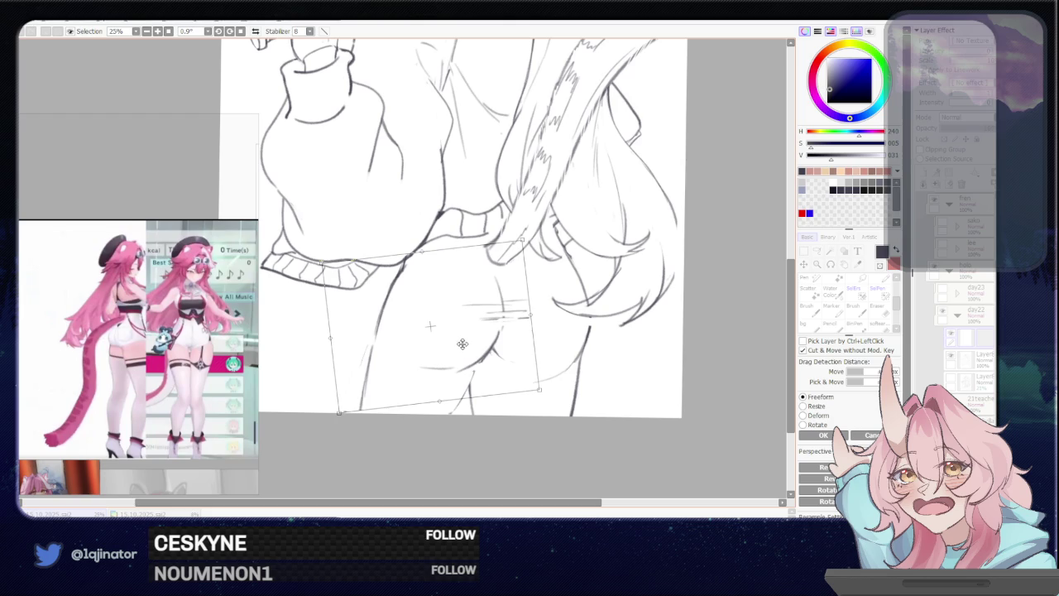
pyautogui.moveTo(464, 342); pyautogui.dragTo(460, 346)
pyautogui.press('Return')
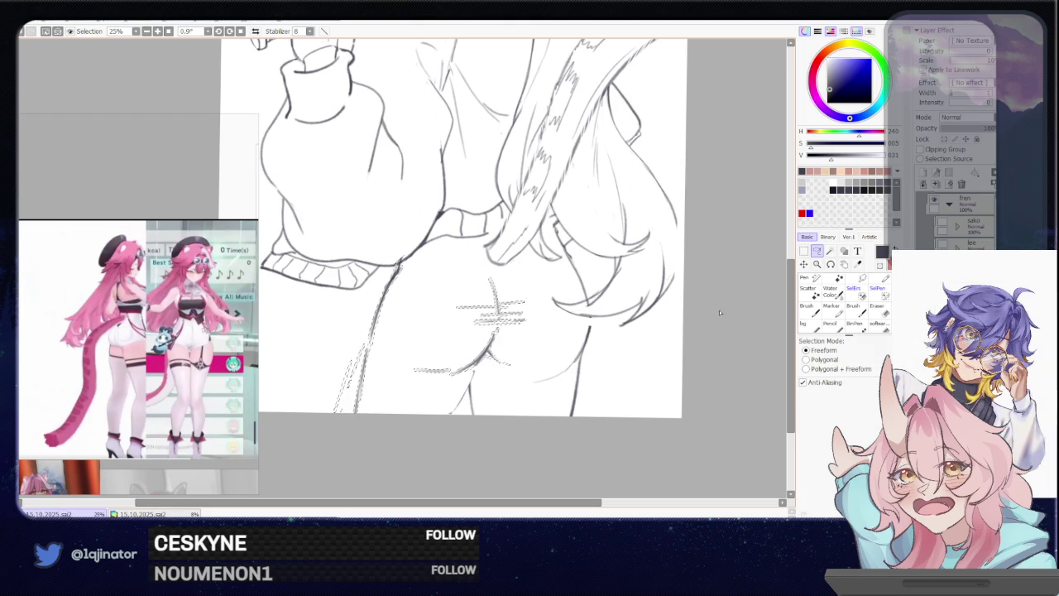
# Rotate the small hip strokes slightly clockwise
pyautogui.moveTo(508, 328); pyautogui.dragTo(507, 326)
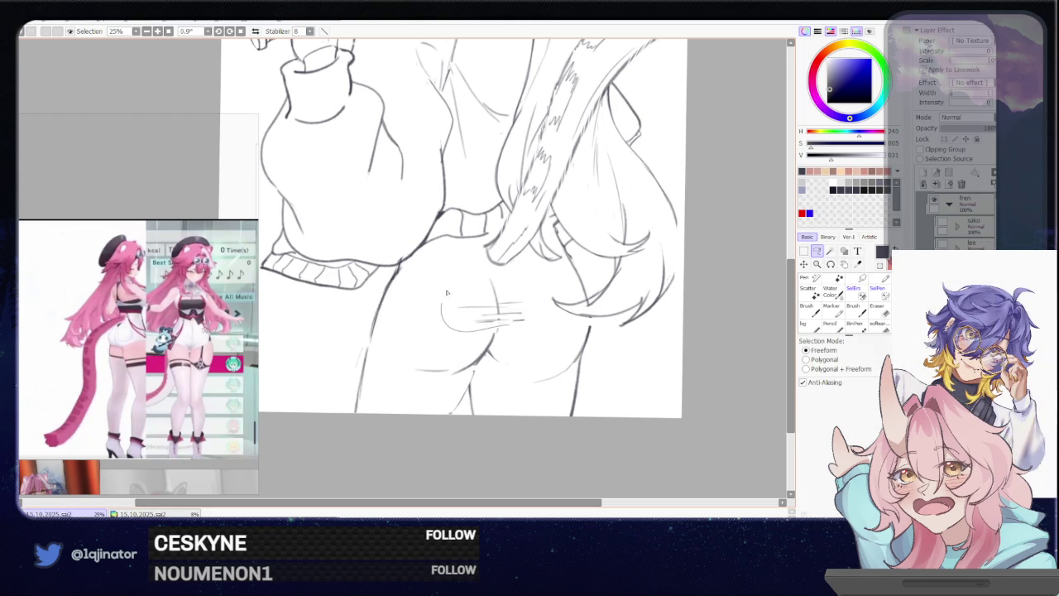
pyautogui.hotkey('ctrl', 't')
pyautogui.moveTo(579, 309); pyautogui.dragTo(544, 309)
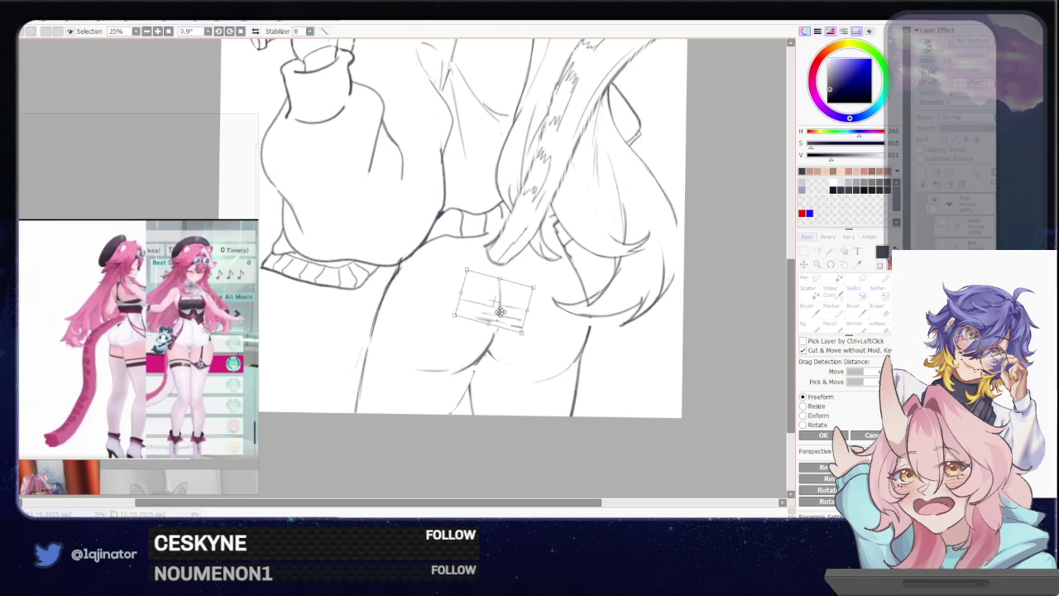
pyautogui.press('Return')
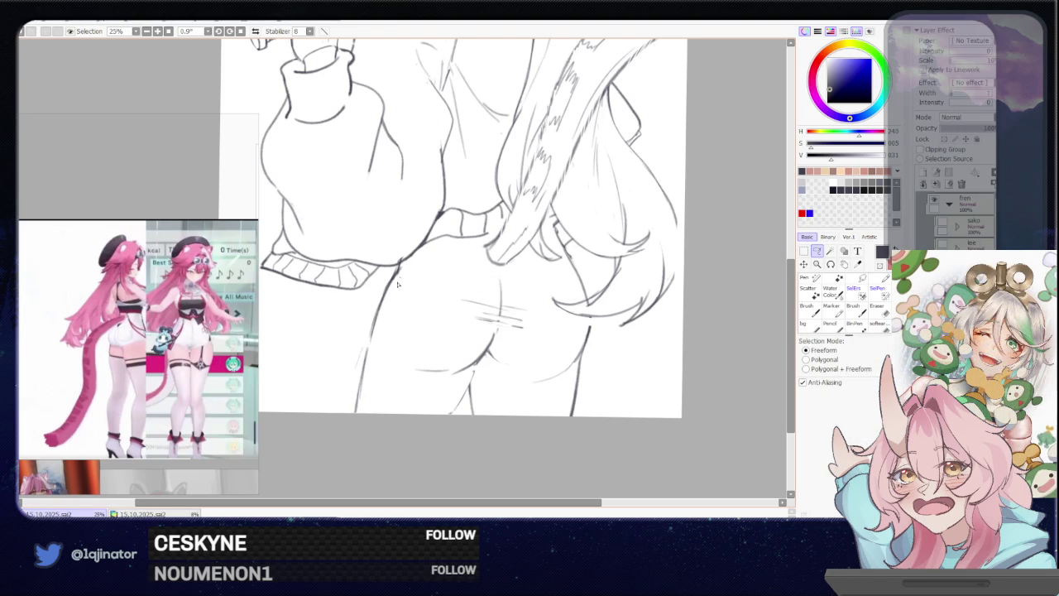
# Resize the brush, then draw a left-leg line and erase it again
pyautogui.press('b')
pyautogui.press(']')
pyautogui.press('e')
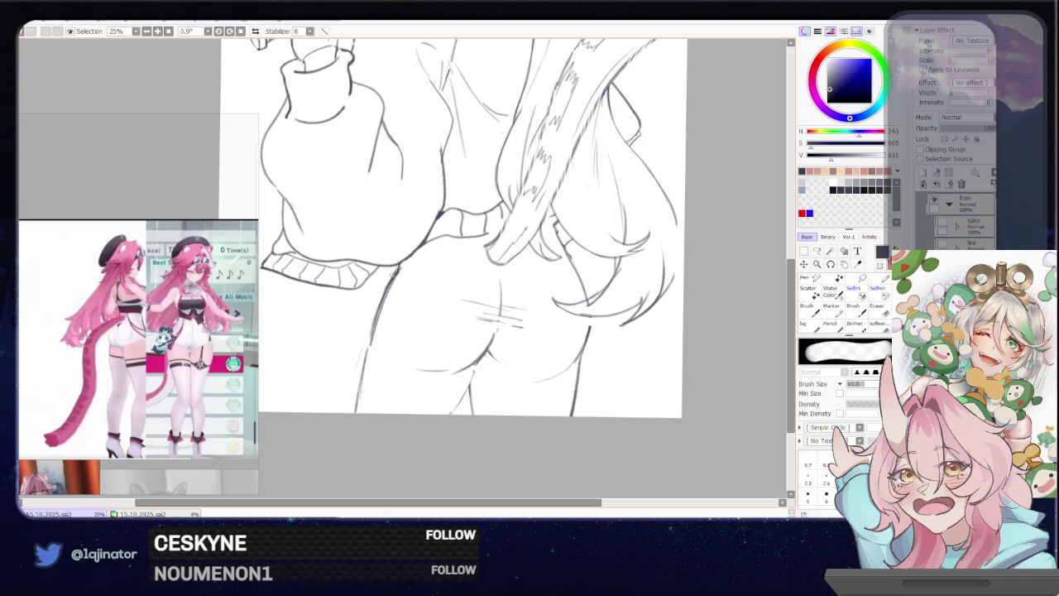
pyautogui.scroll(-2, 410, 260)
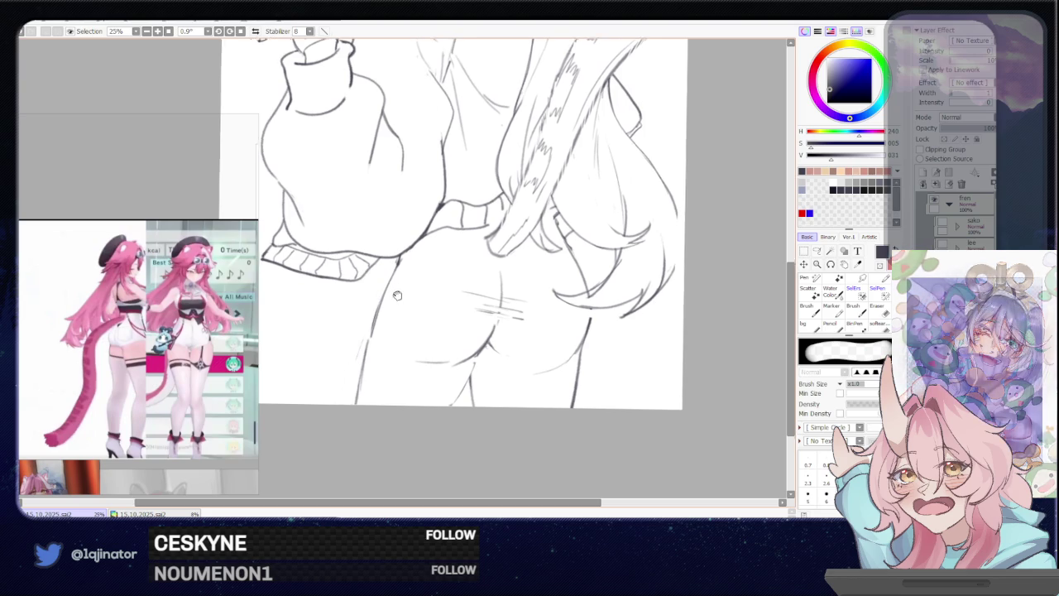
pyautogui.press('e')
pyautogui.moveTo(379, 289); pyautogui.dragTo(358, 393)
pyautogui.press('e')
pyautogui.moveTo(380, 297); pyautogui.dragTo(361, 394)
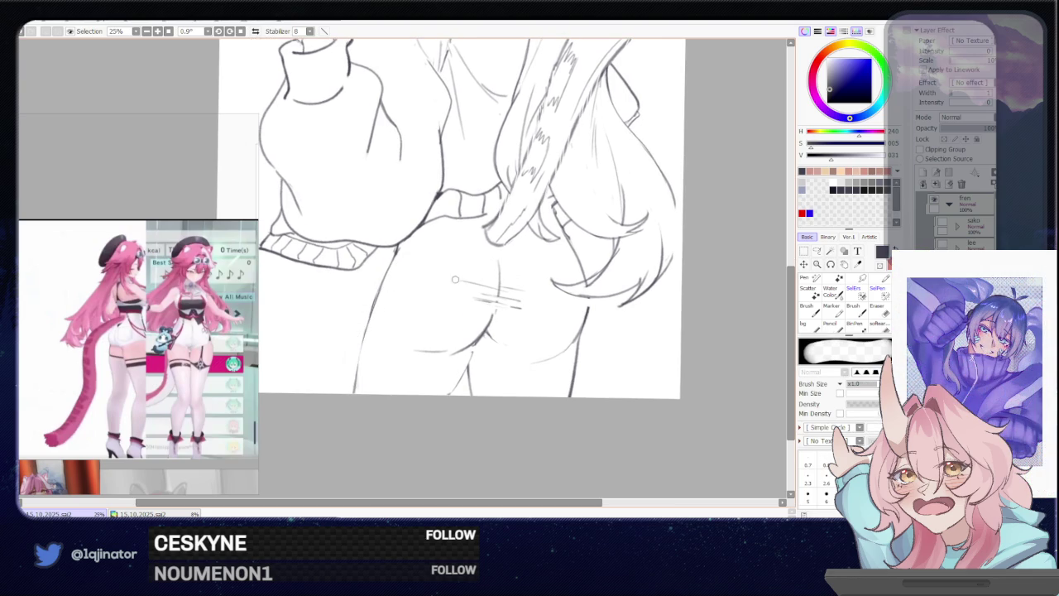
pyautogui.press('e')
# Erase the middle and lower parts of the right leg outline
pyautogui.moveTo(492, 329); pyautogui.dragTo(476, 306)
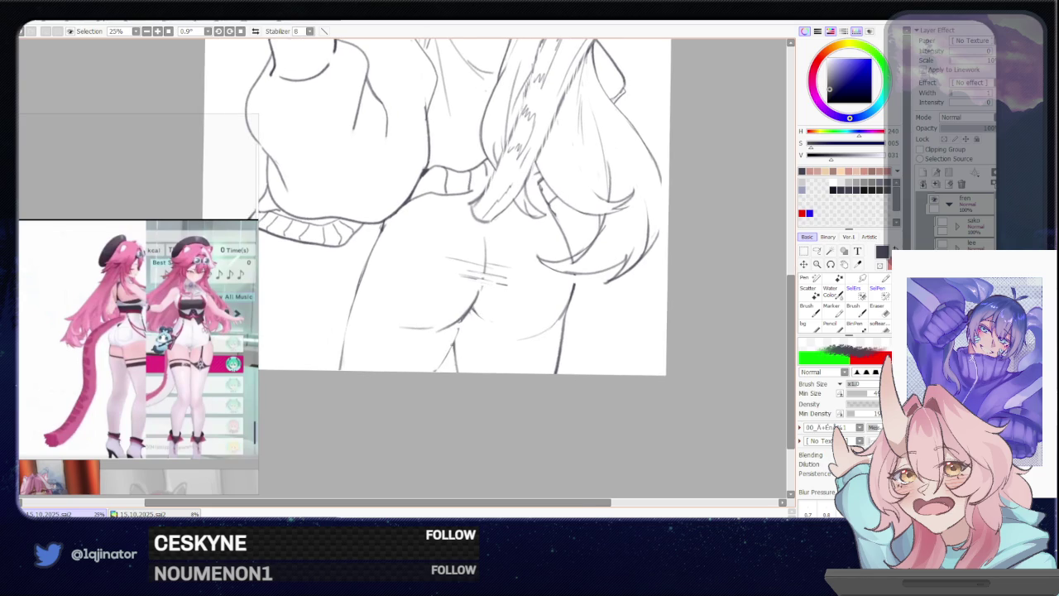
pyautogui.press('e')
pyautogui.moveTo(456, 371)
pyautogui.mouseDown()
pyautogui.moveTo(454, 340)
pyautogui.moveTo(430, 389)
pyautogui.mouseUp()
pyautogui.press('e')
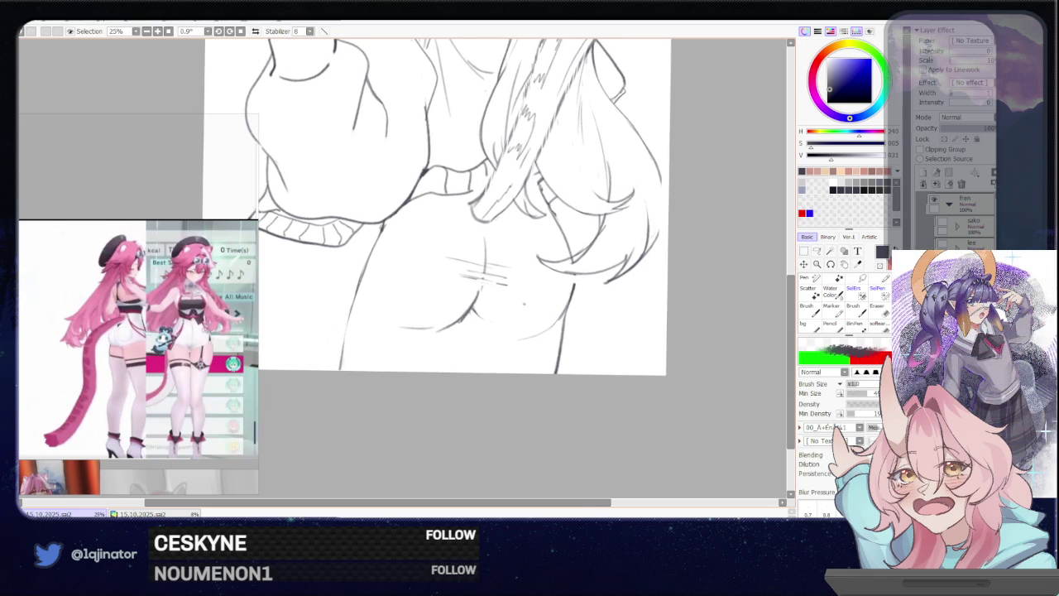
pyautogui.press('e')
pyautogui.press('e')
pyautogui.press('e')
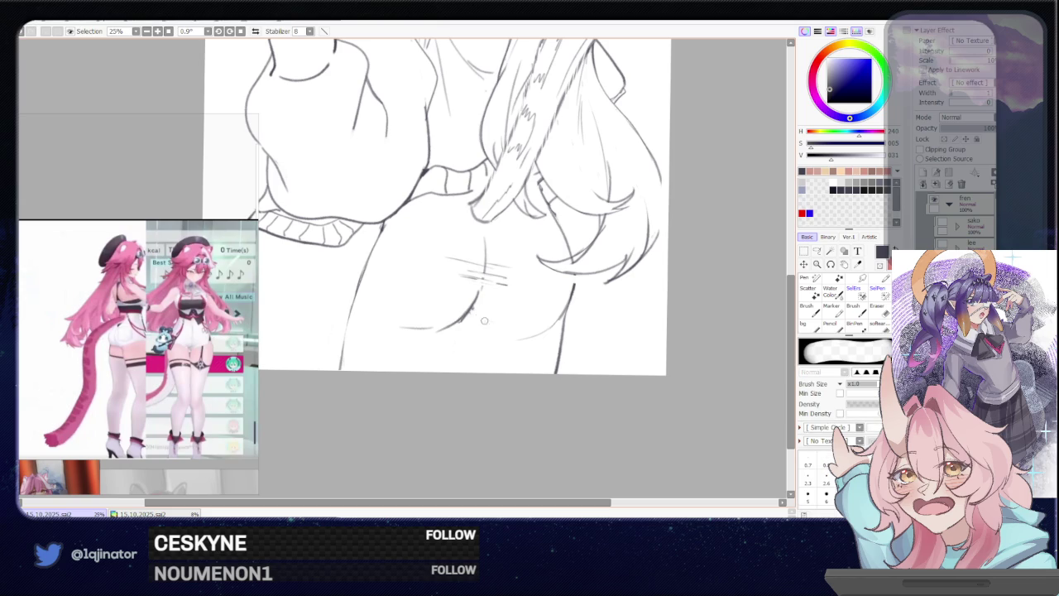
pyautogui.press('e')
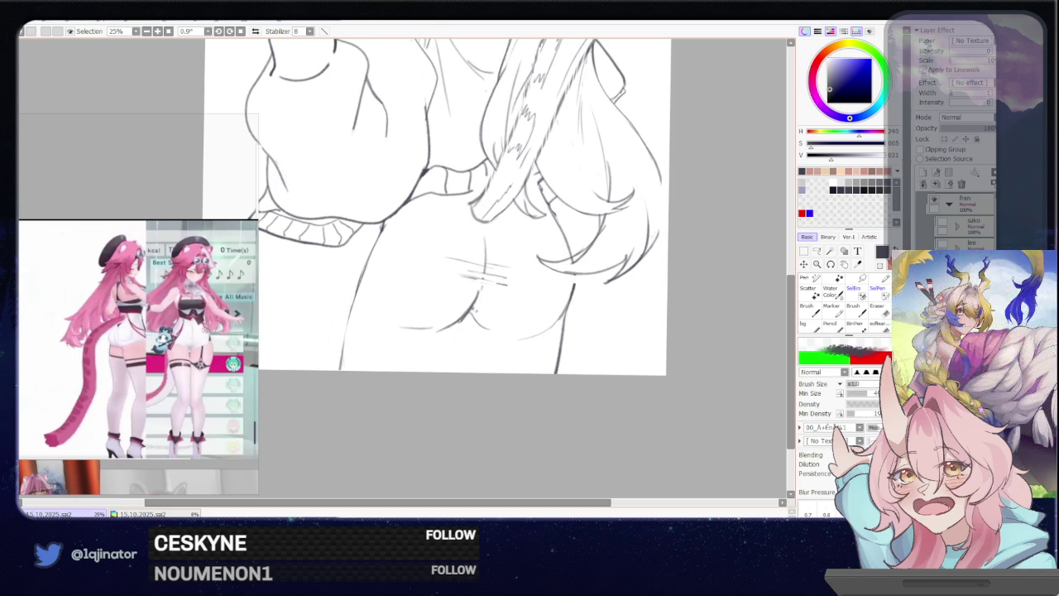
pyautogui.press('e')
pyautogui.press('e')
pyautogui.moveTo(694, 322); pyautogui.dragTo(637, 327)
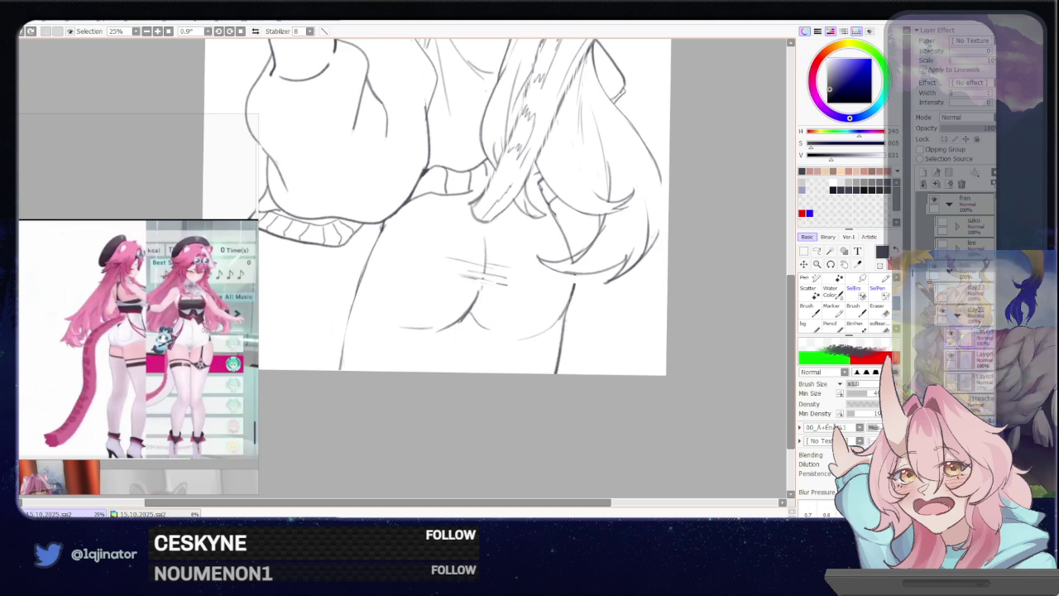
pyautogui.press('e')
pyautogui.moveTo(566, 321); pyautogui.dragTo(550, 396)
pyautogui.press('e')
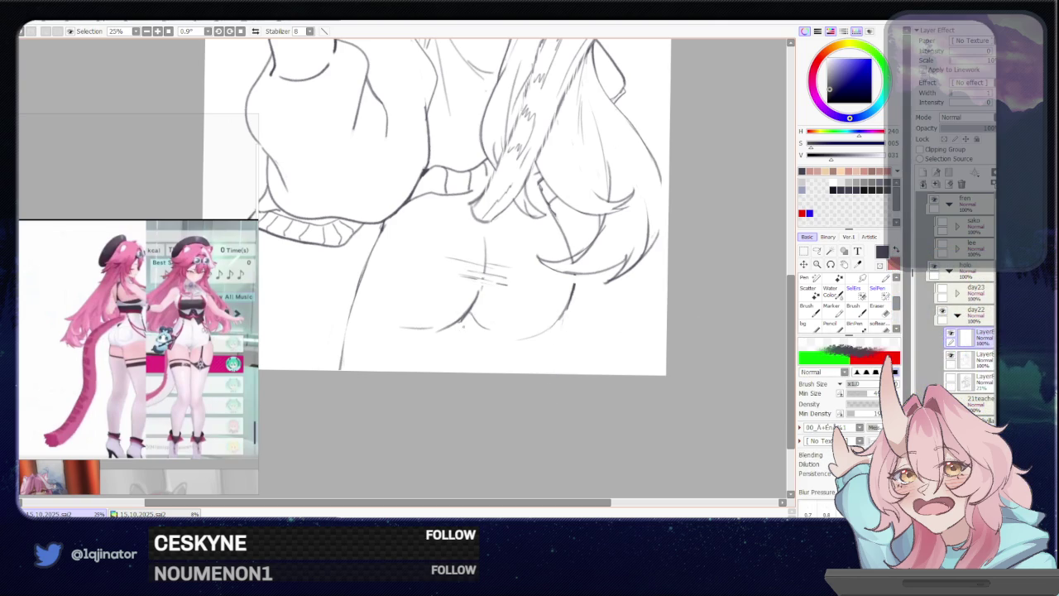
pyautogui.press('e')
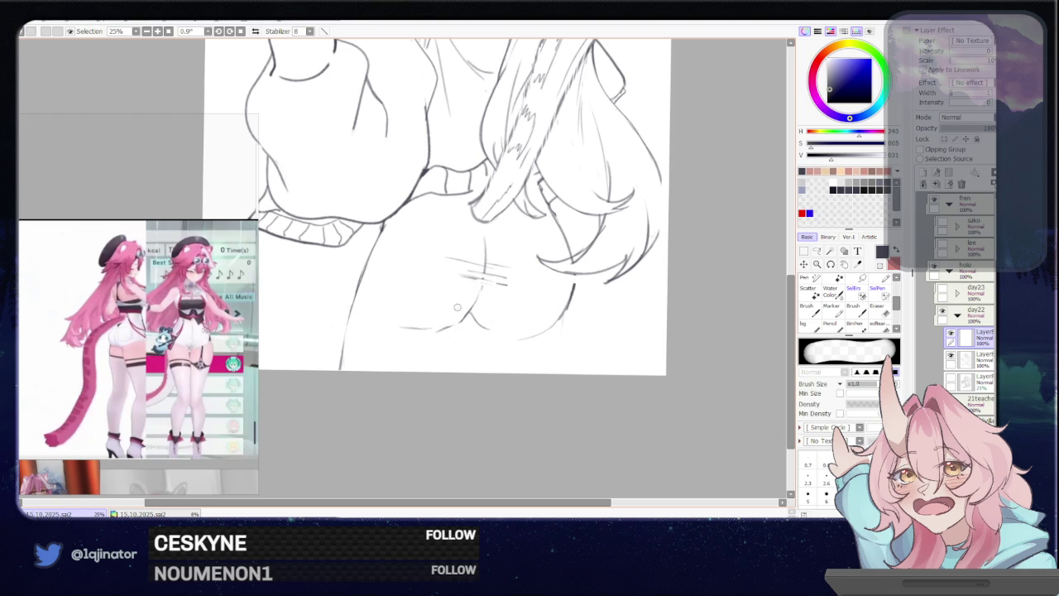
pyautogui.press('e')
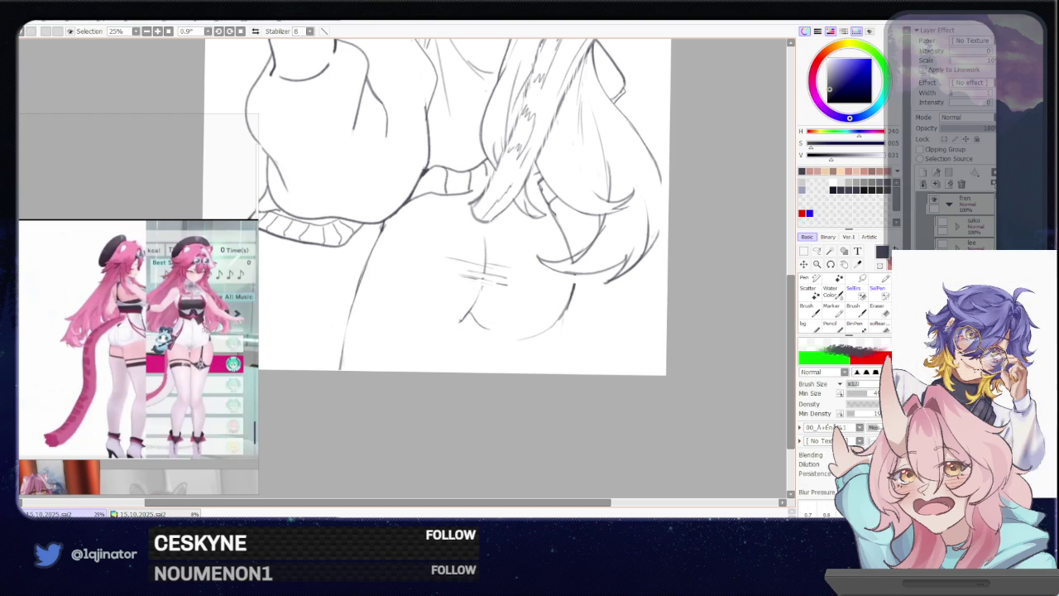
# Try inner-thigh lines and a lower right-leg outline, then undo the latest strokes
pyautogui.hotkey('ctrl', 'z')
pyautogui.moveTo(435, 331); pyautogui.dragTo(464, 318)
pyautogui.hotkey('ctrl', 'z')
pyautogui.moveTo(452, 330); pyautogui.dragTo(435, 366)
pyautogui.hotkey('ctrl', 'z')
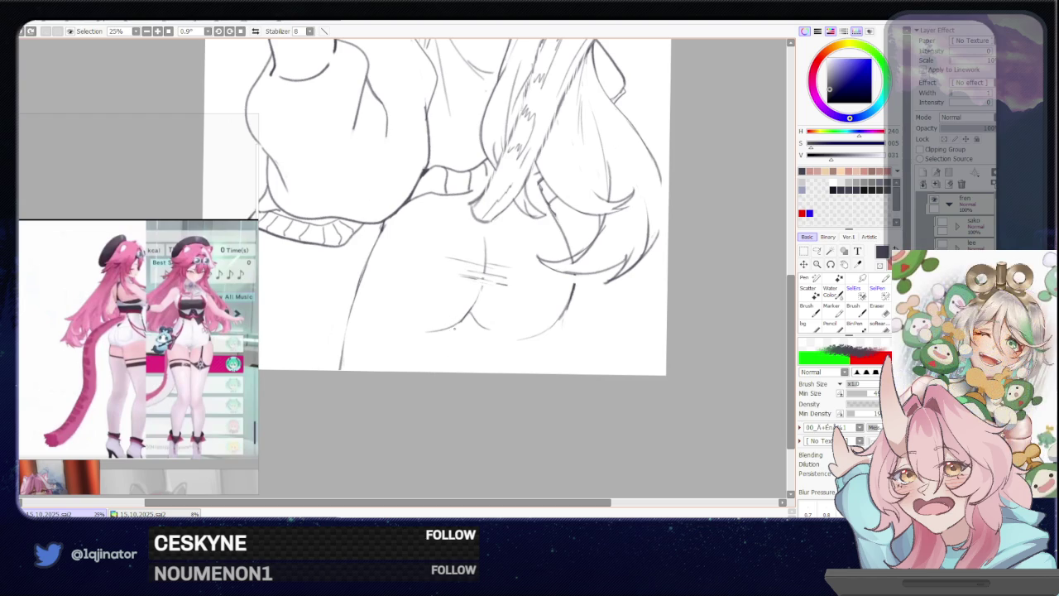
pyautogui.moveTo(452, 336); pyautogui.dragTo(436, 371)
pyautogui.moveTo(460, 328); pyautogui.dragTo(467, 372)
pyautogui.moveTo(562, 315); pyautogui.dragTo(556, 374)
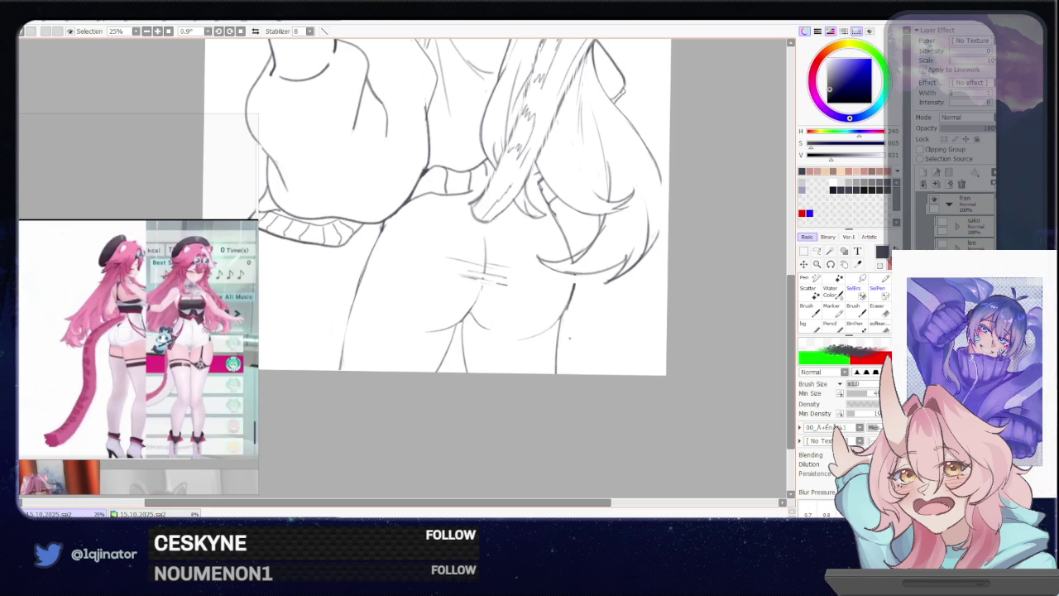
pyautogui.hotkey('ctrl', 'z')
pyautogui.hotkey('ctrl', 'z')
pyautogui.hotkey('ctrl', 'z')
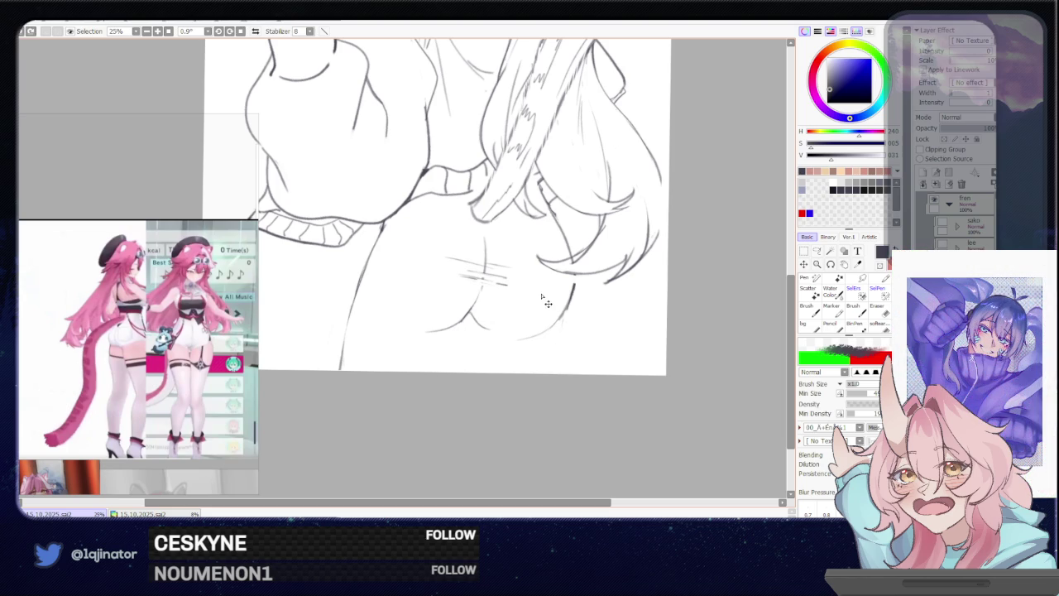
# Add a small crease under the hips and a short leg line
pyautogui.press('e')
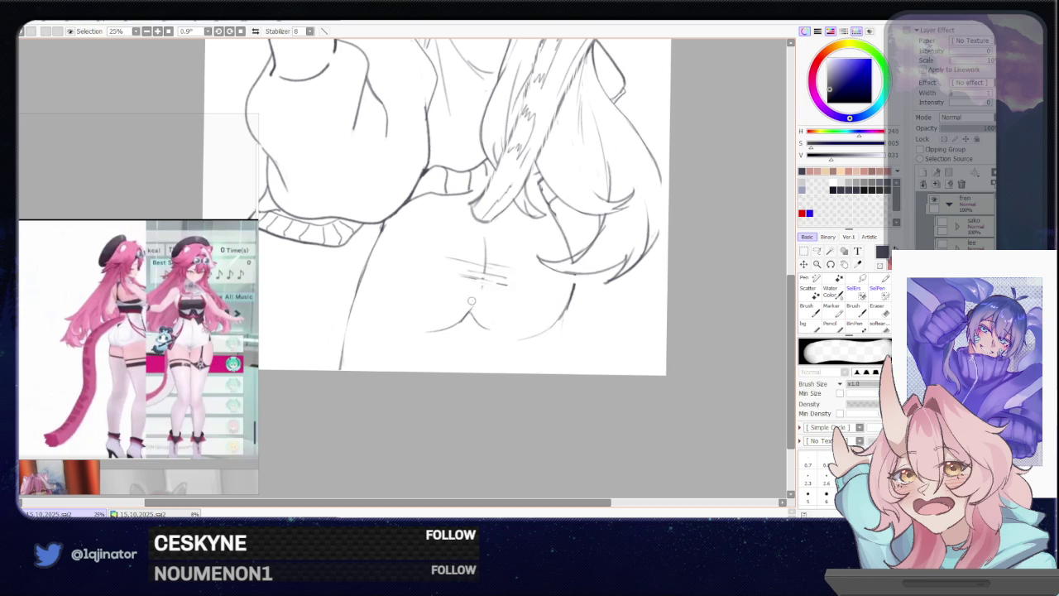
pyautogui.moveTo(574, 283); pyautogui.dragTo(563, 322)
pyautogui.moveTo(470, 269)
pyautogui.mouseDown()
pyautogui.moveTo(508, 277)
pyautogui.moveTo(480, 325)
pyautogui.mouseUp()
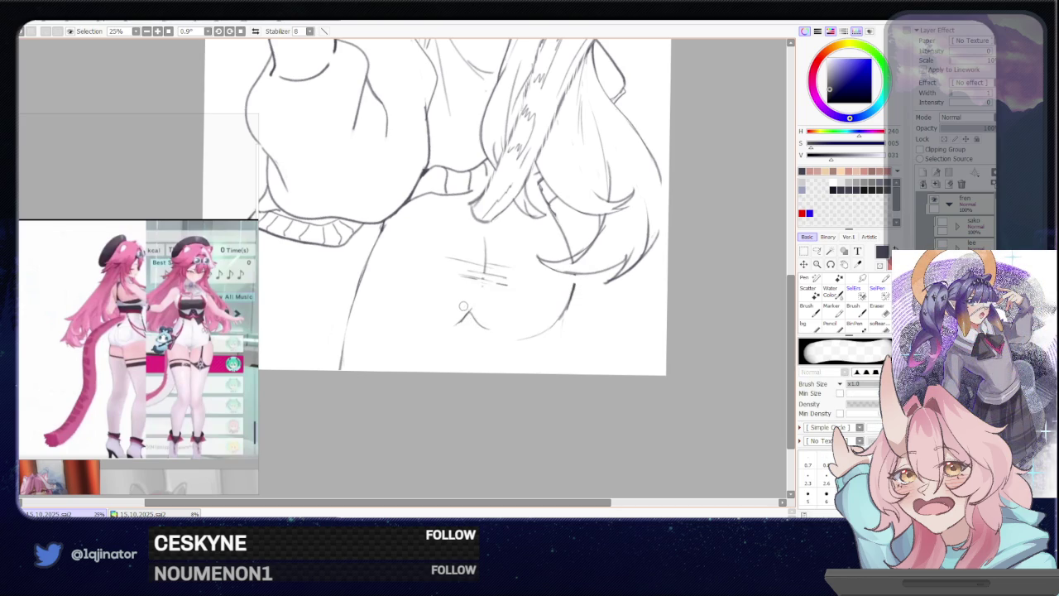
pyautogui.press('b')
pyautogui.moveTo(567, 300); pyautogui.dragTo(534, 285)
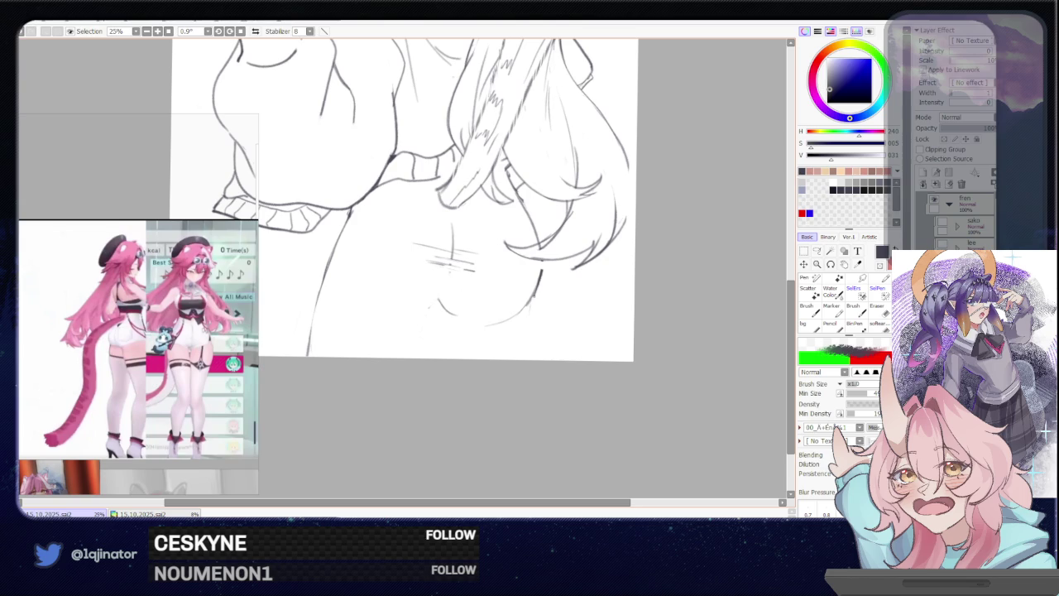
# Undo a stray vertical stroke, erase leftover curve bits, and sketch a rough left-hip circle
pyautogui.moveTo(539, 301); pyautogui.dragTo(540, 360)
pyautogui.hotkey('ctrl', 'z')
pyautogui.press('e')
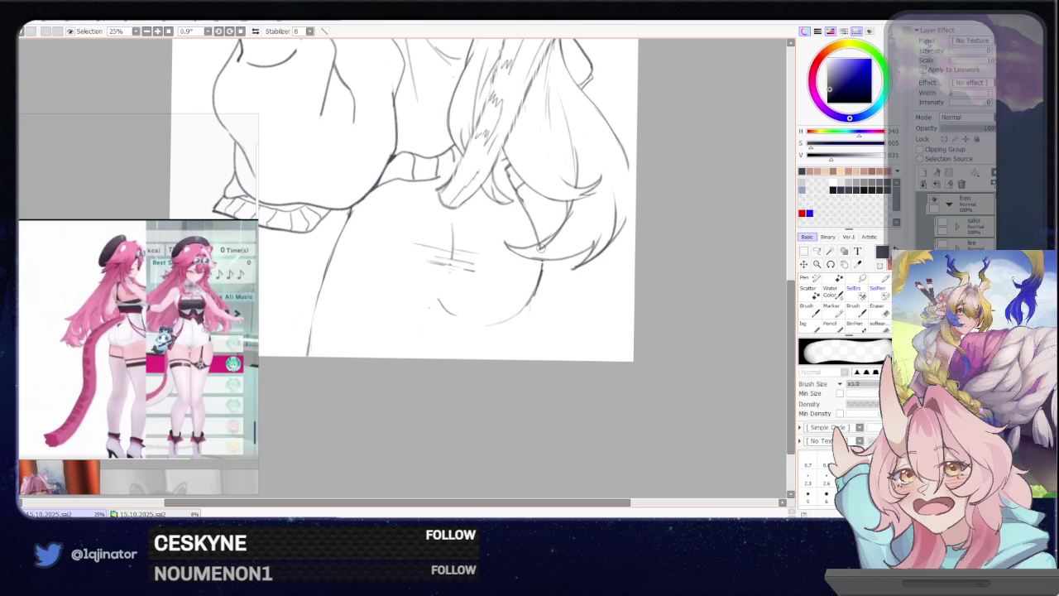
pyautogui.press('b')
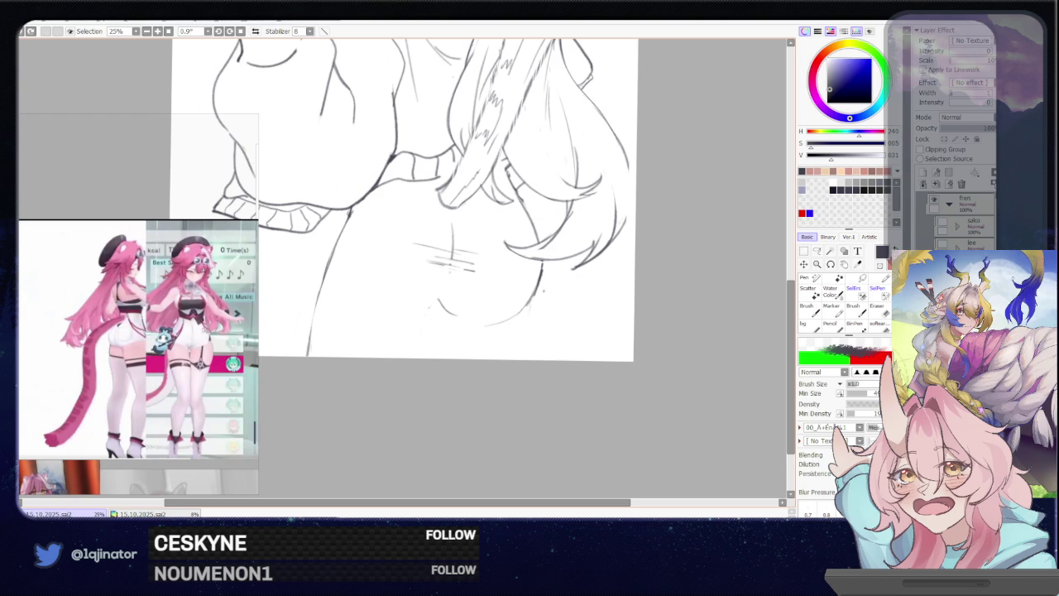
pyautogui.press('e')
pyautogui.moveTo(439, 299); pyautogui.dragTo(467, 321)
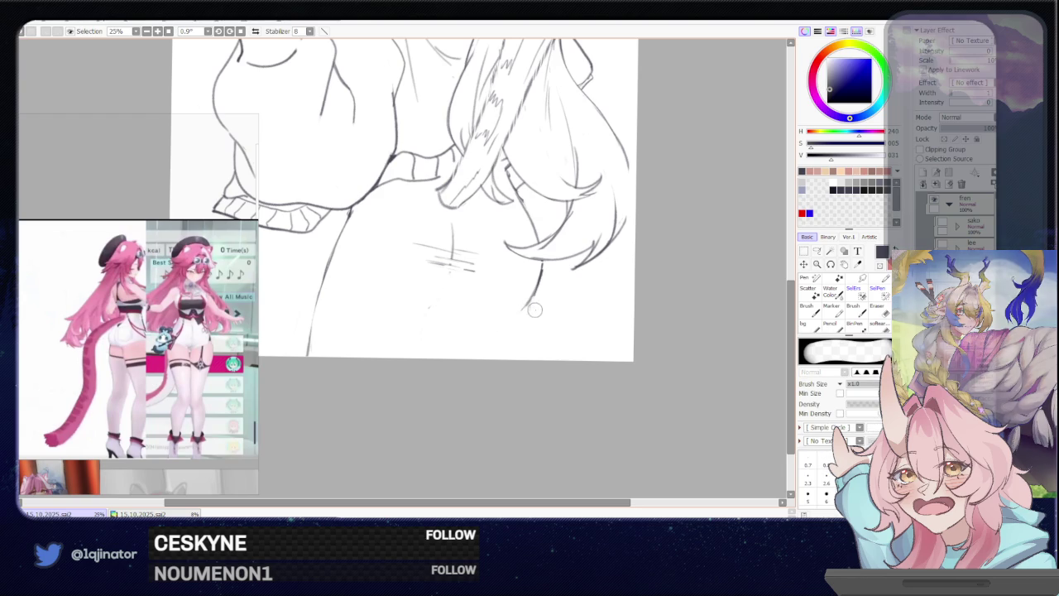
pyautogui.moveTo(536, 291); pyautogui.dragTo(529, 311)
pyautogui.press('b')
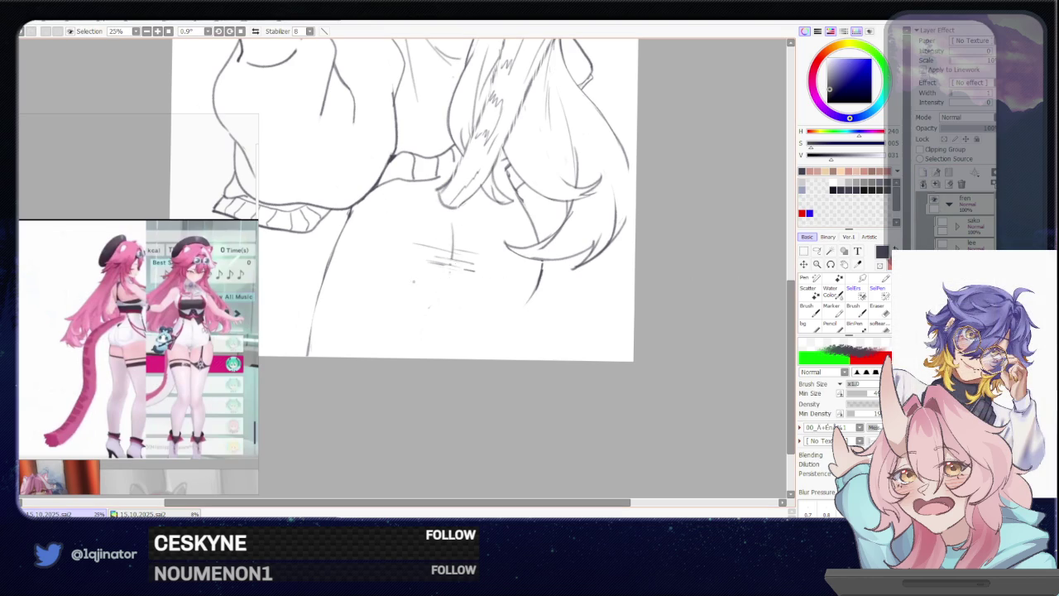
pyautogui.moveTo(409, 192)
pyautogui.mouseDown()
pyautogui.moveTo(331, 240)
pyautogui.moveTo(440, 203)
pyautogui.mouseUp()
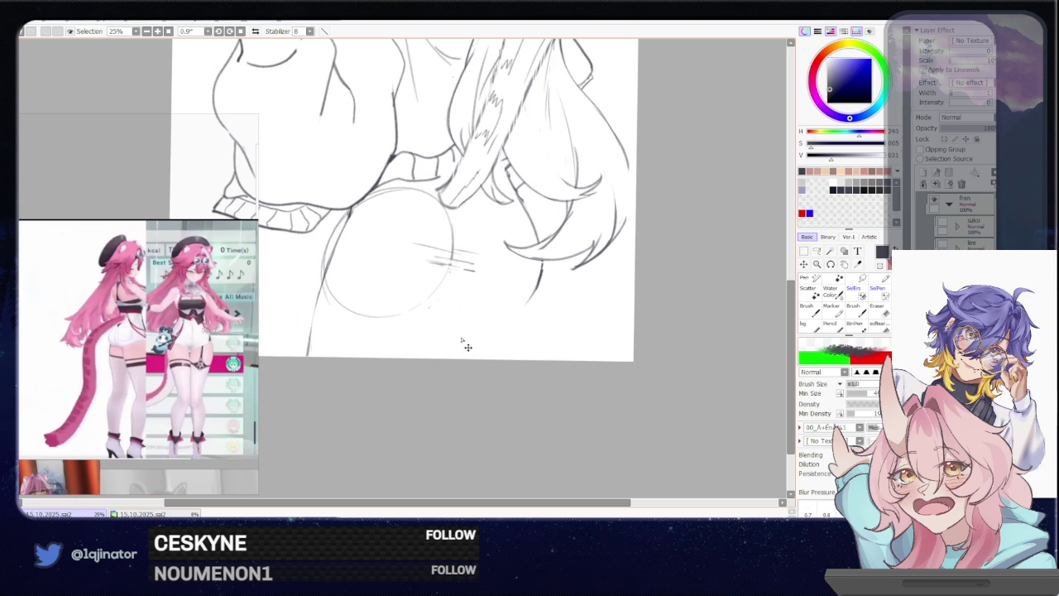
# Duplicate the hip circle, shift the copy to the right, and squash and tilt it
pyautogui.hotkey('ctrl', 't')
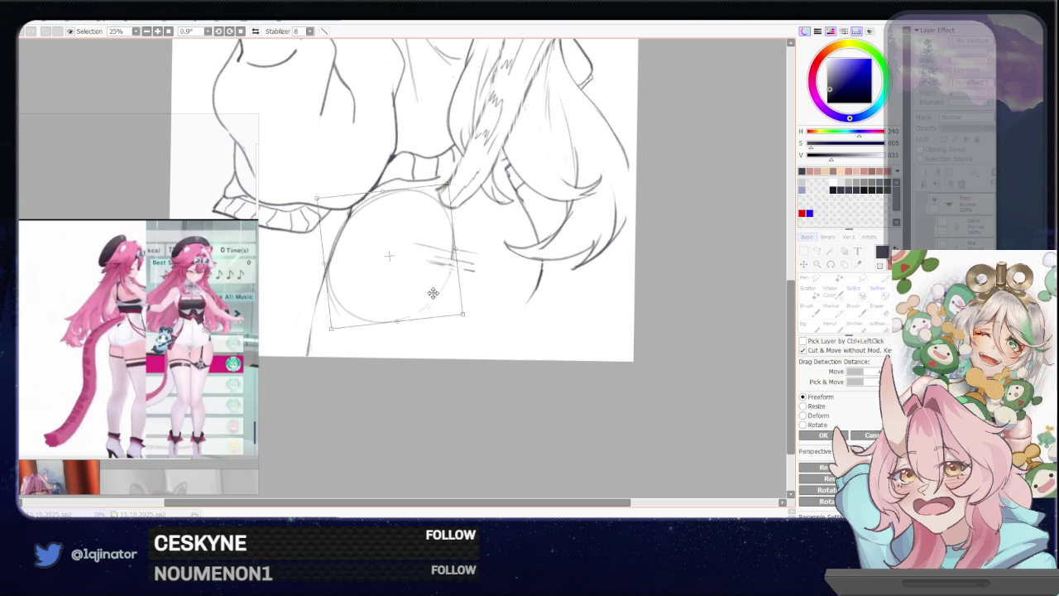
pyautogui.press('Return')
pyautogui.hotkey('ctrl', 'v')
pyautogui.moveTo(428, 310); pyautogui.dragTo(516, 329)
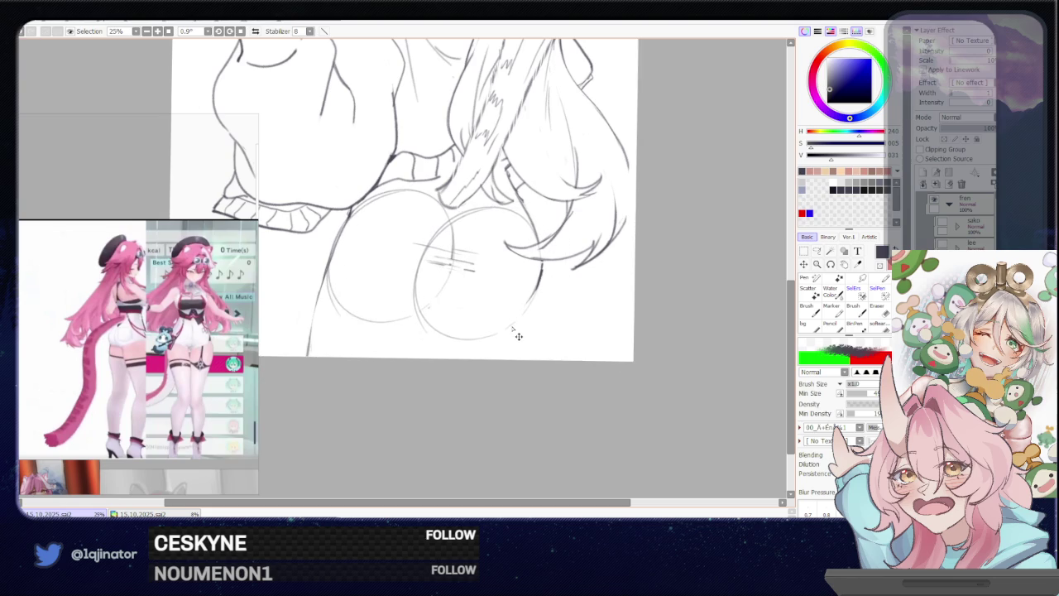
pyautogui.hotkey('ctrl', 't')
pyautogui.moveTo(470, 340)
pyautogui.mouseDown()
pyautogui.moveTo(485, 284)
pyautogui.moveTo(492, 293)
pyautogui.moveTo(515, 285)
pyautogui.mouseUp()
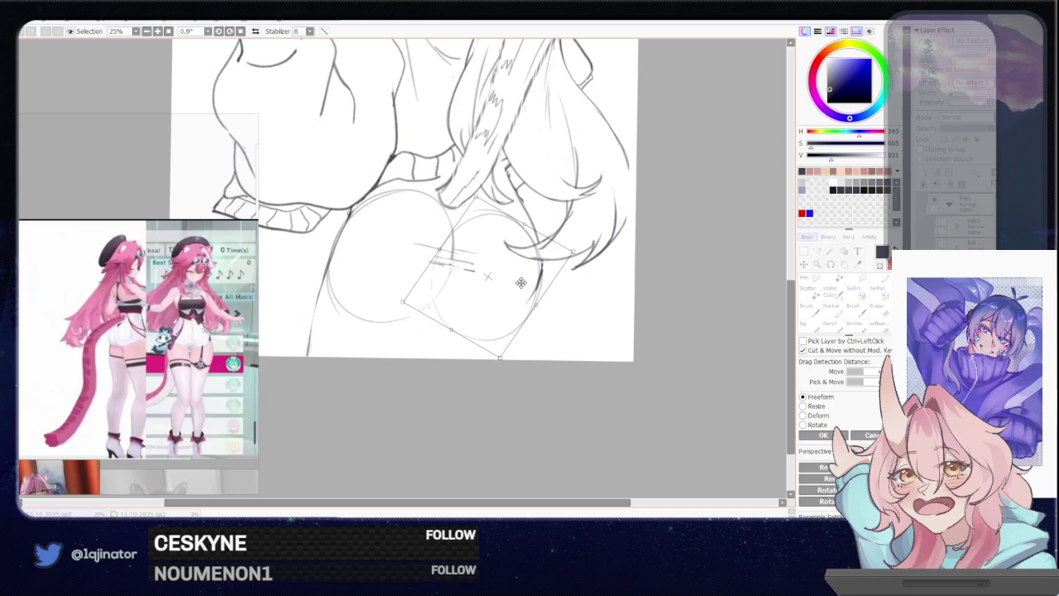
pyautogui.press('Return')
# Squash the left hip circle vertically and rotate it slightly counter-clockwise
pyautogui.hotkey('ctrl', 't')
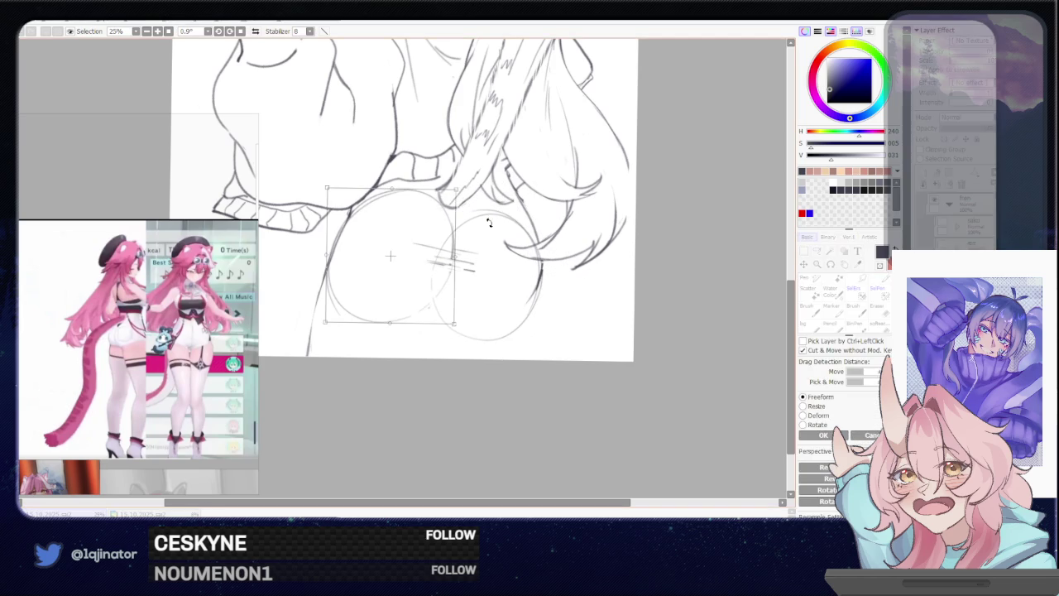
pyautogui.moveTo(394, 201); pyautogui.dragTo(394, 206)
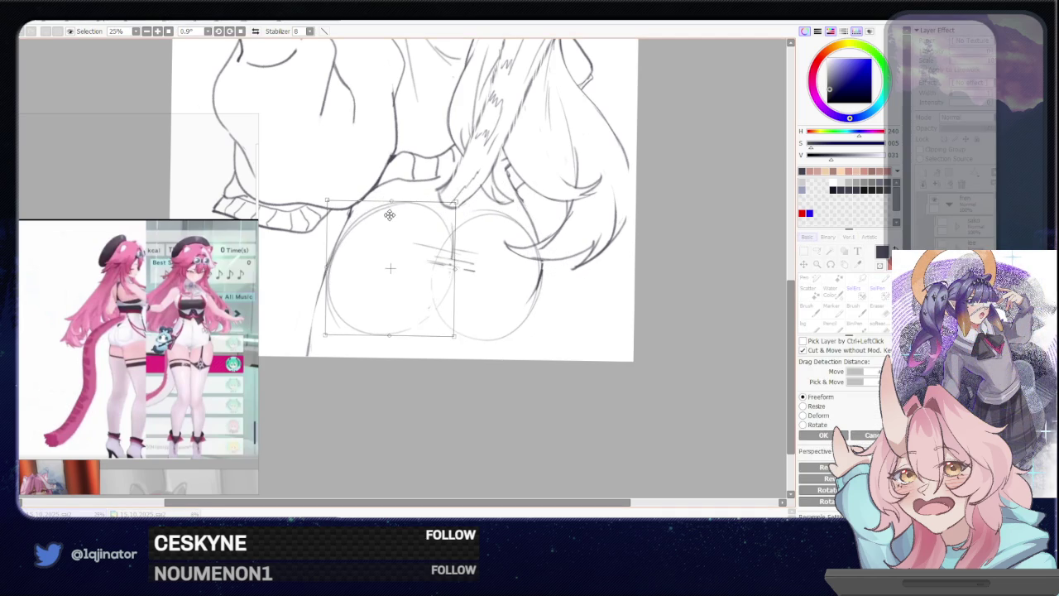
pyautogui.moveTo(389, 331); pyautogui.dragTo(391, 322)
pyautogui.moveTo(417, 263); pyautogui.dragTo(415, 265)
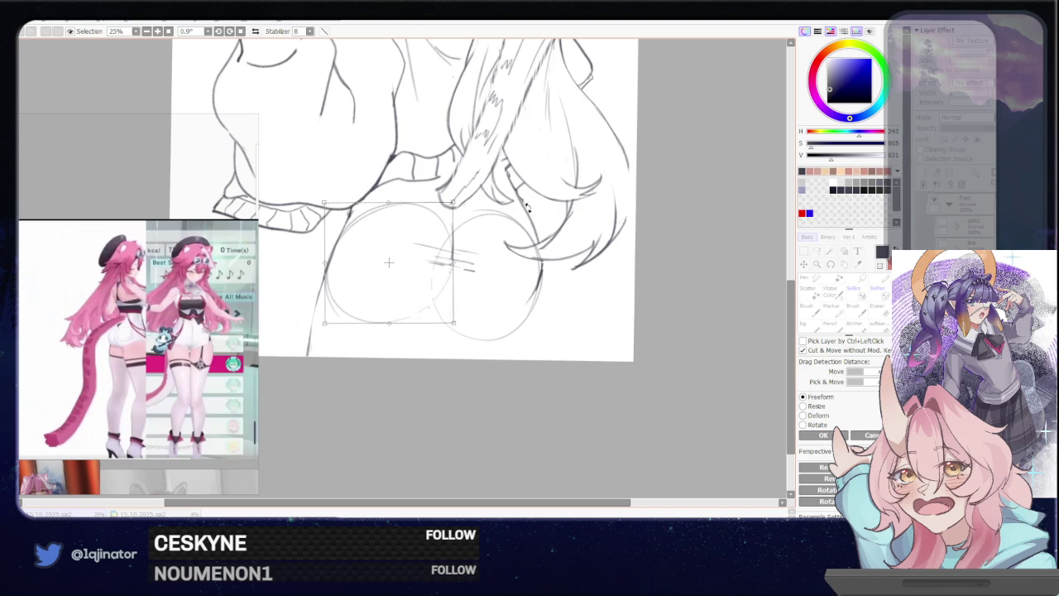
pyautogui.moveTo(498, 222); pyautogui.dragTo(495, 205)
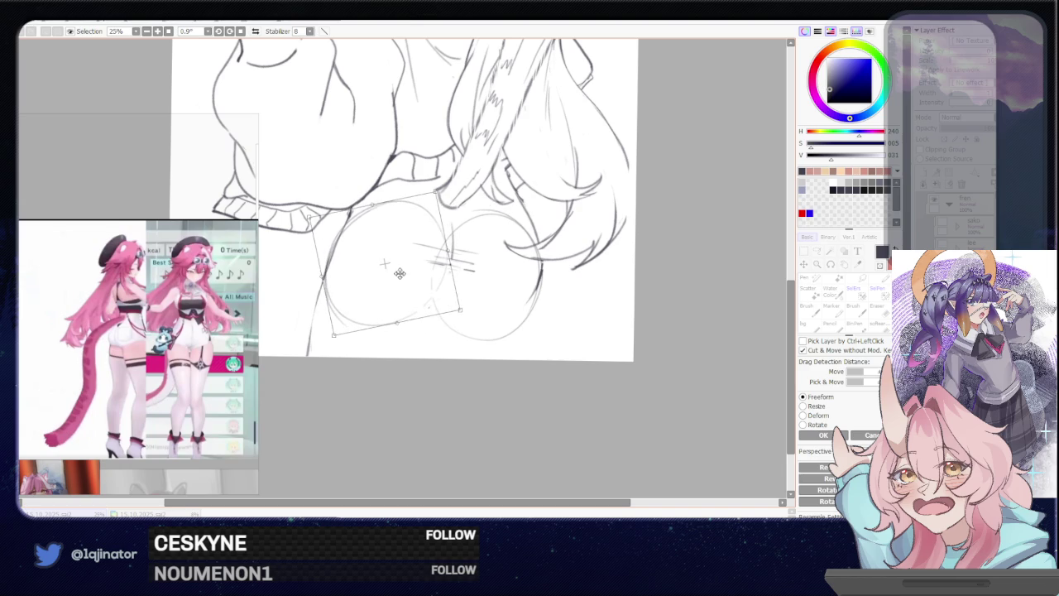
pyautogui.press('Return')
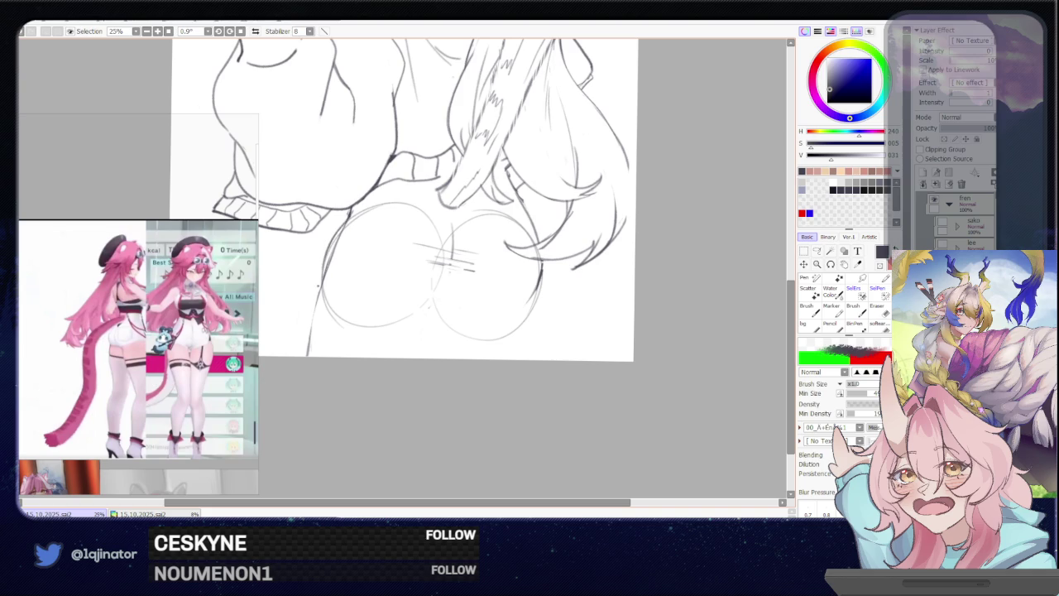
# Check the right circle guide, then attempt pencil strokes along the left circle's edge
pyautogui.press('e')
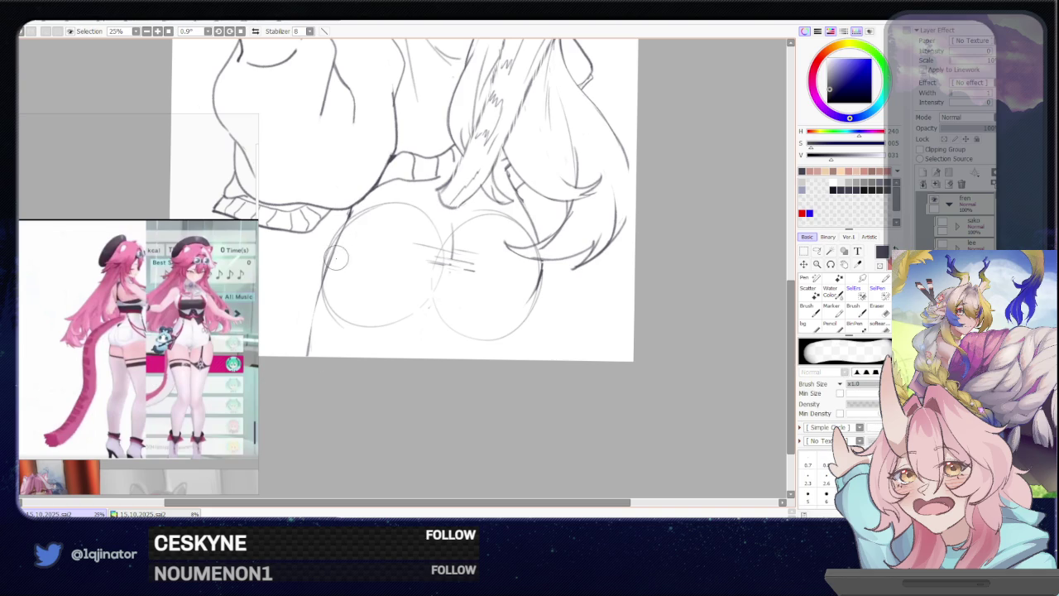
pyautogui.hotkey('ctrl', 'z')
pyautogui.hotkey('ctrl', 'y')
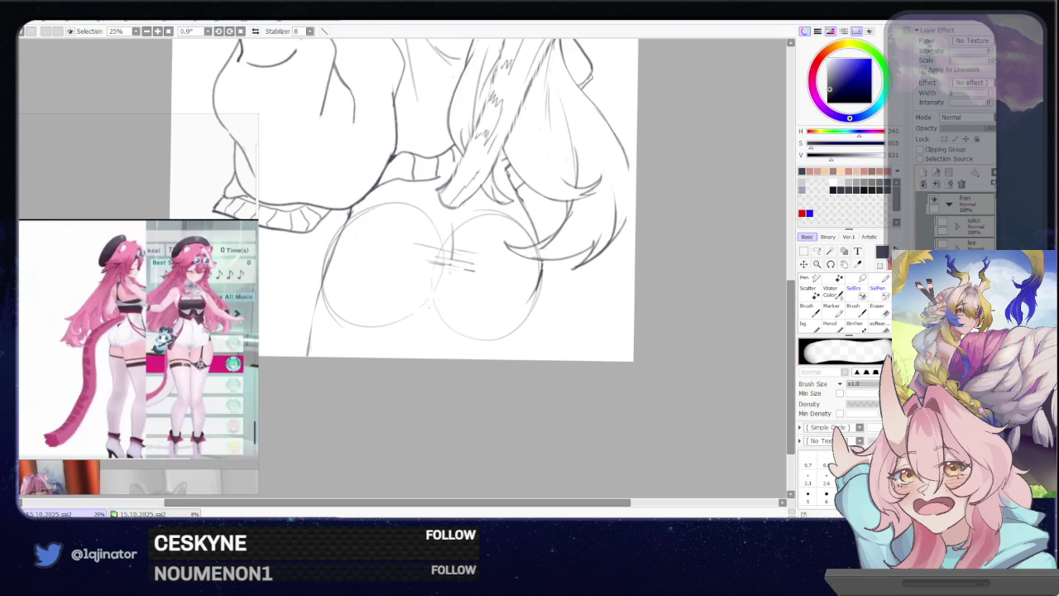
pyautogui.press('b')
pyautogui.moveTo(347, 222); pyautogui.dragTo(316, 304)
pyautogui.hotkey('ctrl', 'z')
pyautogui.moveTo(349, 222); pyautogui.dragTo(315, 319)
pyautogui.hotkey('ctrl', 'z')
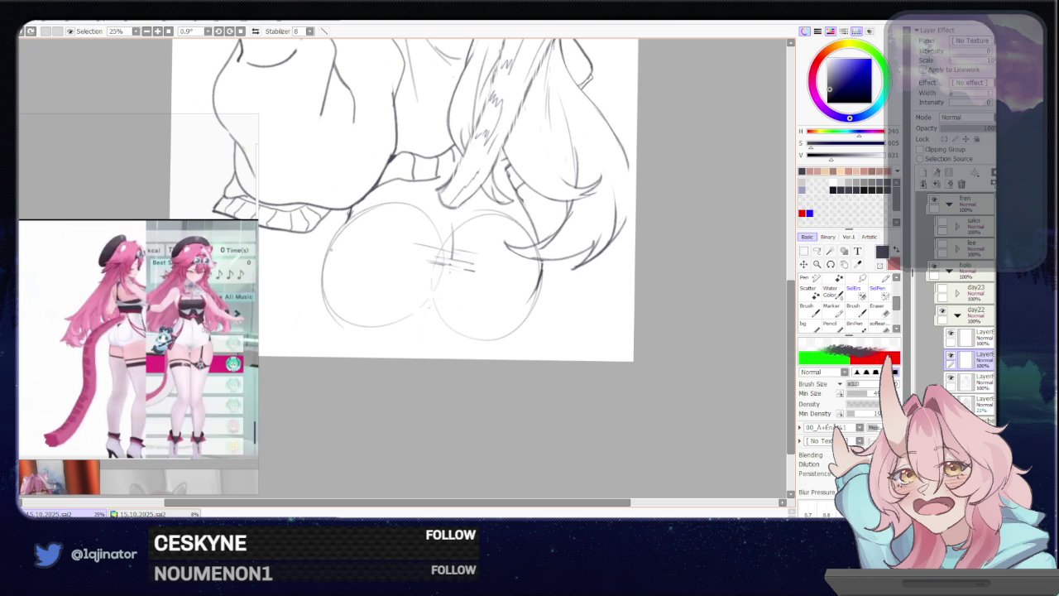
# Trace the left circle's upper-left edge and extend the left hip outline downward
pyautogui.moveTo(348, 222); pyautogui.dragTo(321, 306)
pyautogui.hotkey('ctrl', 'z')
pyautogui.moveTo(328, 253)
pyautogui.mouseDown()
pyautogui.moveTo(359, 229)
pyautogui.moveTo(326, 259)
pyautogui.mouseUp()
pyautogui.hotkey('ctrl', 'z')
pyautogui.hotkey('ctrl', 'z')
pyautogui.moveTo(345, 225); pyautogui.dragTo(321, 304)
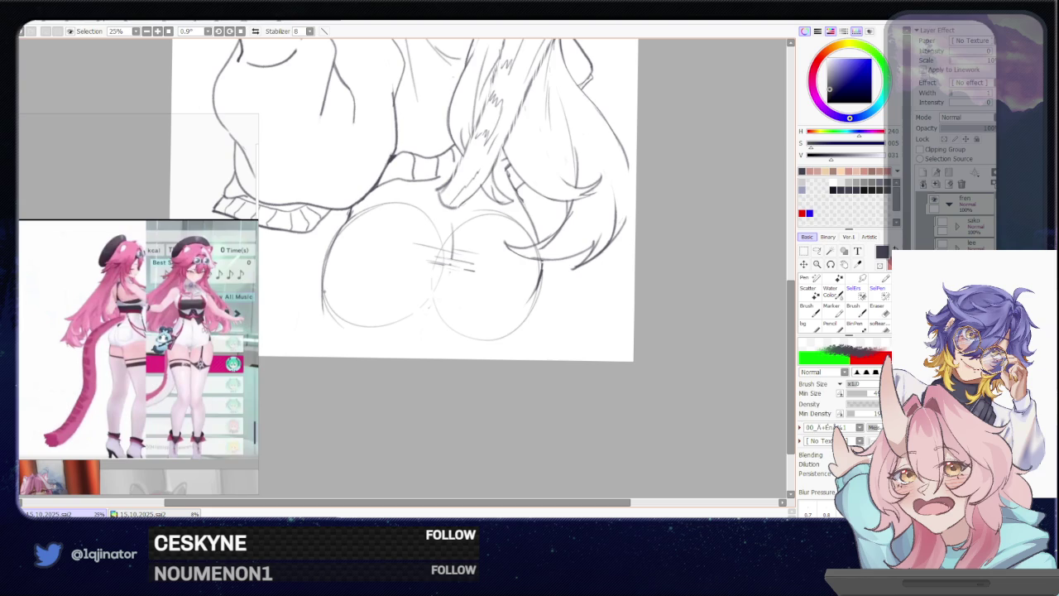
pyautogui.moveTo(324, 266); pyautogui.dragTo(333, 358)
# Try strokes where the circles meet and on the right circle's edge, then remove them
pyautogui.moveTo(440, 282); pyautogui.dragTo(410, 314)
pyautogui.hotkey('ctrl', 'z')
pyautogui.hotkey('ctrl', 'z')
pyautogui.moveTo(443, 281); pyautogui.dragTo(406, 312)
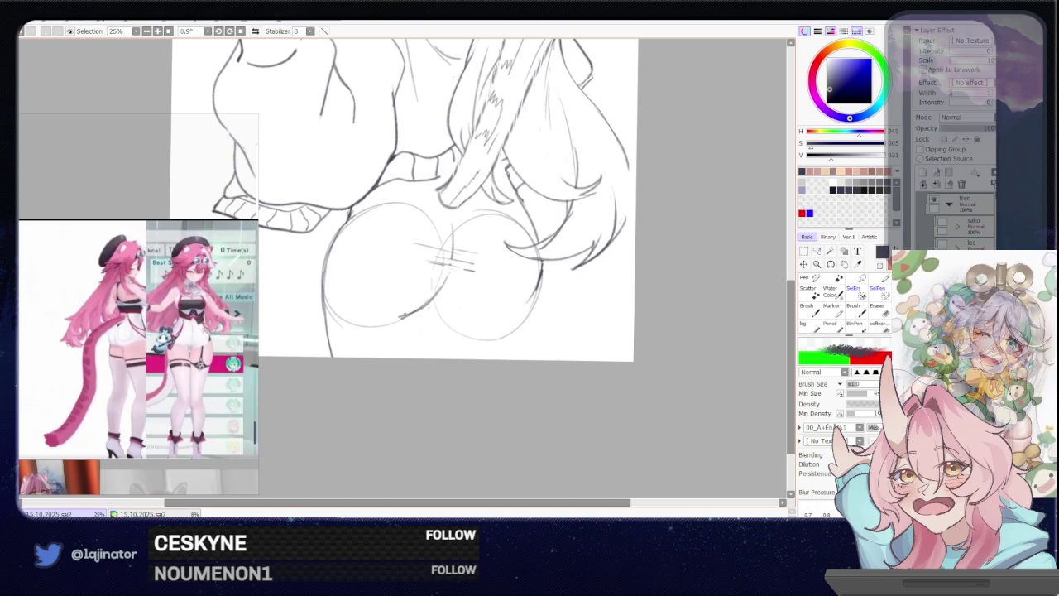
pyautogui.hotkey('ctrl', 'z')
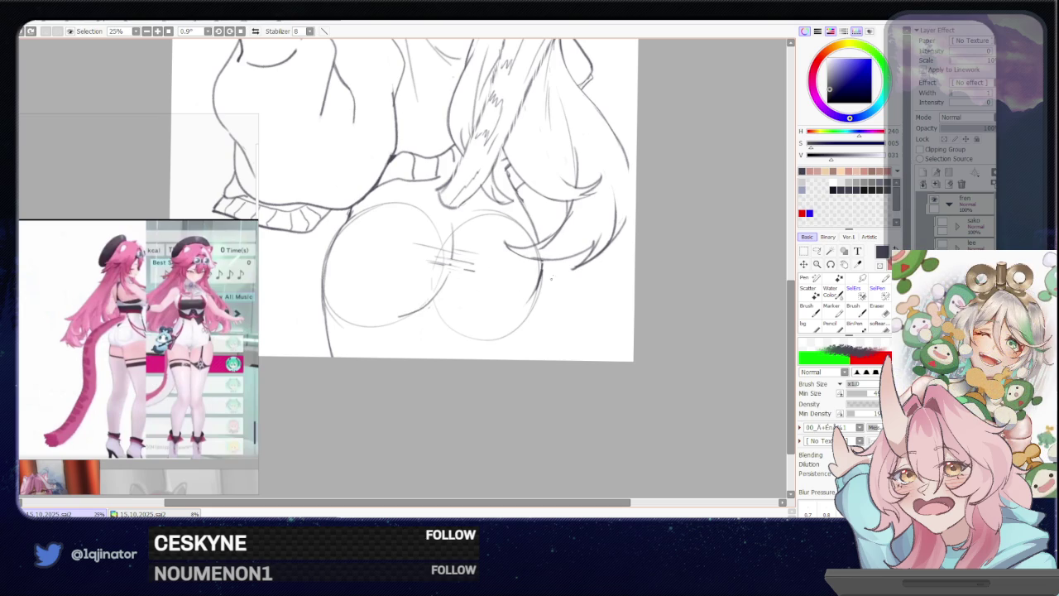
pyautogui.moveTo(541, 278); pyautogui.dragTo(528, 311)
pyautogui.hotkey('ctrl', 'z')
pyautogui.hotkey('ctrl', 'z')
pyautogui.moveTo(546, 266); pyautogui.dragTo(538, 293)
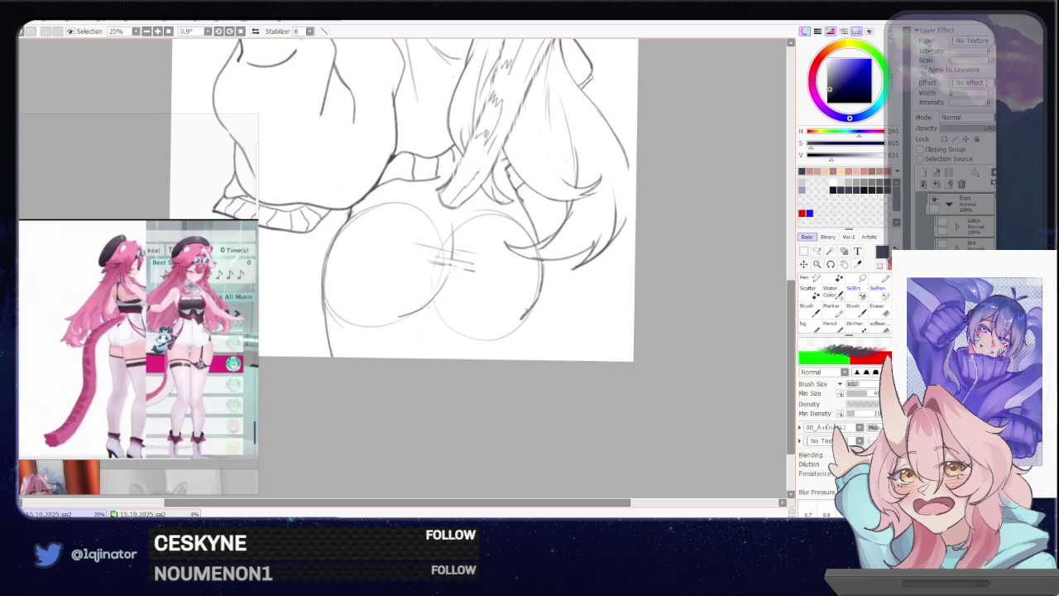
pyautogui.hotkey('ctrl', 'z')
pyautogui.hotkey('ctrl', 'z')
pyautogui.hotkey('ctrl', 'z')
# Reset canvas rotation to 0° and try darkening the outline along the hair curve
pyautogui.press('Home')
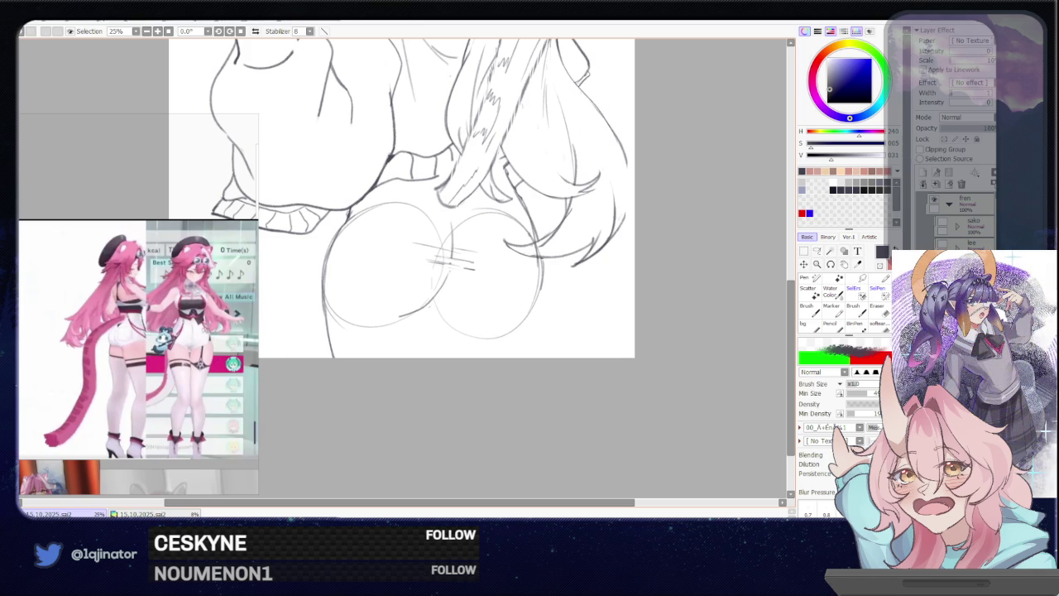
pyautogui.moveTo(521, 200); pyautogui.dragTo(543, 269)
pyautogui.hotkey('ctrl', 'z')
pyautogui.hotkey('ctrl', 'z')
pyautogui.moveTo(521, 197); pyautogui.dragTo(543, 264)
pyautogui.hotkey('ctrl', 'z')
pyautogui.hotkey('ctrl', 'z')
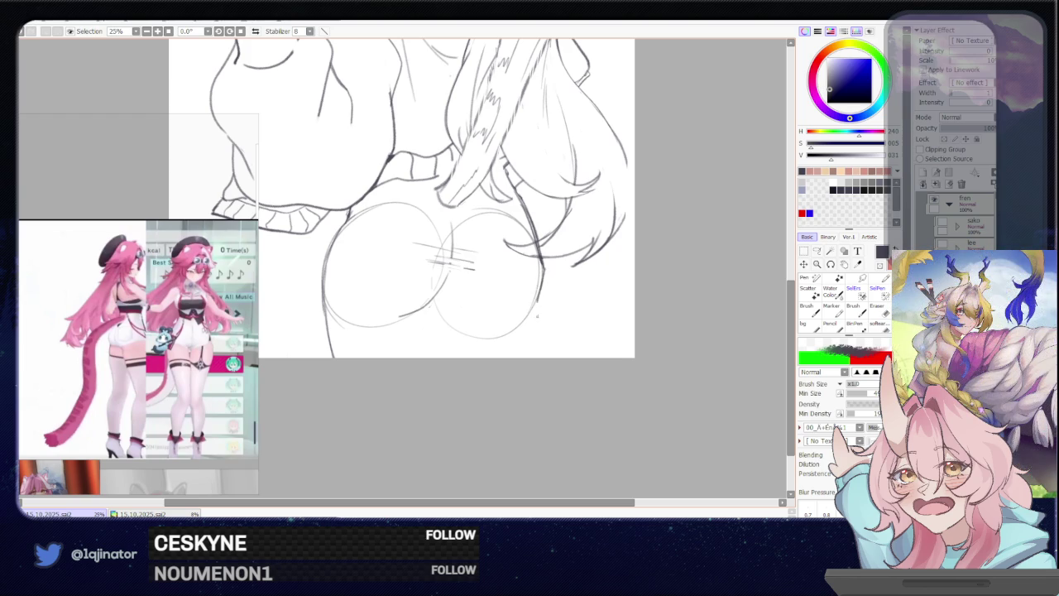
# Draw the right hip outline downward over the right circle guide
pyautogui.moveTo(539, 303); pyautogui.dragTo(523, 335)
pyautogui.hotkey('ctrl', 'z')
pyautogui.moveTo(537, 299); pyautogui.dragTo(513, 357)
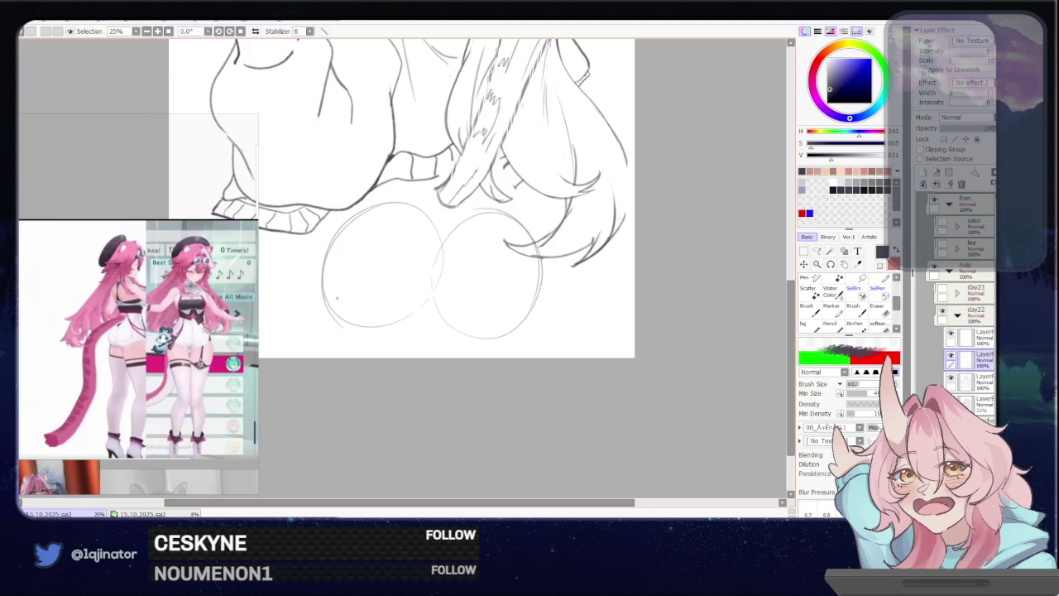
# Lasso-select the left hip line and start transforming it
pyautogui.press('a')
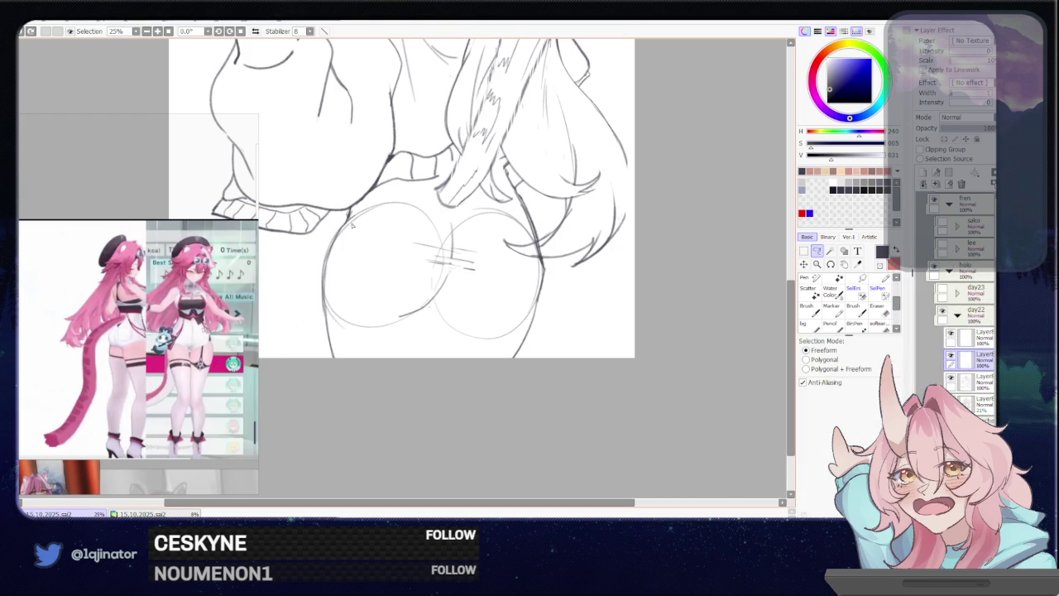
pyautogui.moveTo(338, 225); pyautogui.dragTo(346, 358)
pyautogui.hotkey('ctrl', 't')
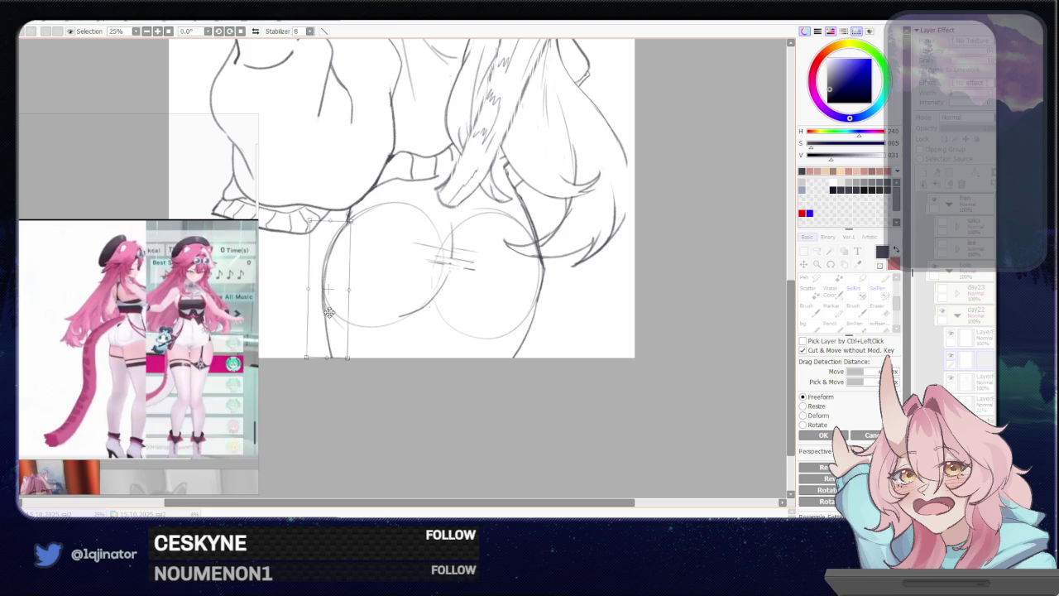